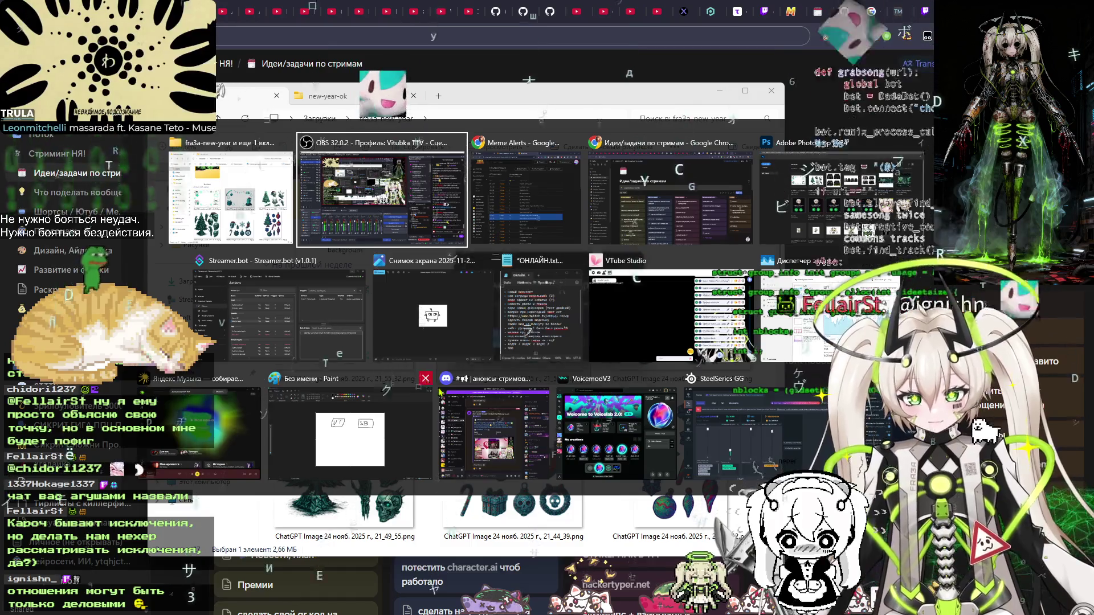
# Close the untitled Paint window without saving and the leftover screenshot window, then view the ОНЛАЙН.txt notes
pyautogui.click(427, 379)
pyautogui.click(561, 348)
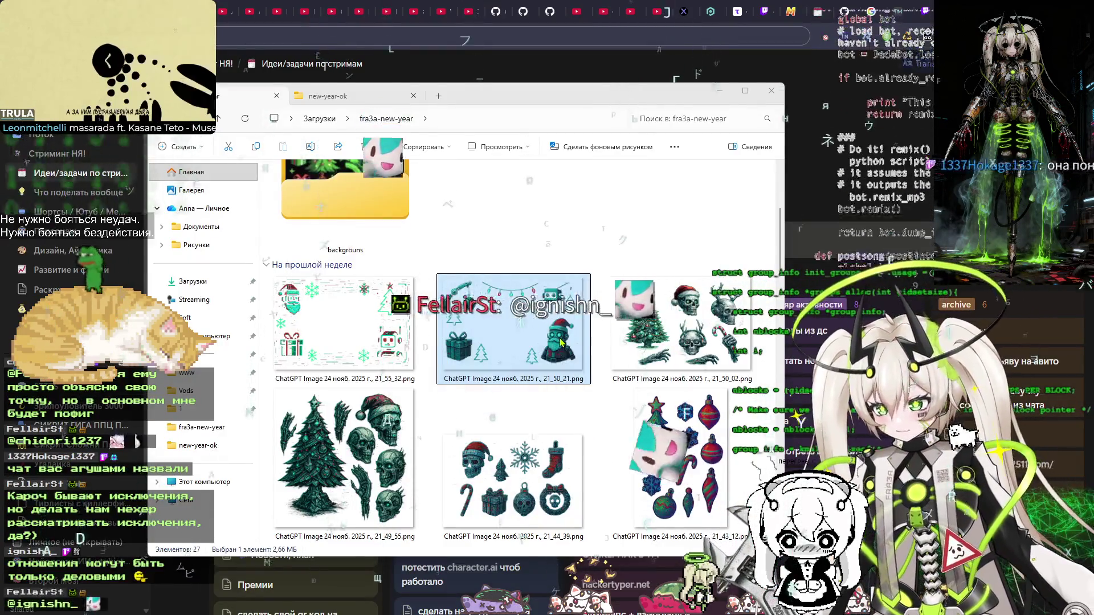
pyautogui.hotkey('alt', 'Tab')
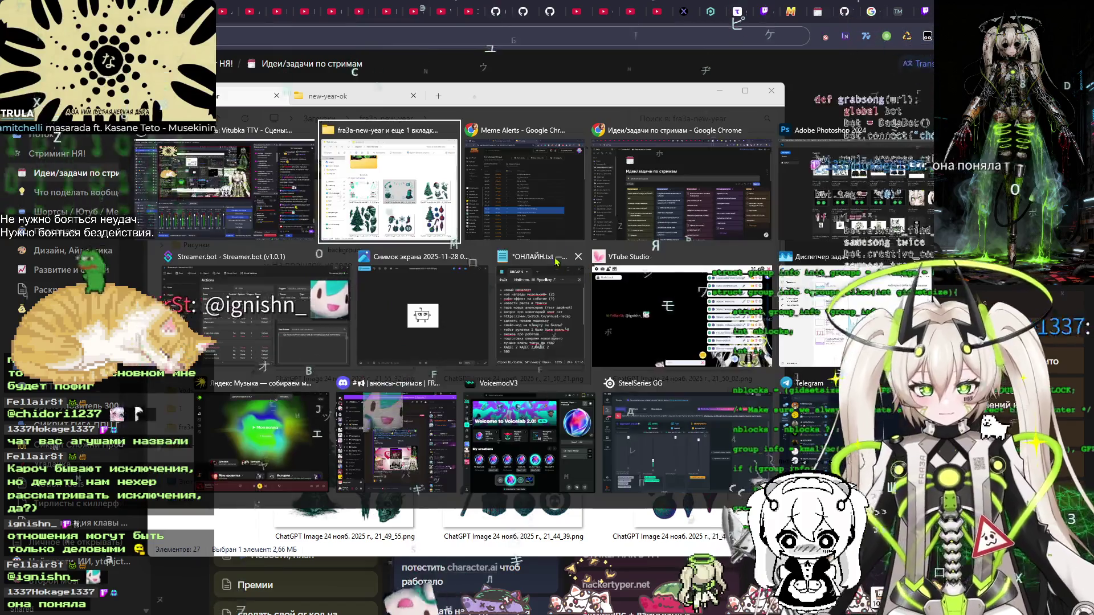
pyautogui.click(483, 256)
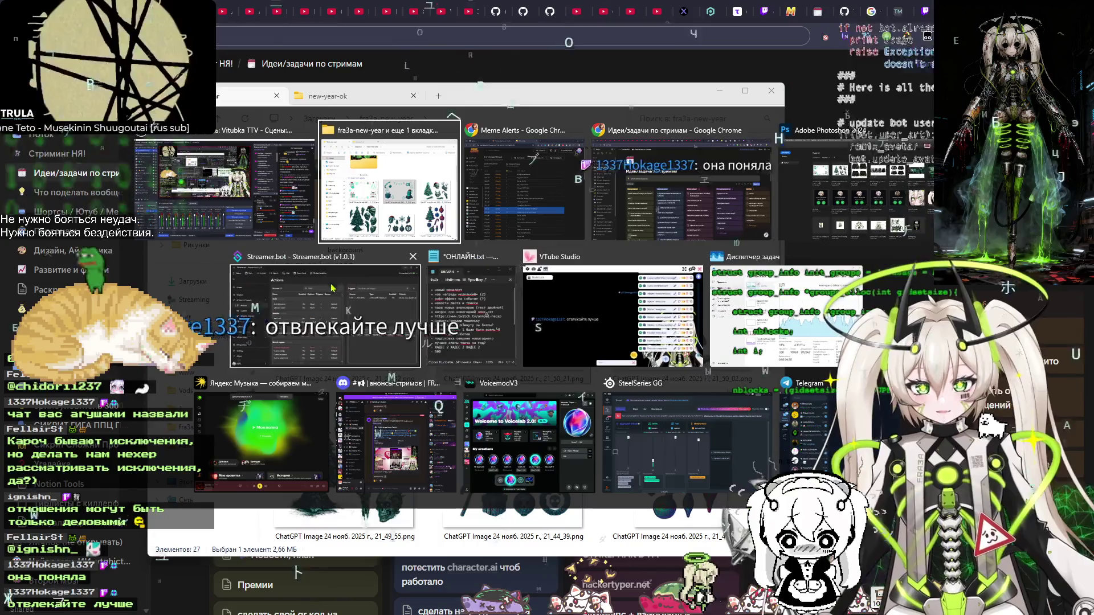
pyautogui.click(460, 306)
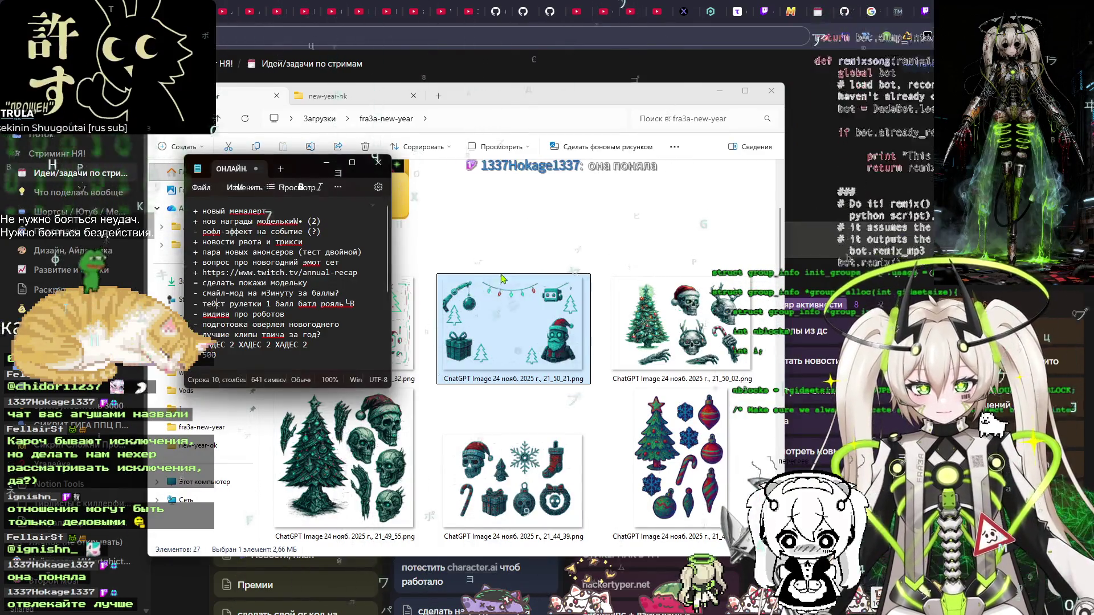
# Return to the fra3a-new-year folder and open the selected robot sticker sheet in Photoshop
pyautogui.hotkey('ctrl', 'alt', 'Tab')
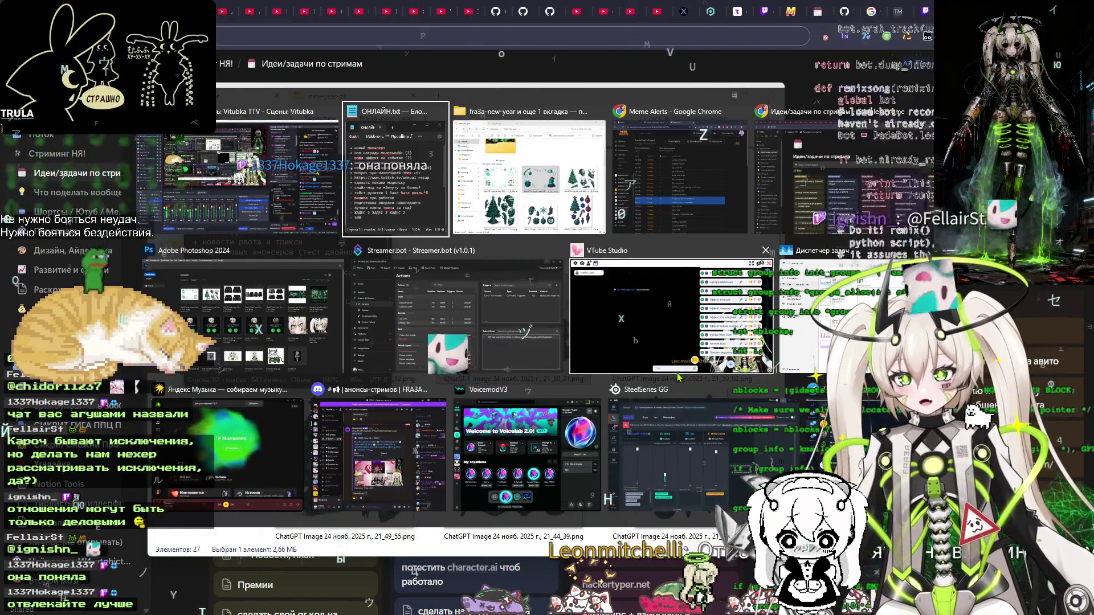
pyautogui.click(268, 364)
pyautogui.hotkey('ctrl', 'alt', 'Tab')
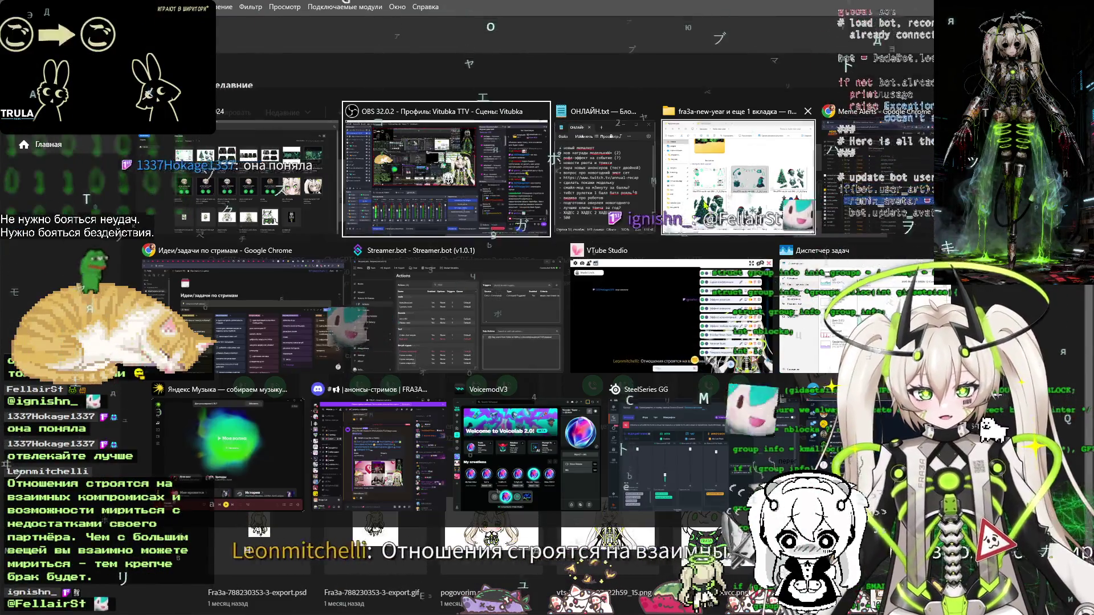
pyautogui.click(668, 236)
pyautogui.press('Return')
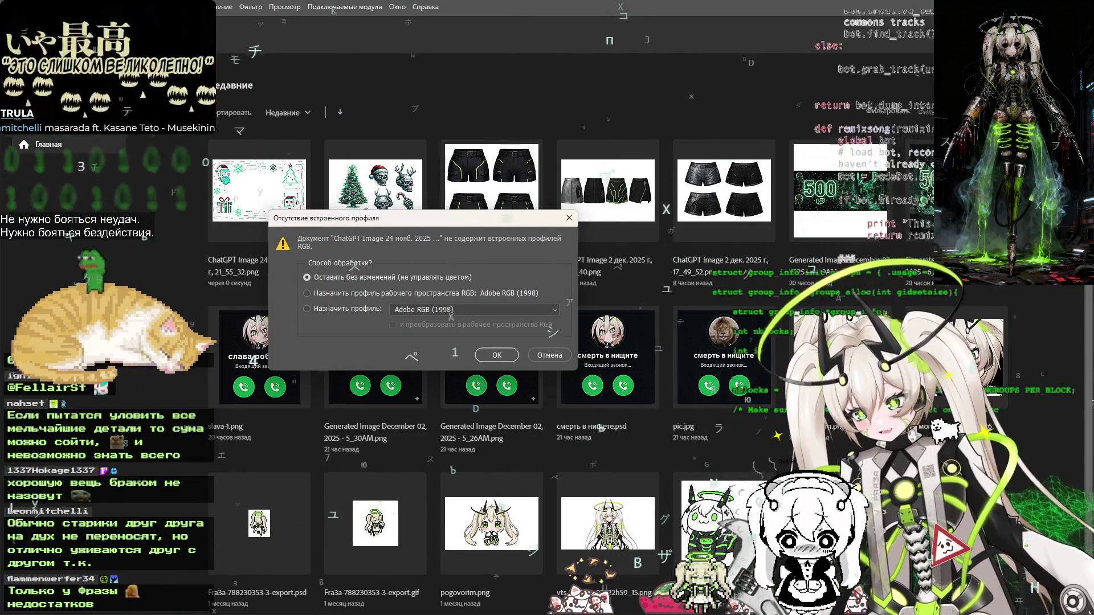
# Open the robot sticker sheet with its missing colour profile left unmanaged
pyautogui.click(495, 355)
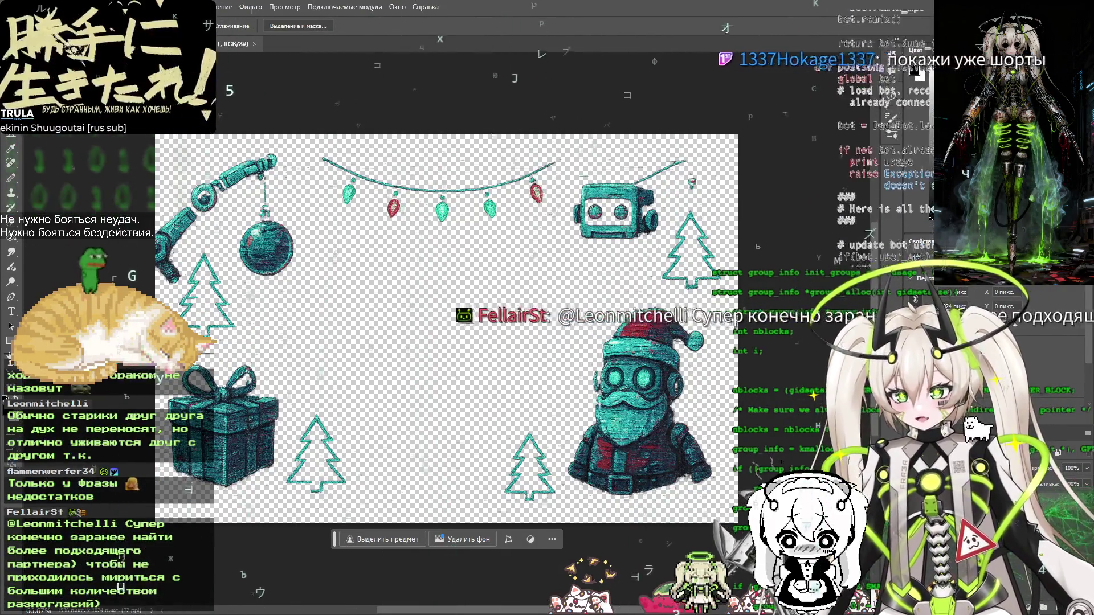
# Lasso and copy the Santa robot, then start a new 467 × 546 px document from the clipboard
pyautogui.moveTo(705, 310); pyautogui.dragTo(651, 298)
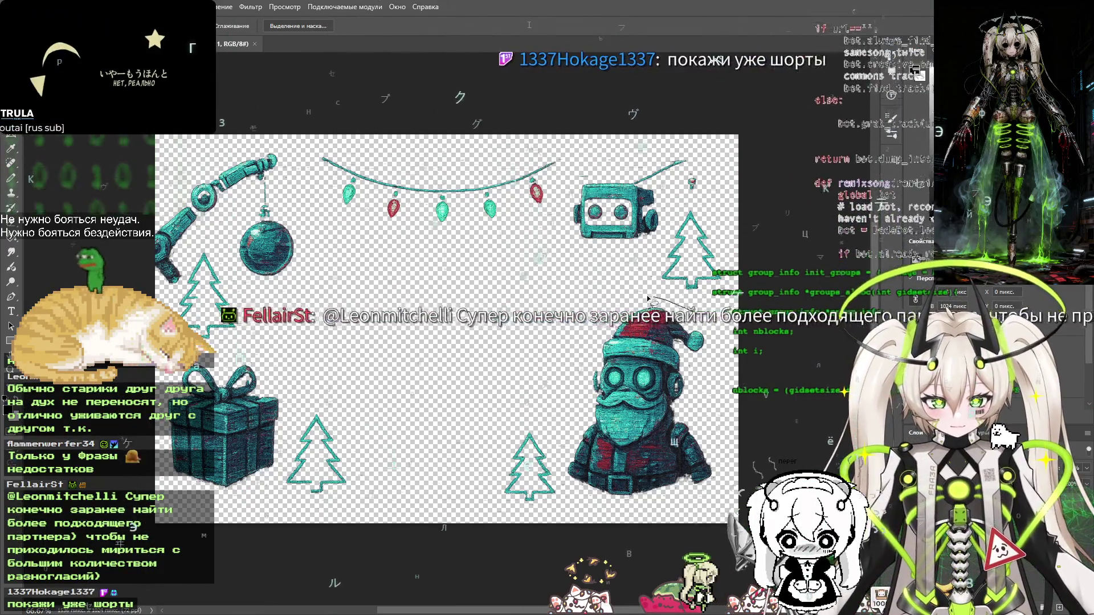
pyautogui.moveTo(570, 431)
pyautogui.mouseDown()
pyautogui.moveTo(575, 495)
pyautogui.moveTo(698, 500)
pyautogui.moveTo(721, 434)
pyautogui.mouseUp()
pyautogui.moveTo(712, 334); pyautogui.dragTo(704, 319)
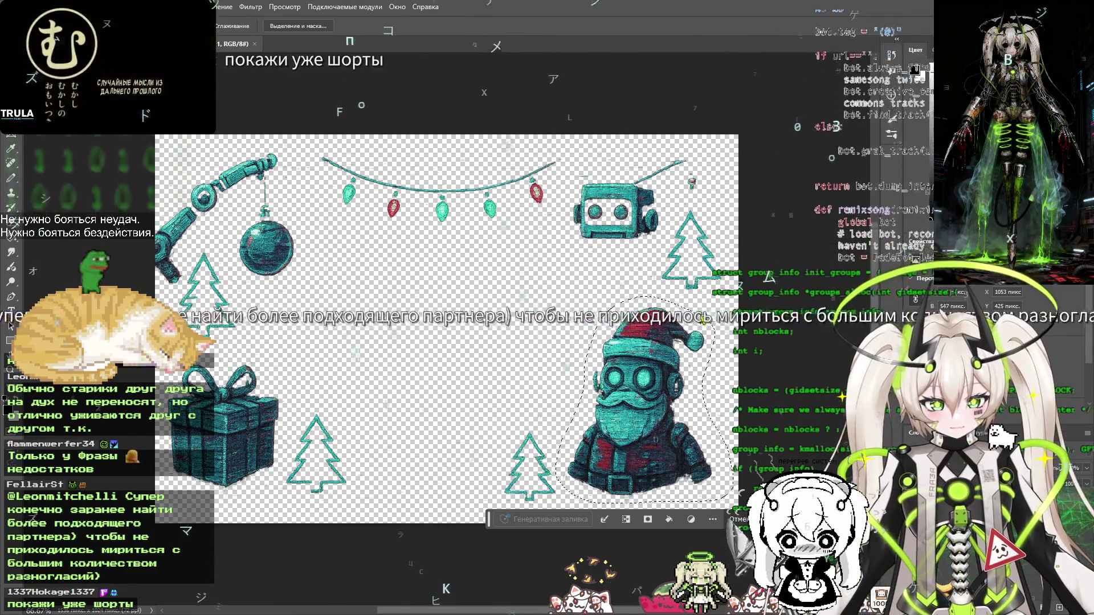
pyautogui.press('Escape')
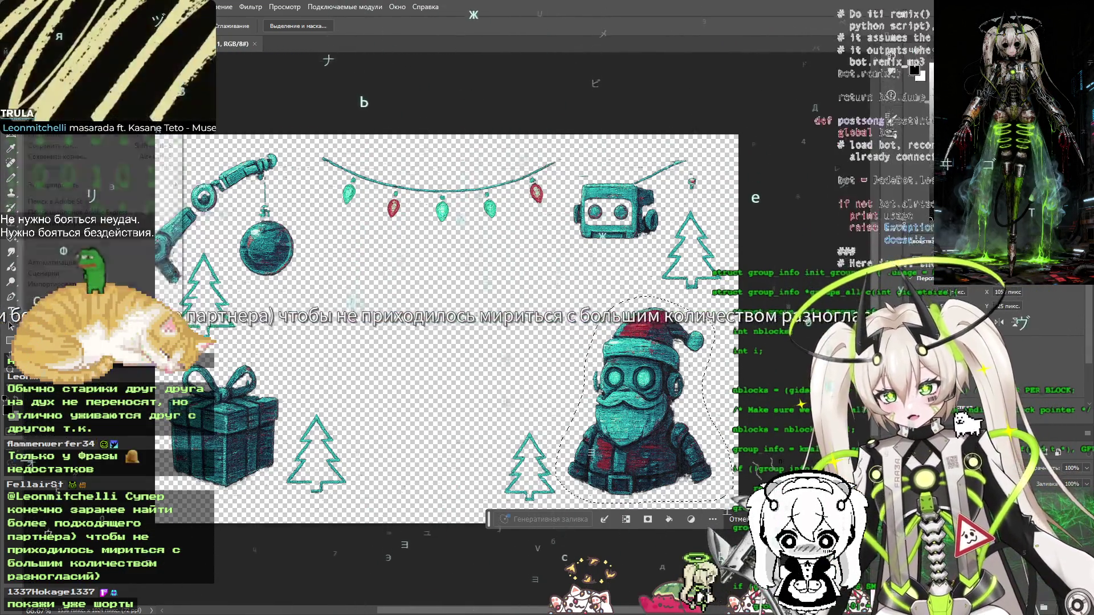
pyautogui.hotkey('ctrl', 'n')
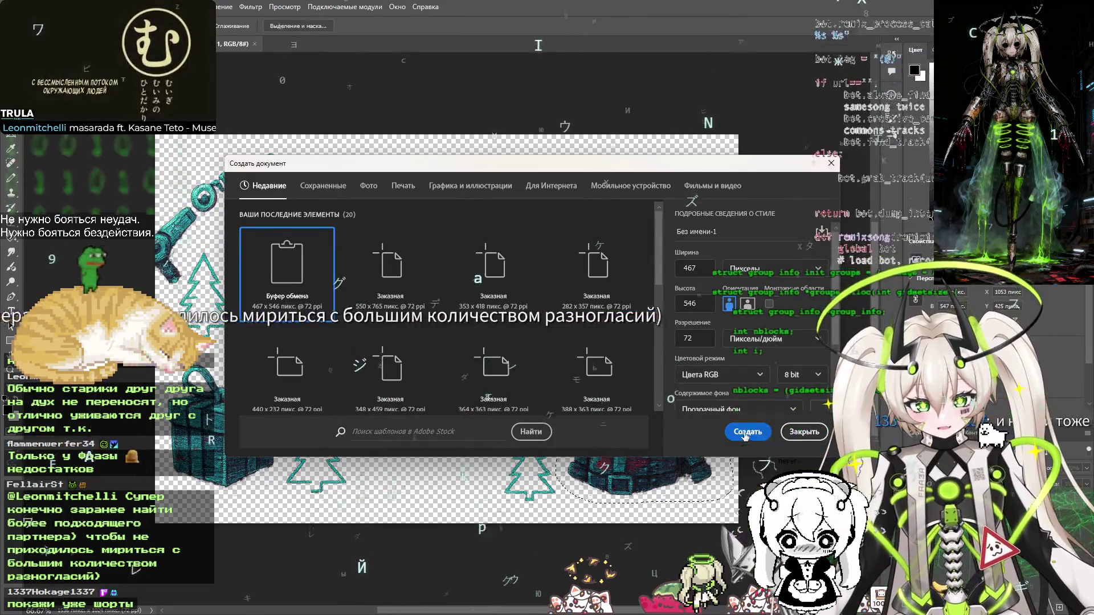
# Create the 467 × 546 document and paste the Santa robot into it
pyautogui.click(747, 432)
pyautogui.hotkey('ctrl', 'v')
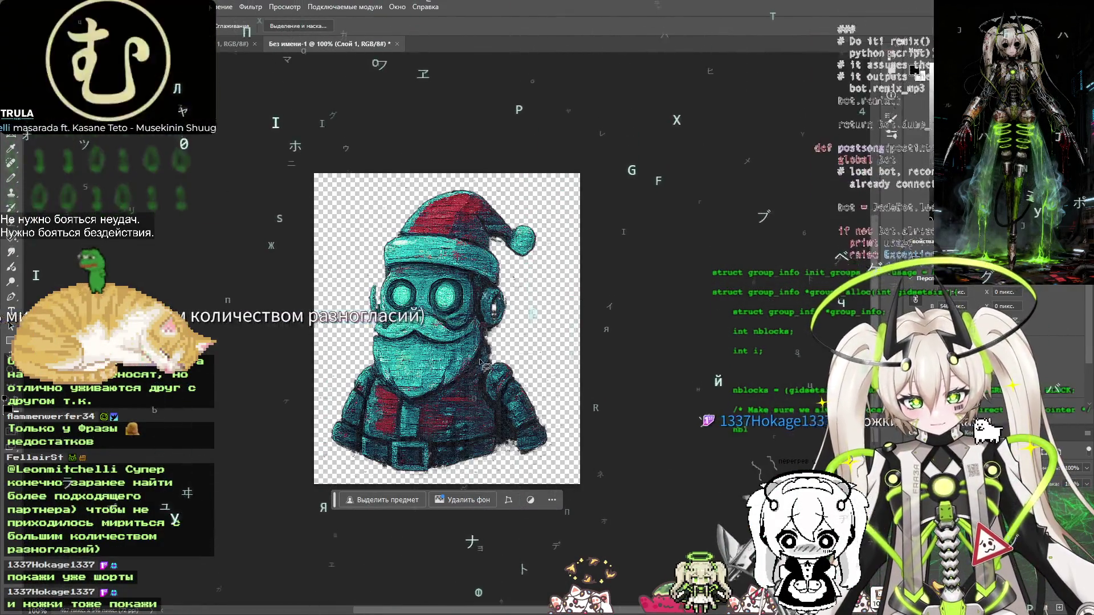
pyautogui.scroll(5, 494, 420)
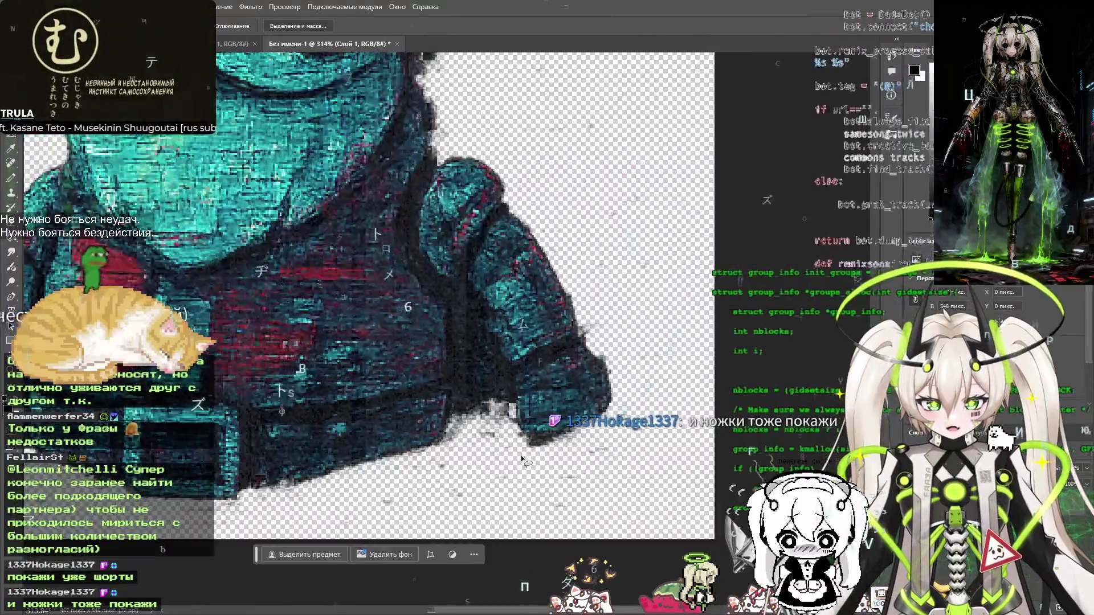
pyautogui.scroll(-3, 518, 458)
# Erase stray specks around the robot's hat, face and body, with eraser smoothing at 70%
pyautogui.press('e')
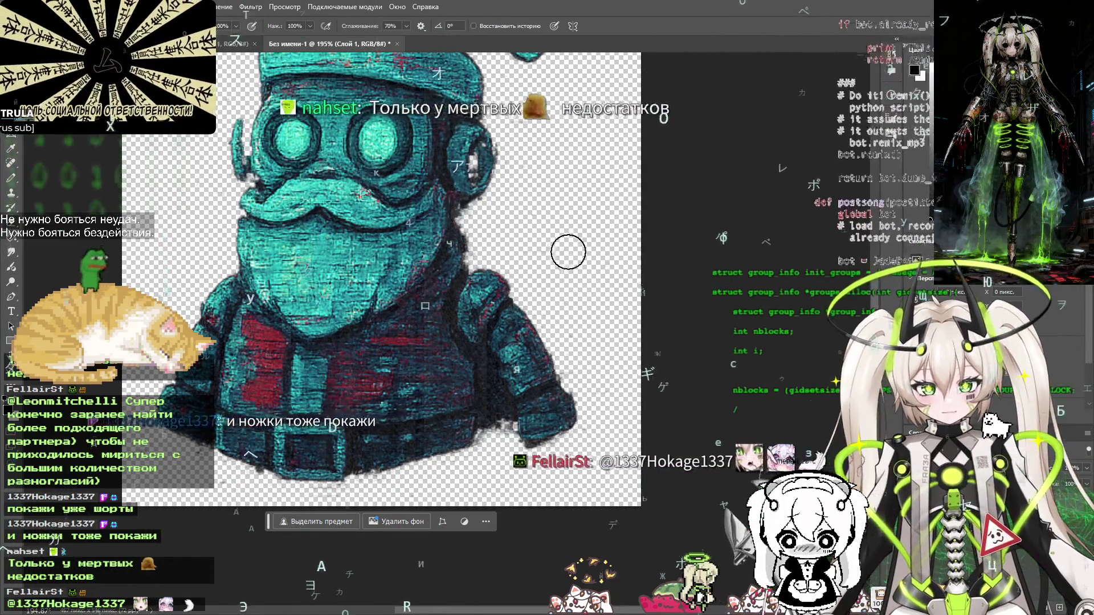
pyautogui.scroll(3, 570, 217)
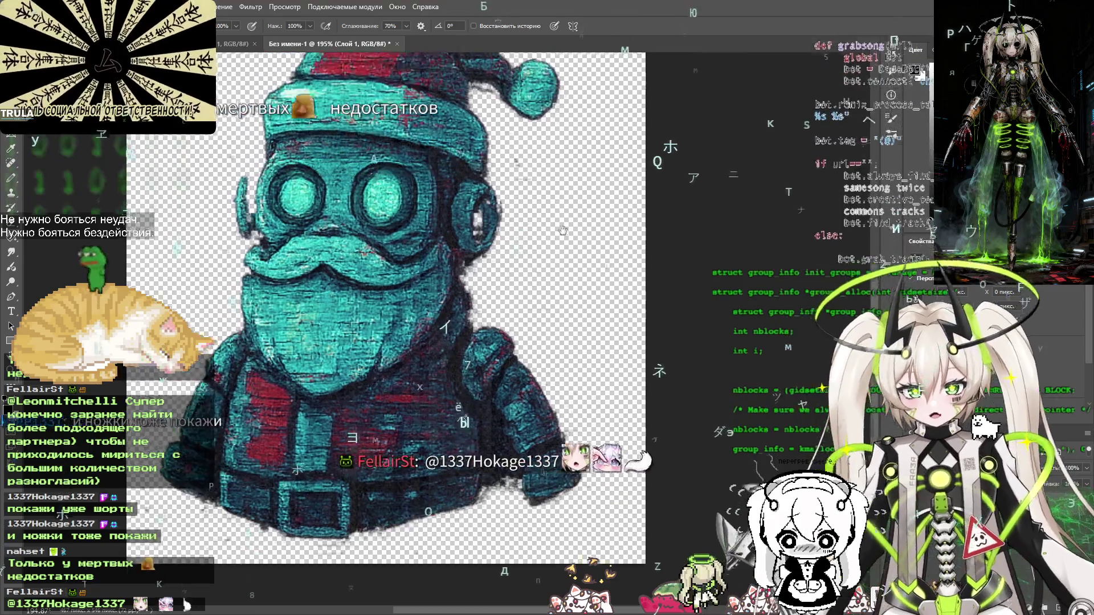
pyautogui.moveTo(543, 245); pyautogui.dragTo(582, 356)
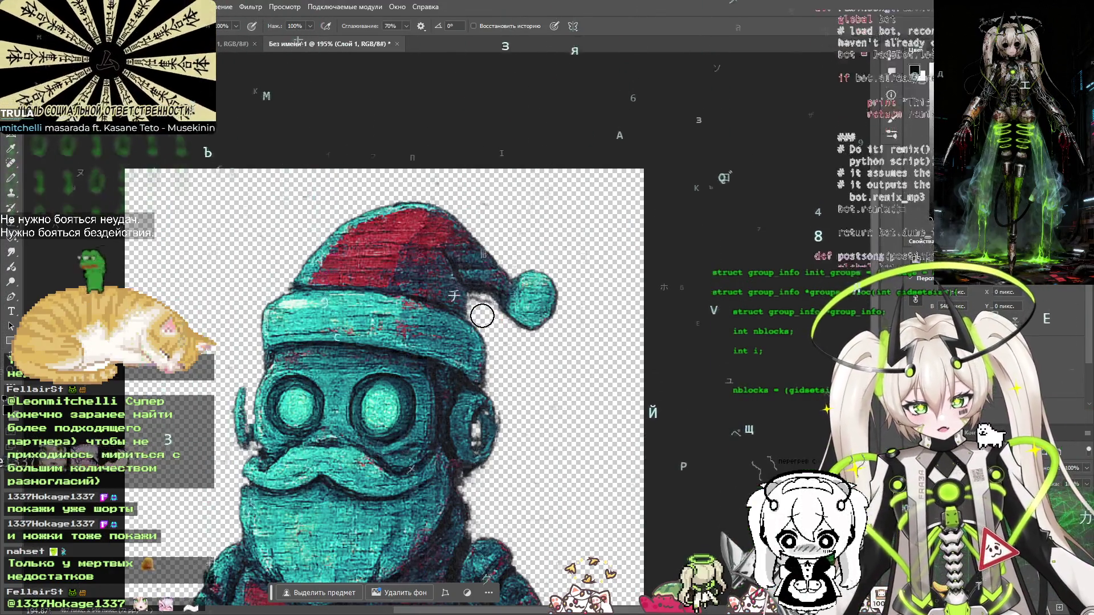
pyautogui.scroll(5, 486, 319)
pyautogui.scroll(-4, 484, 314)
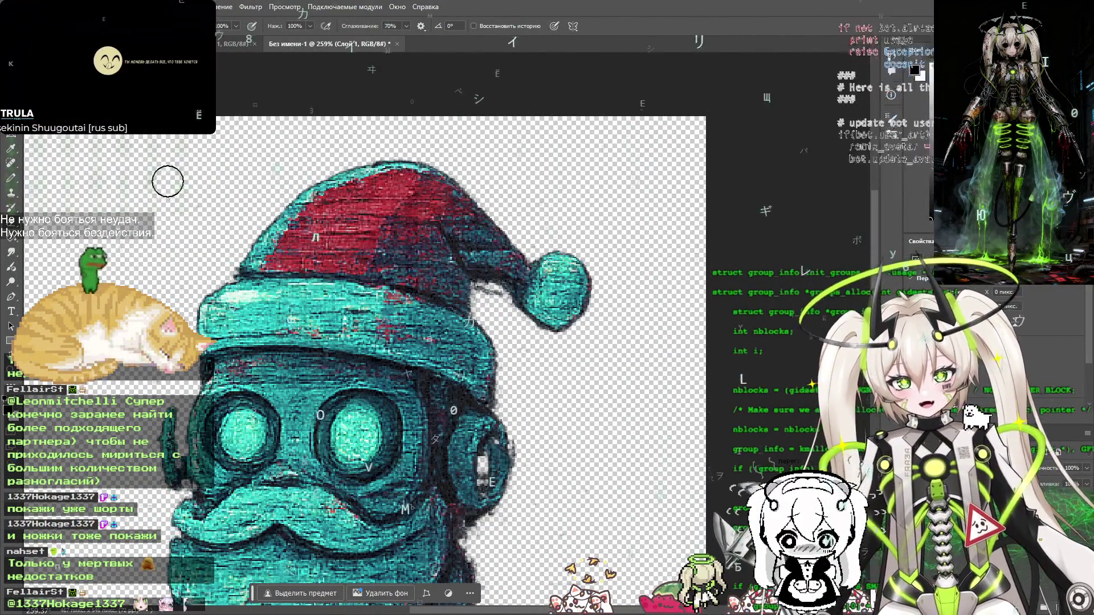
pyautogui.moveTo(399, 371)
pyautogui.mouseDown()
pyautogui.moveTo(472, 259)
pyautogui.moveTo(490, 165)
pyautogui.mouseUp()
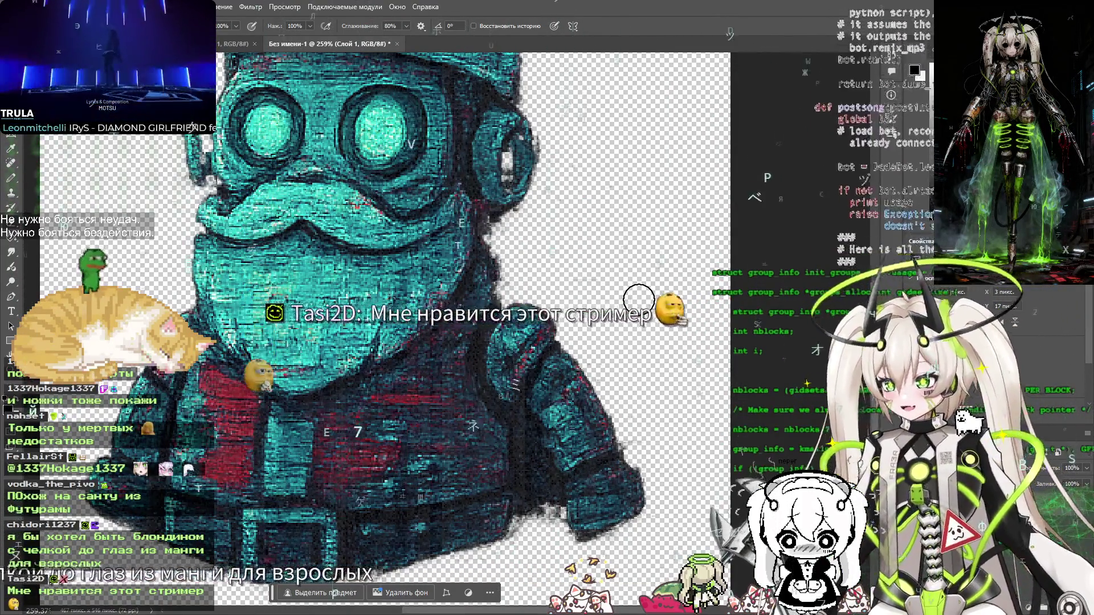
pyautogui.hotkey('alt', '7')
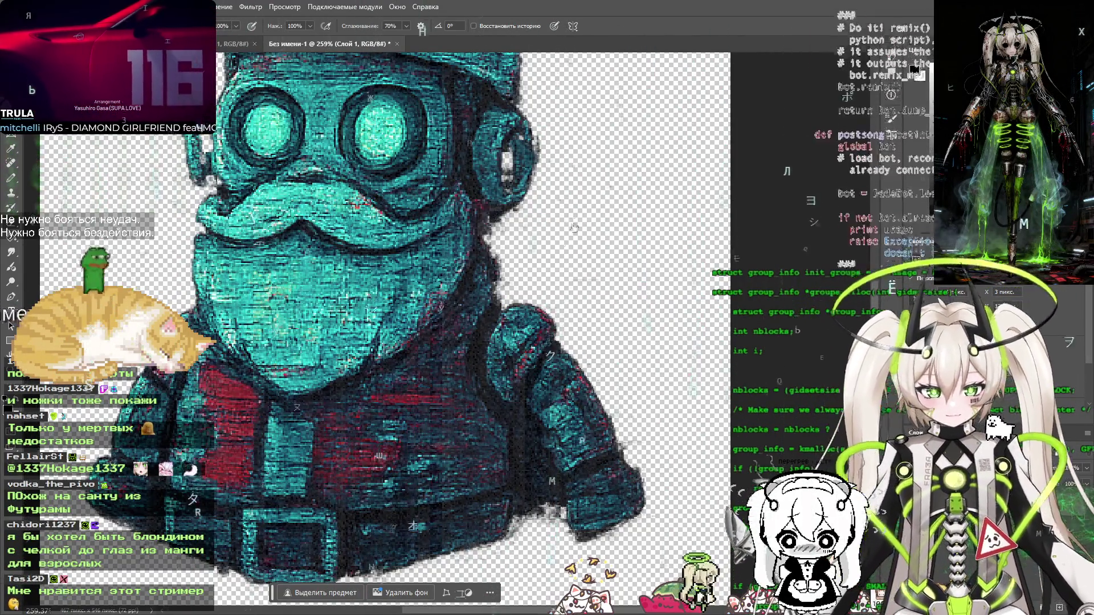
pyautogui.scroll(-2, 574, 232)
pyautogui.scroll(-3, 625, 287)
pyautogui.scroll(2, 625, 287)
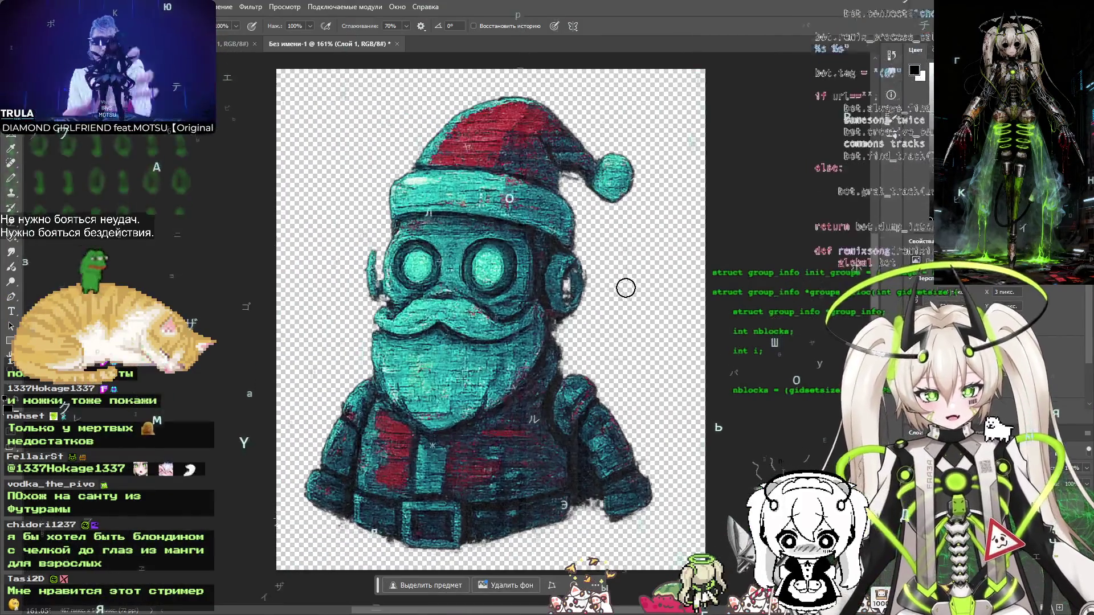
# Copy the whole cleaned robot image and paste it into a second new document
pyautogui.hotkey('ctrl', 'a')
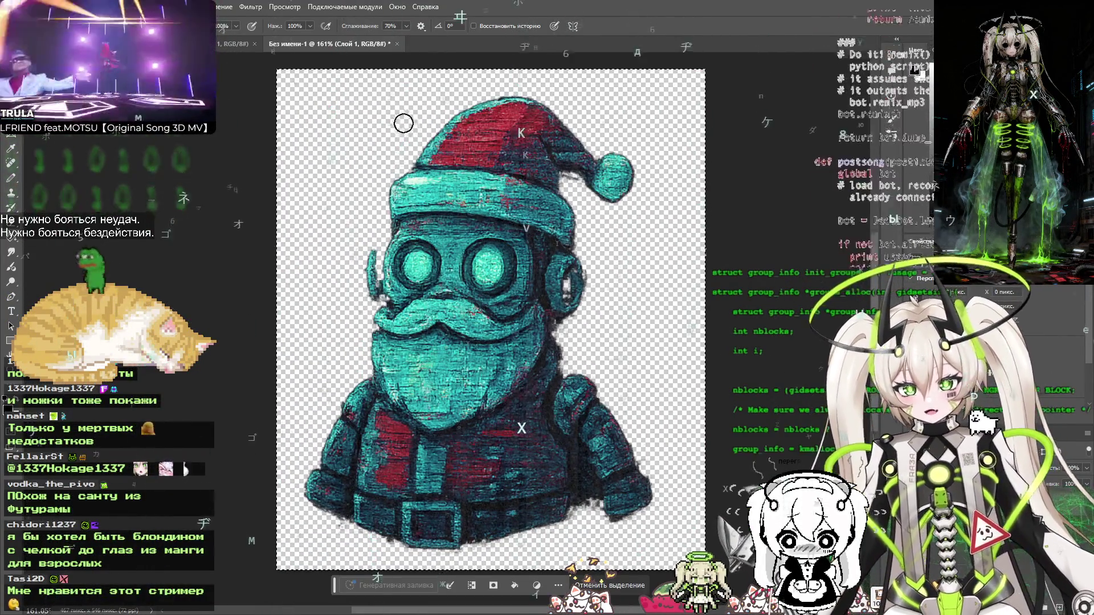
pyautogui.hotkey('ctrl', 'n')
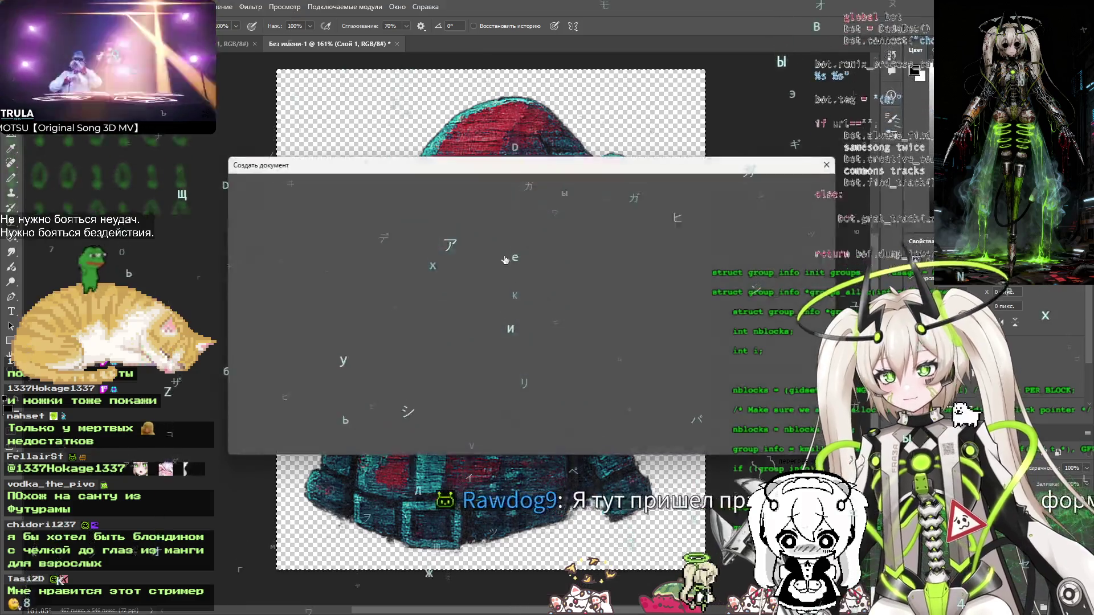
pyautogui.press('Return')
pyautogui.hotkey('ctrl', 'v')
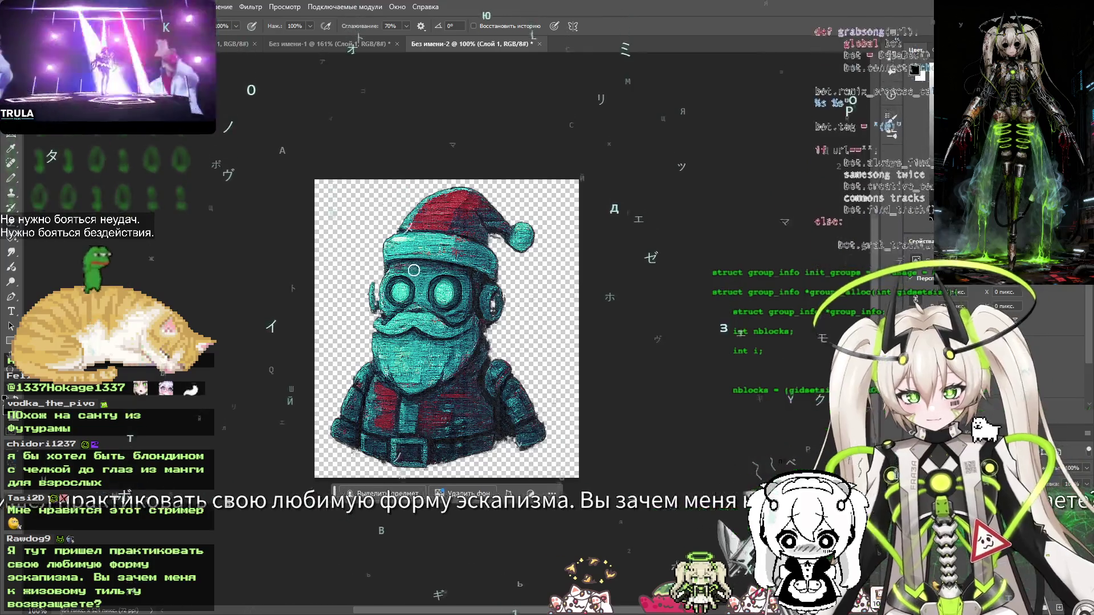
# Crop away the empty left and right margins around the robot
pyautogui.press('c')
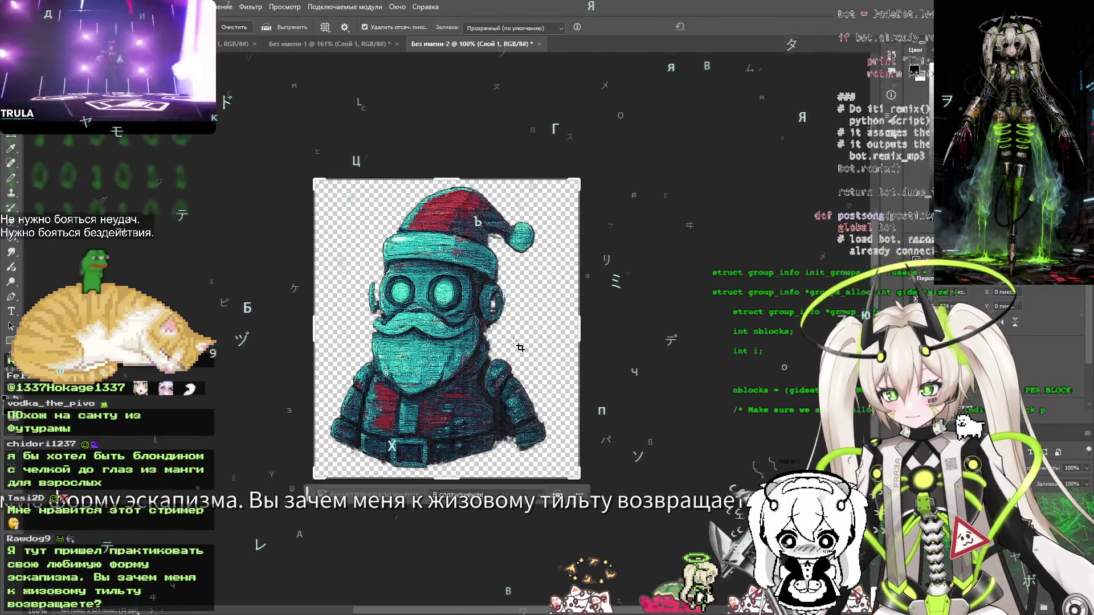
pyautogui.moveTo(591, 329); pyautogui.dragTo(570, 332)
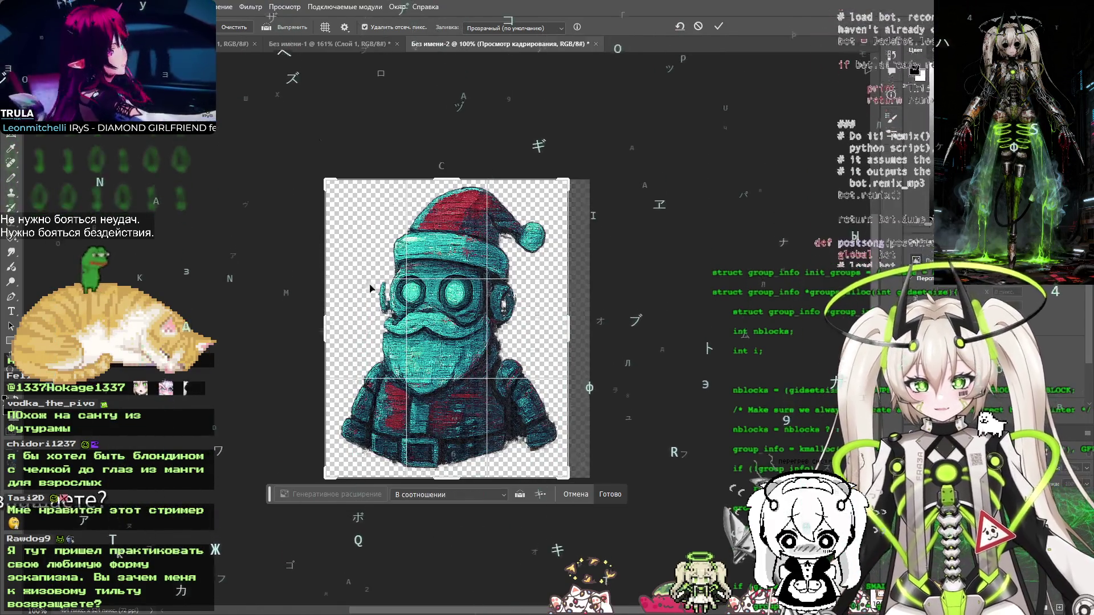
pyautogui.moveTo(325, 335); pyautogui.dragTo(327, 333)
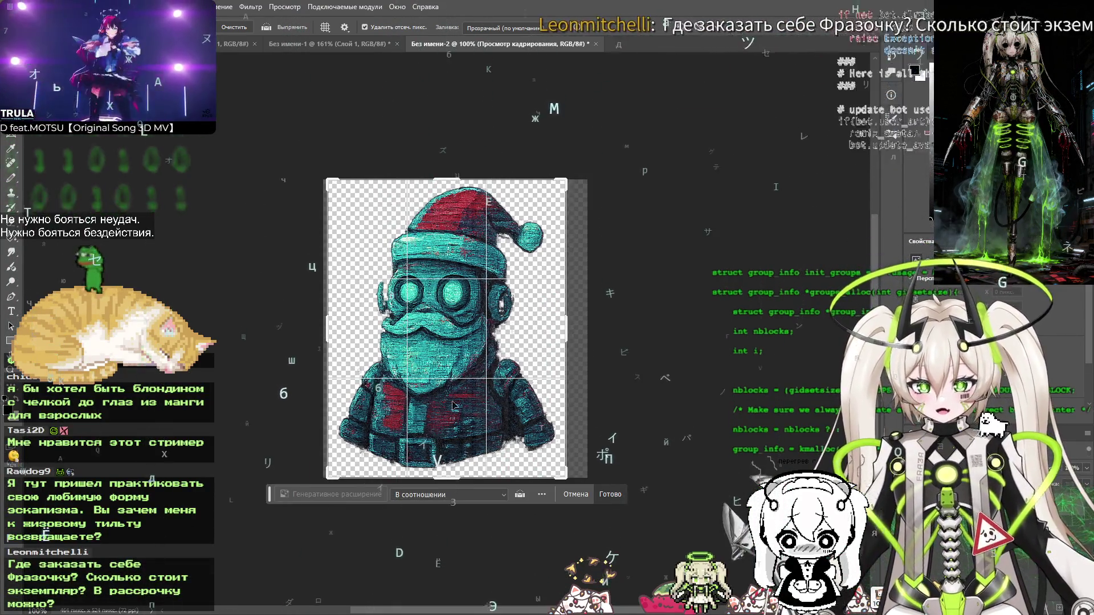
pyautogui.press('Return')
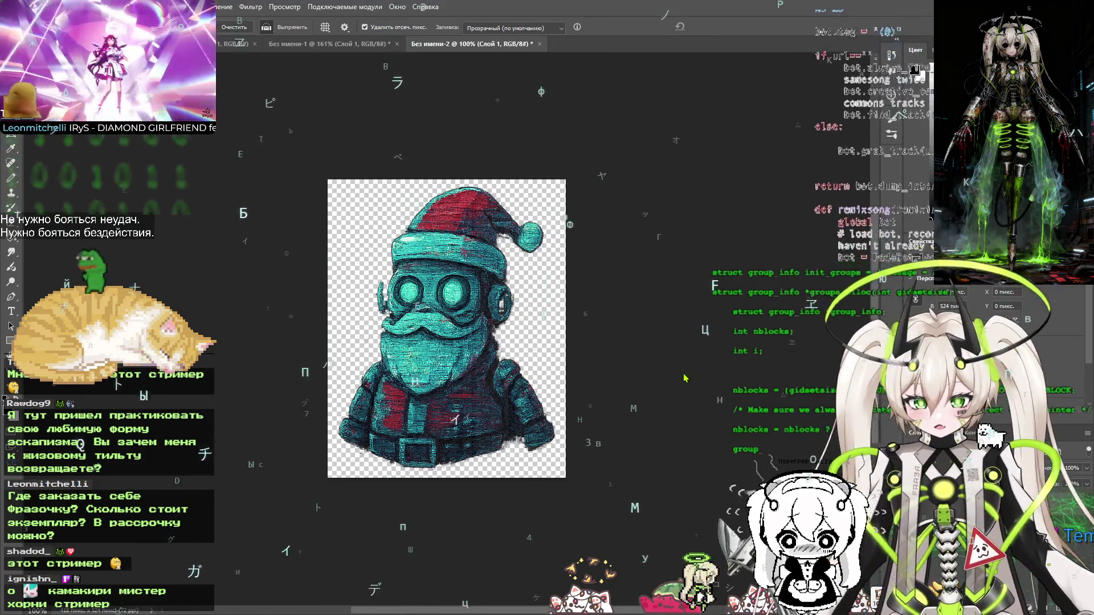
# Save the Santa robot via Save for Web as PNG ded-2.png in new-year-ok, then close the copy unsaved
pyautogui.hotkey('ctrl', 'alt', 'shift', 's')
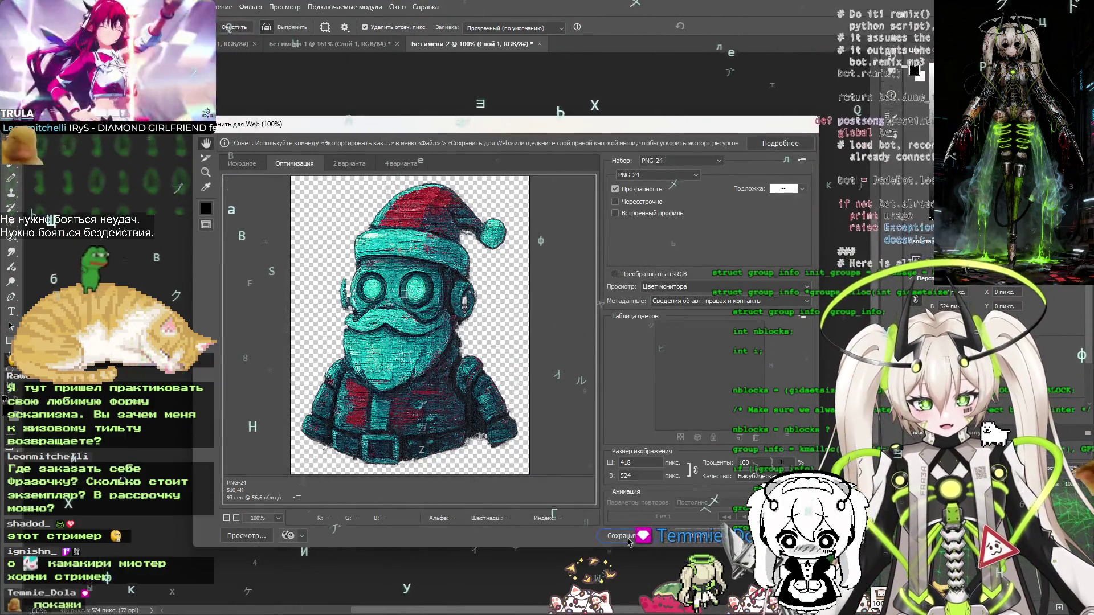
pyautogui.click(627, 535)
pyautogui.click(356, 364)
pyautogui.hotkey('shift', 'Home')
pyautogui.write('ded-')
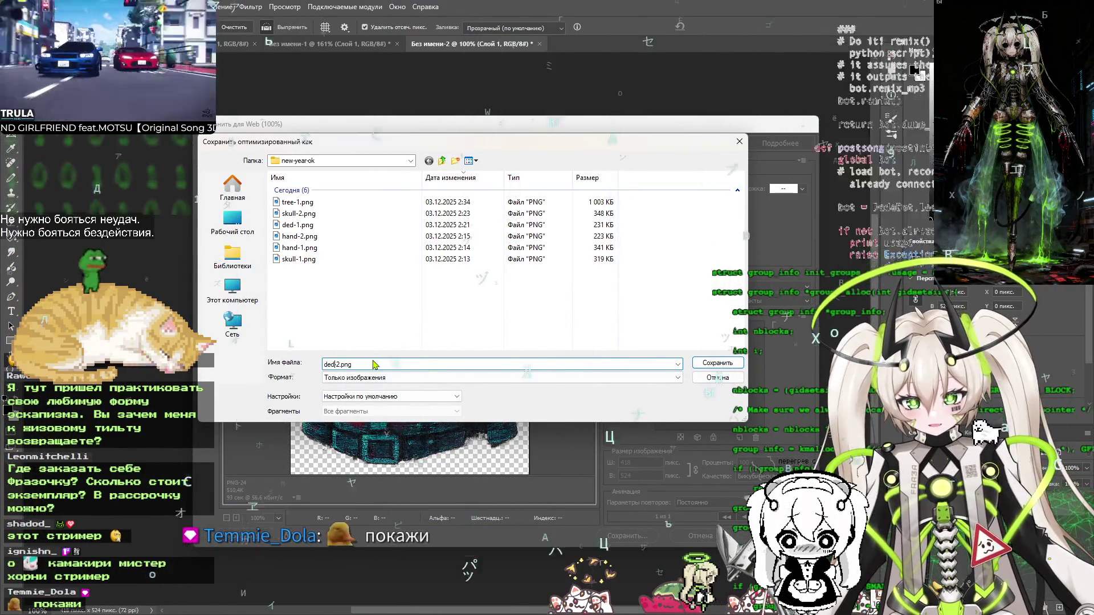
pyautogui.click(718, 364)
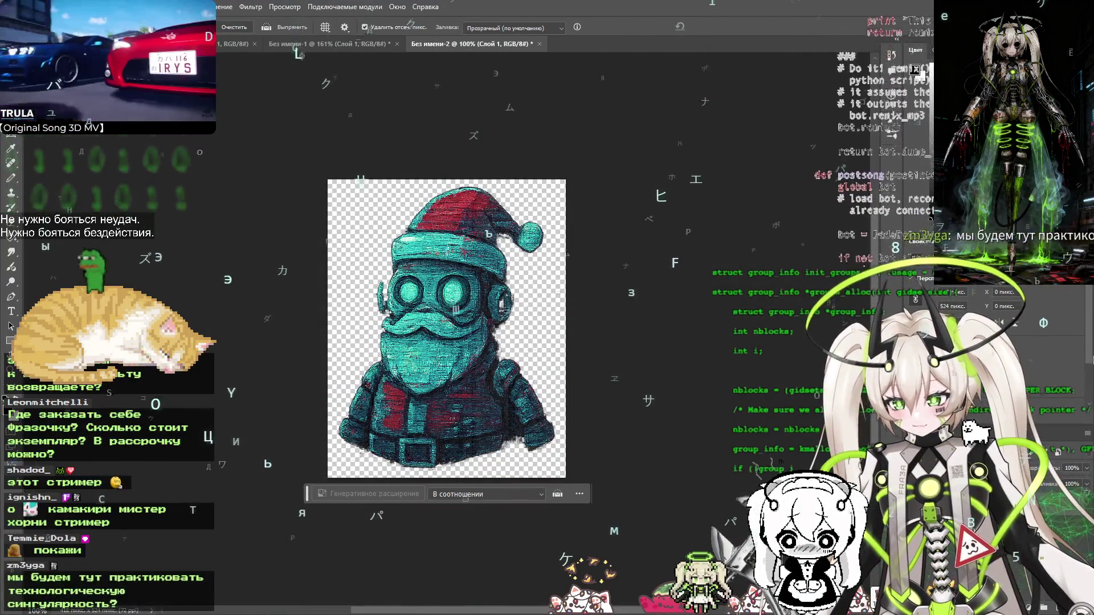
pyautogui.hotkey('alt', 'Tab')
pyautogui.hotkey('alt', 'Tab')
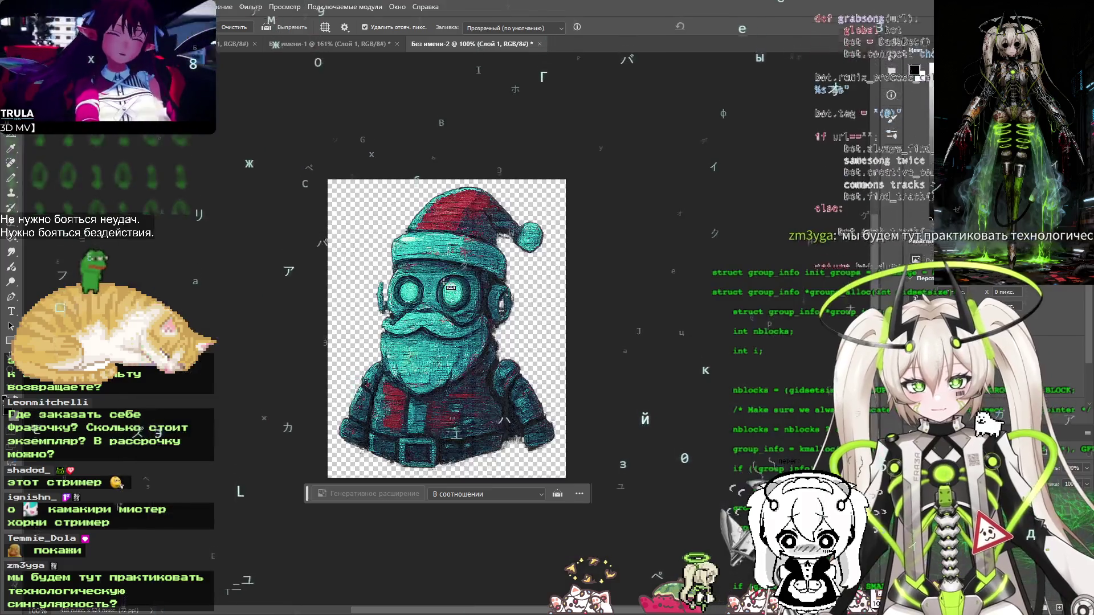
pyautogui.click(581, 232)
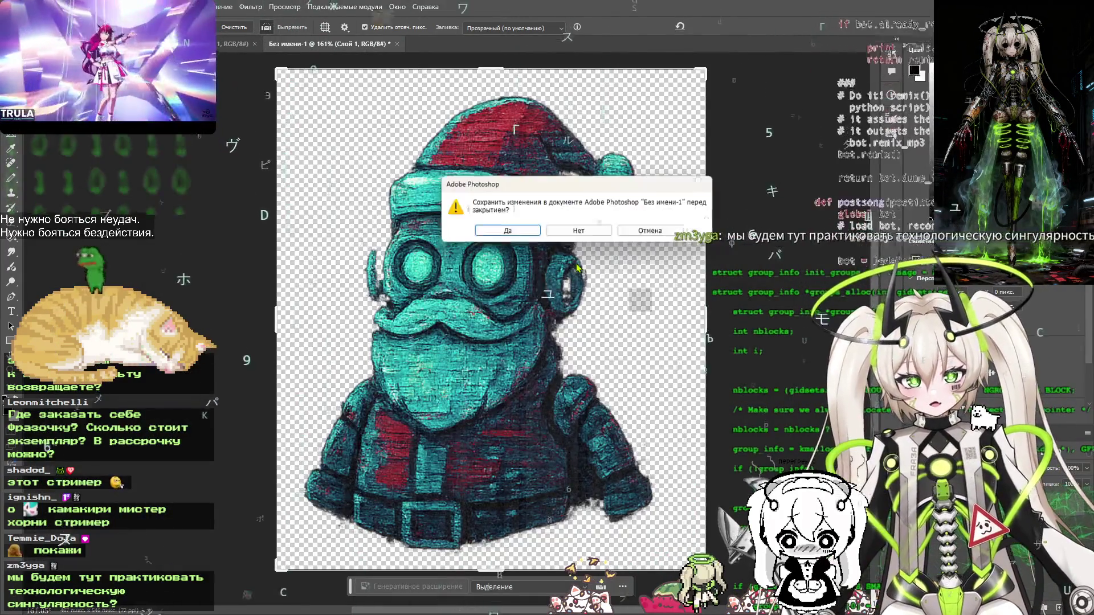
# Close the other Santa copy without saving and cancel the leftover crop on the sticker sheet
pyautogui.click(587, 234)
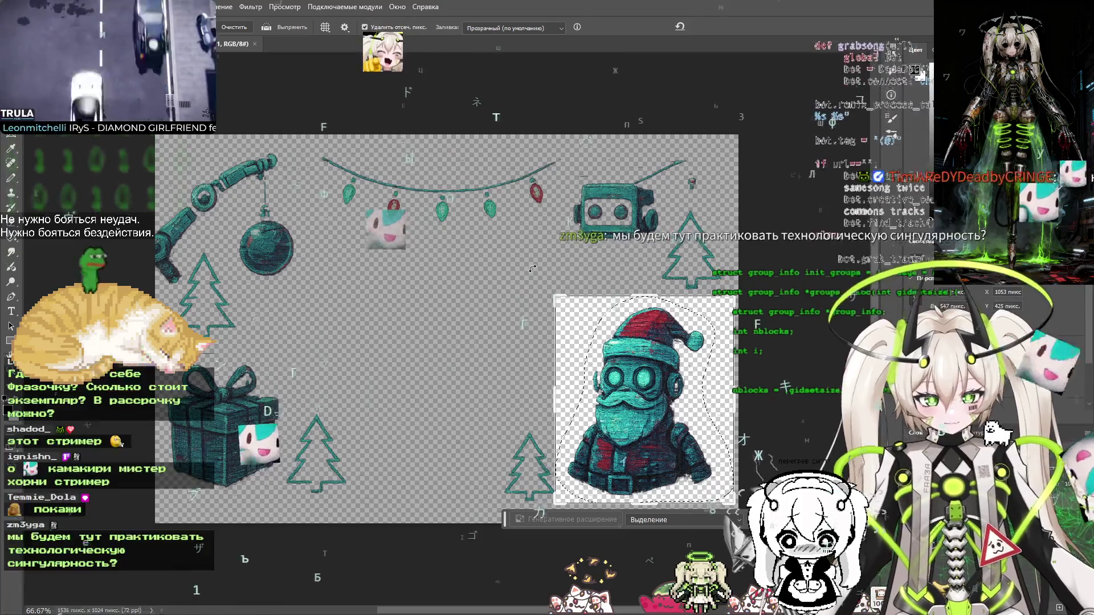
pyautogui.press('Escape')
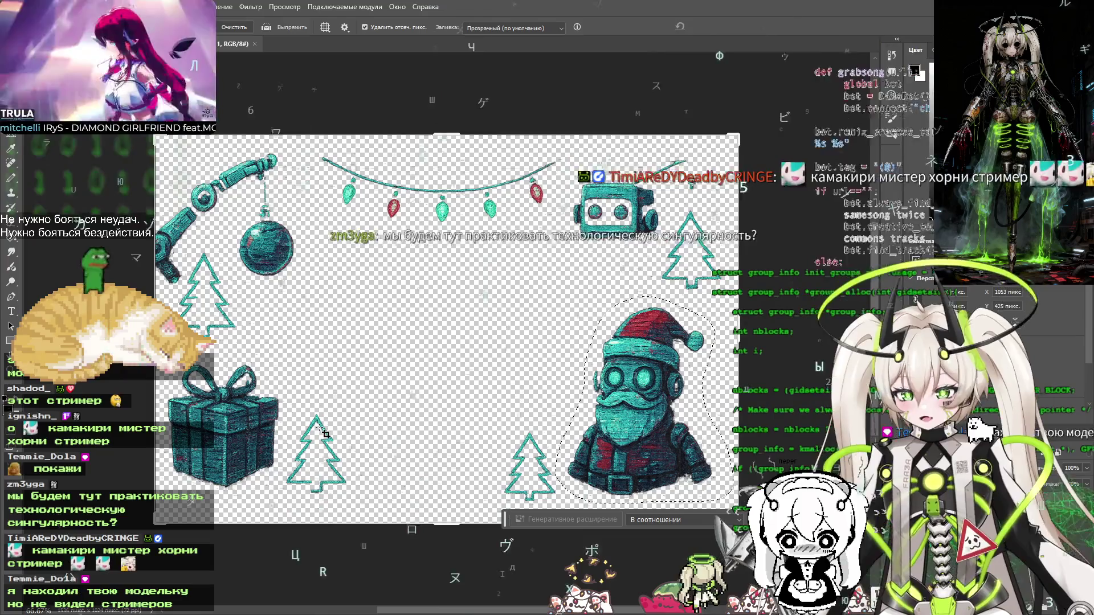
pyautogui.scroll(4, 230, 471)
pyautogui.scroll(-1, 329, 416)
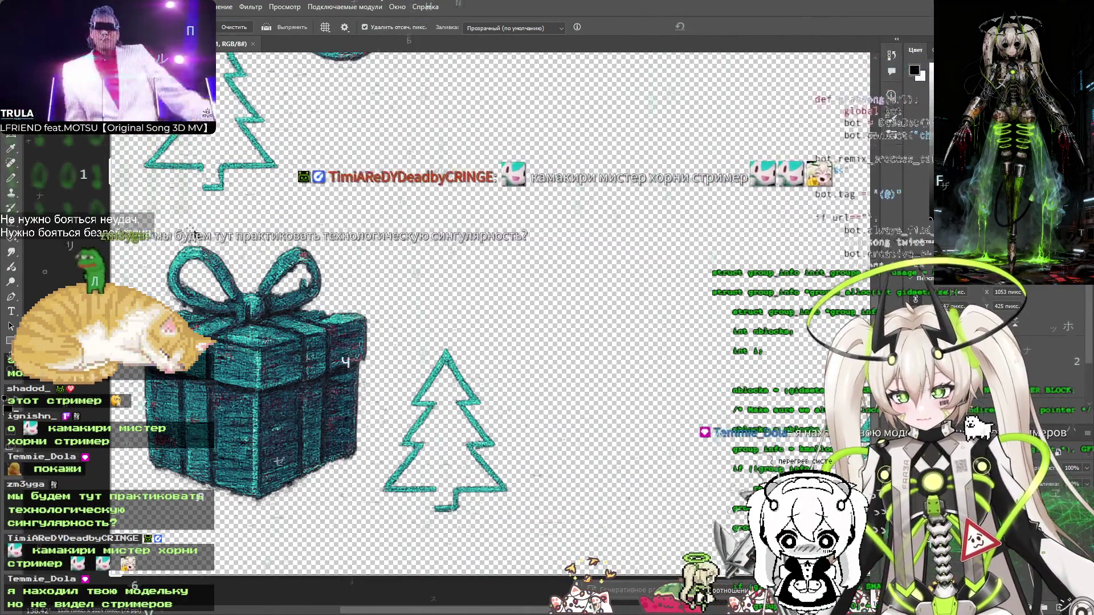
# Lasso the teal gift box and paste it into a new clipboard-sized document
pyautogui.press('l')
pyautogui.moveTo(220, 341)
pyautogui.mouseDown()
pyautogui.moveTo(214, 228)
pyautogui.moveTo(142, 231)
pyautogui.moveTo(122, 411)
pyautogui.moveTo(188, 513)
pyautogui.moveTo(343, 488)
pyautogui.moveTo(392, 387)
pyautogui.moveTo(386, 306)
pyautogui.moveTo(317, 230)
pyautogui.moveTo(213, 223)
pyautogui.moveTo(141, 234)
pyautogui.mouseUp()
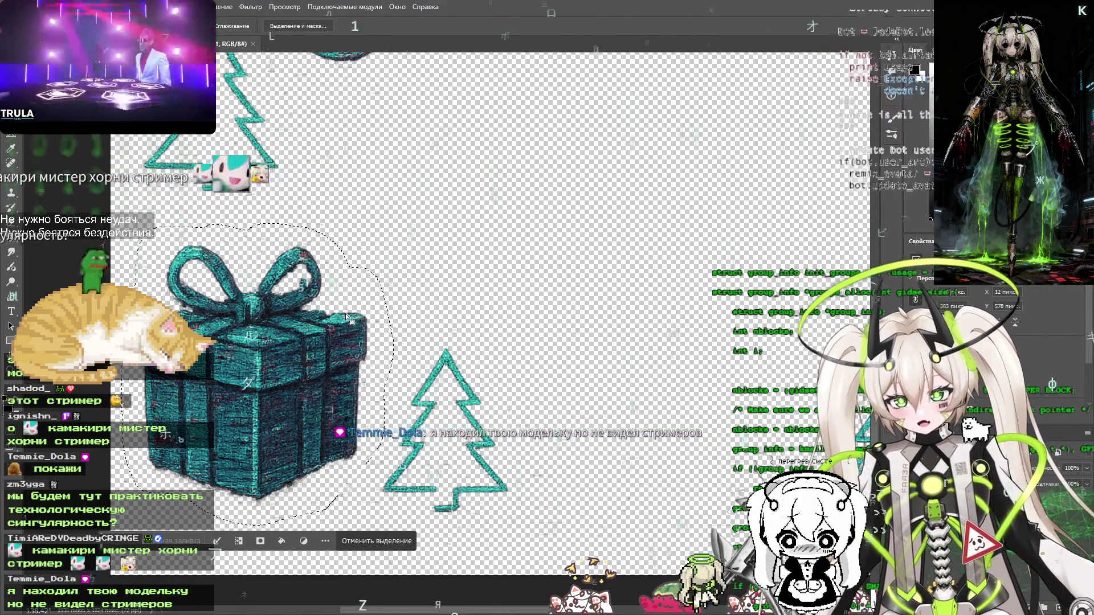
pyautogui.click(26, 7)
pyautogui.hotkey('ctrl', 'n')
pyautogui.click(751, 431)
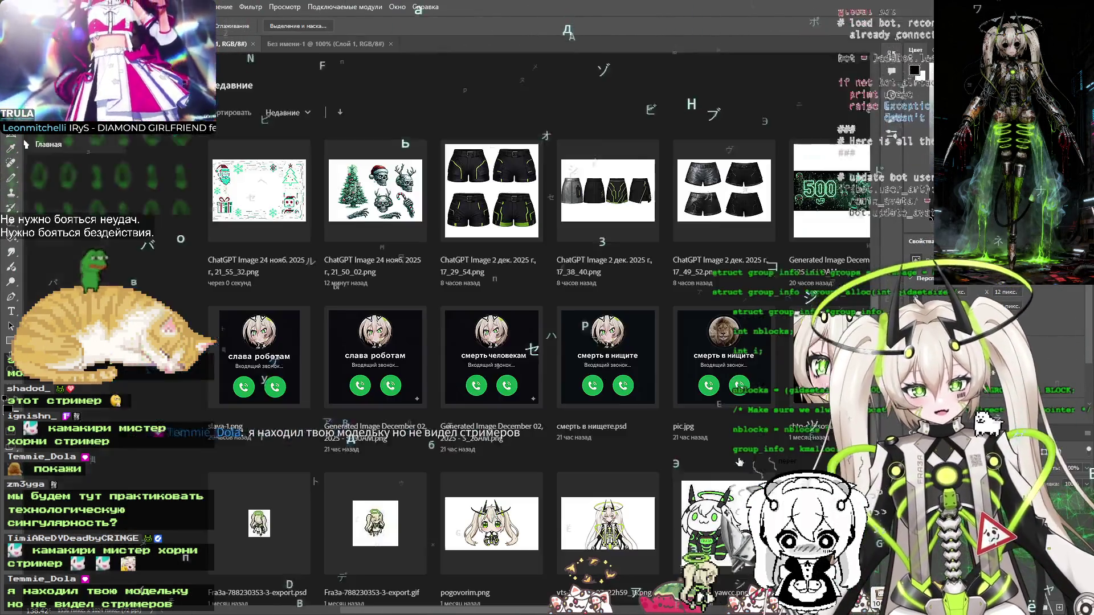
pyautogui.hotkey('ctrl', 'v')
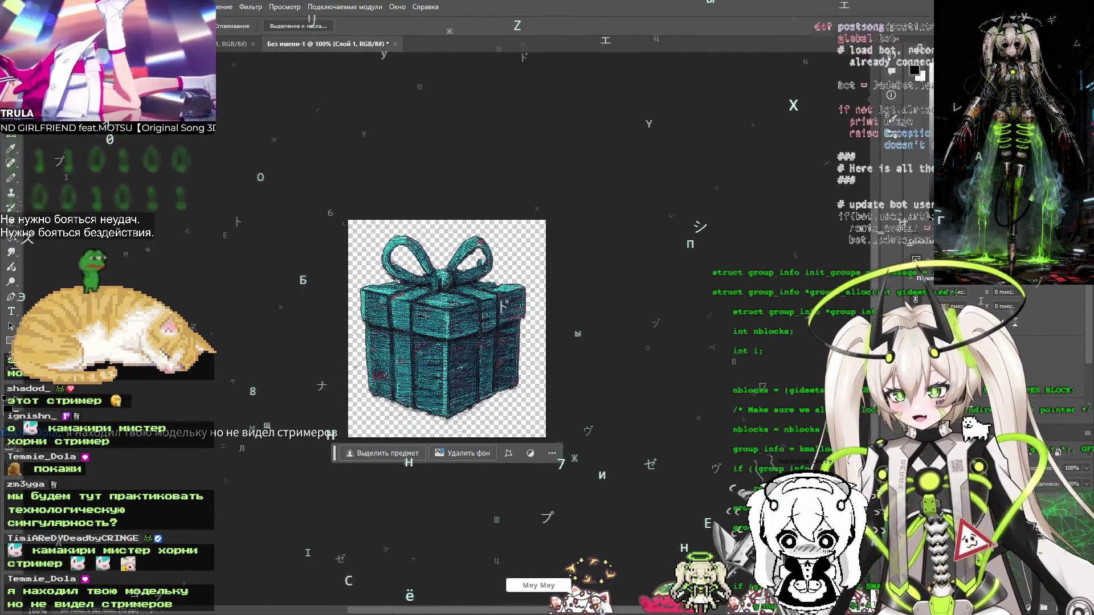
# Pull the crop borders in tight around the gift box's edges
pyautogui.press('c')
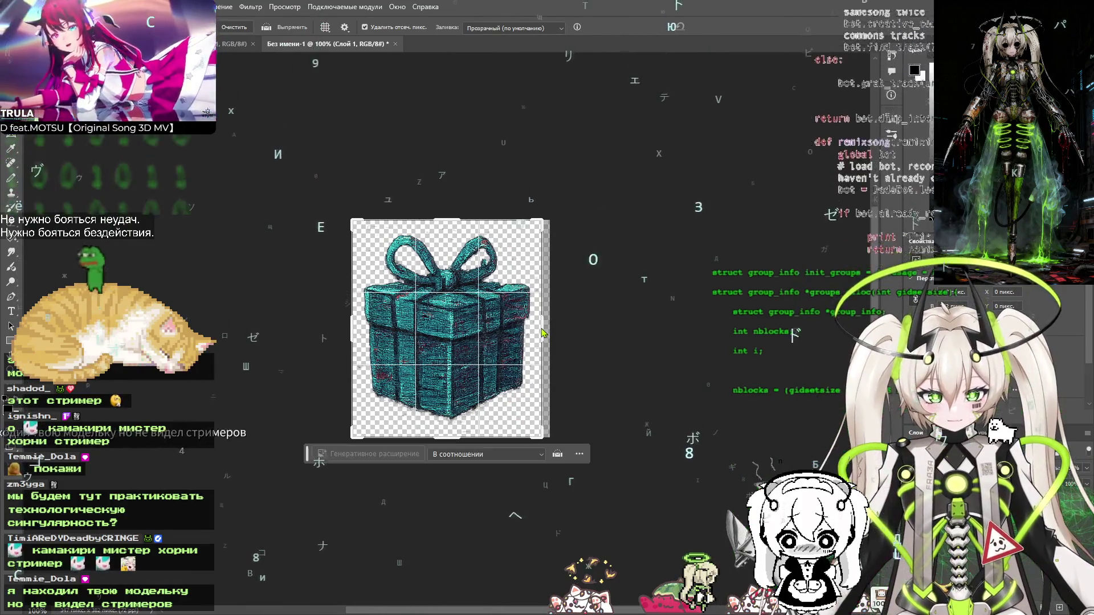
pyautogui.moveTo(543, 334); pyautogui.dragTo(541, 335)
pyautogui.moveTo(450, 443); pyautogui.dragTo(450, 438)
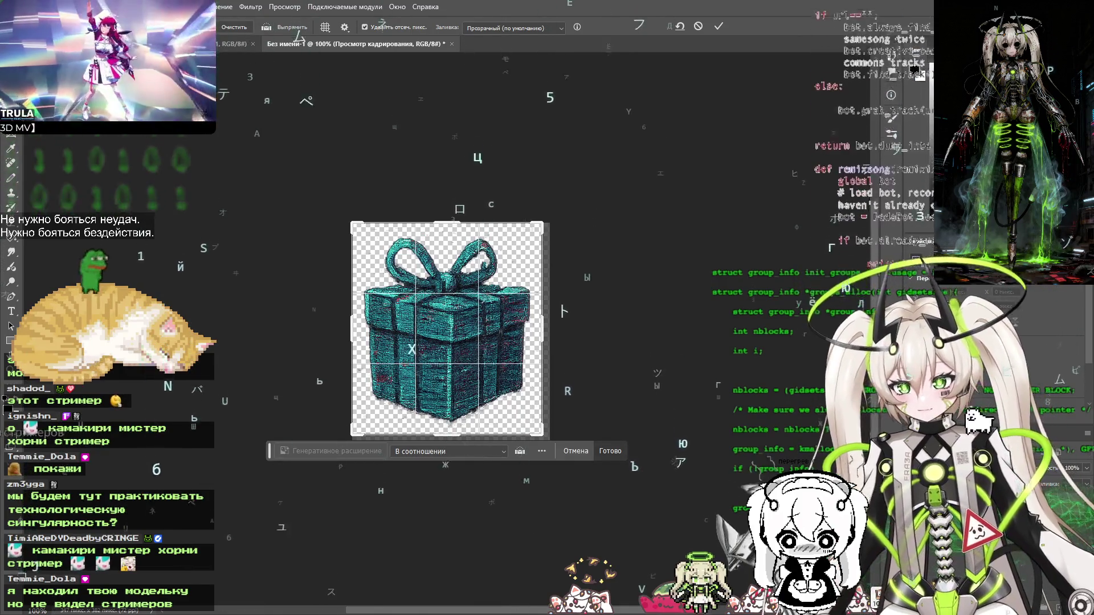
# Apply the crop and save the gift box as a transparent PNG-24 in new-year-ok
pyautogui.press('Return')
pyautogui.hotkey('ctrl', 'shift', 'alt', 's')
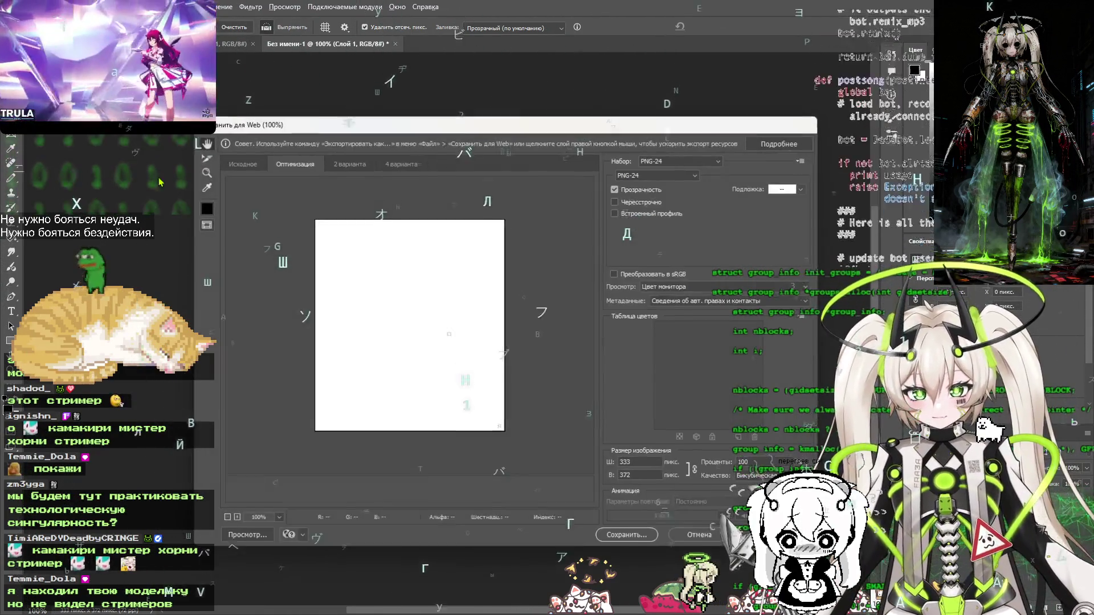
pyautogui.click(626, 536)
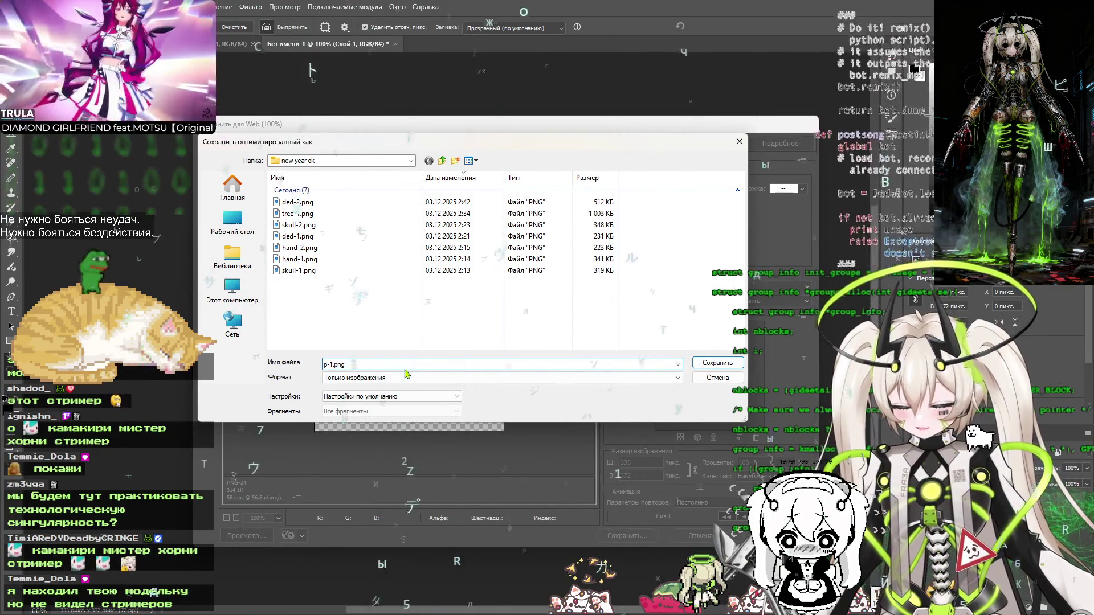
pyautogui.press('Return')
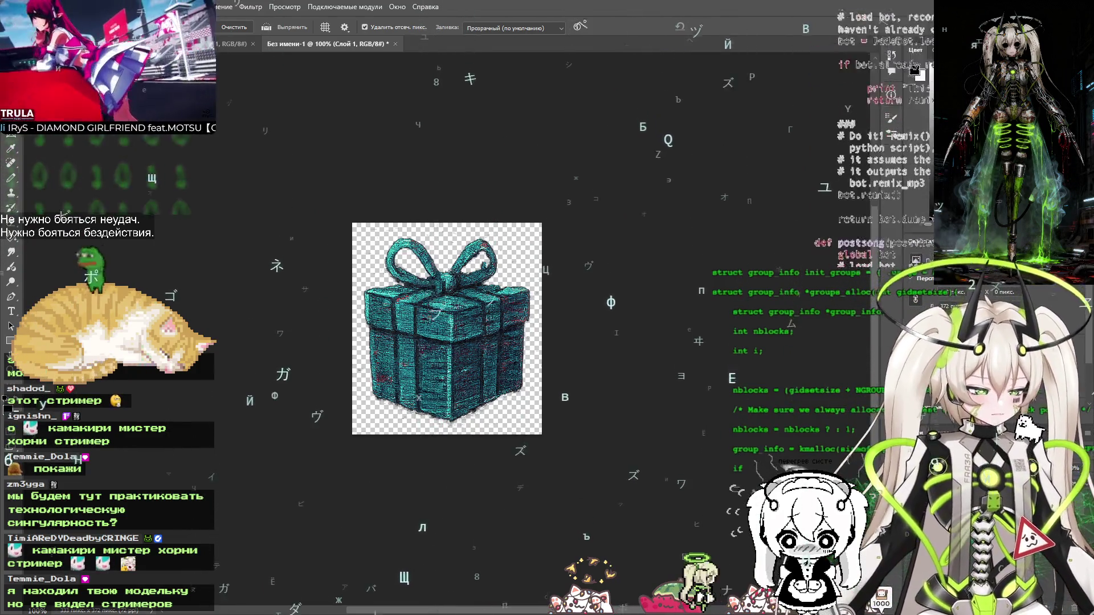
pyautogui.hotkey('alt', 'Tab')
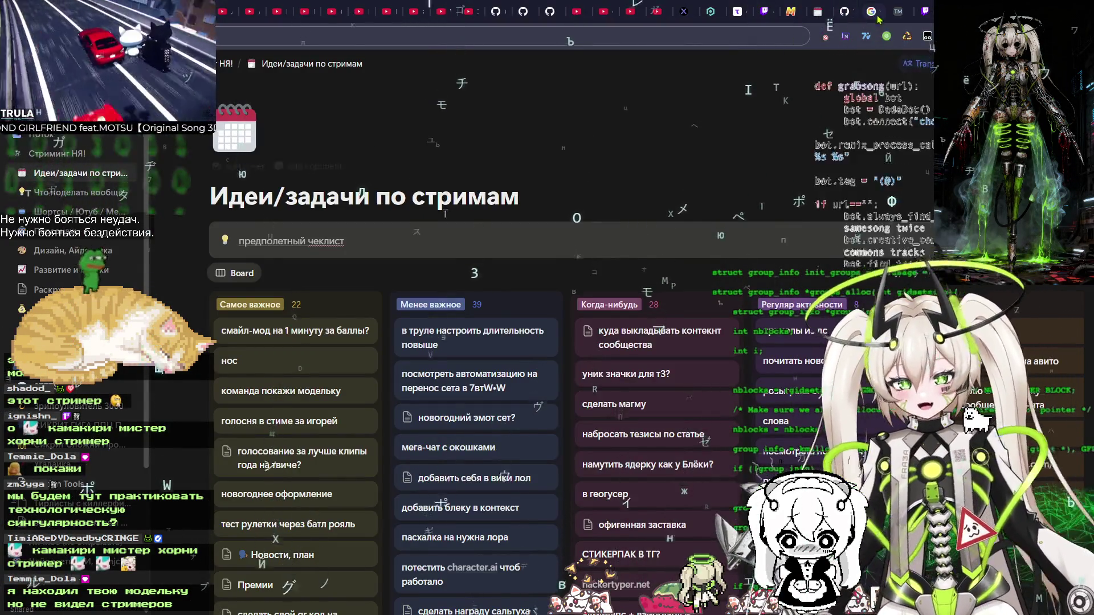
# Search the streamer's name in a new browser tab and go to their Twitch channel page
pyautogui.hotkey('ctrl', 't')
pyautogui.write('kamakiri mha')
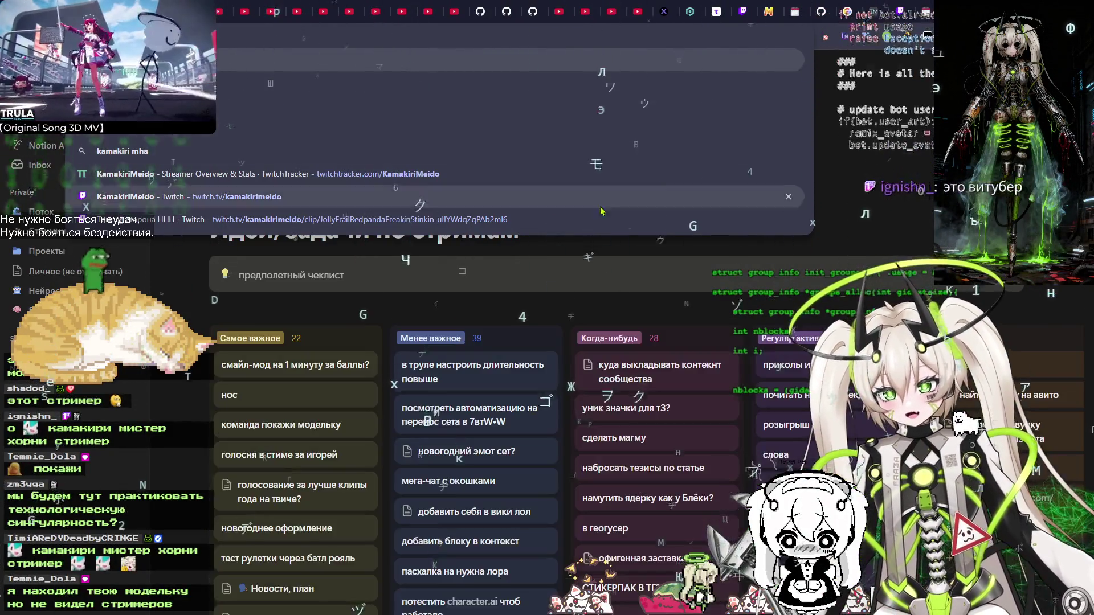
pyautogui.press('Return')
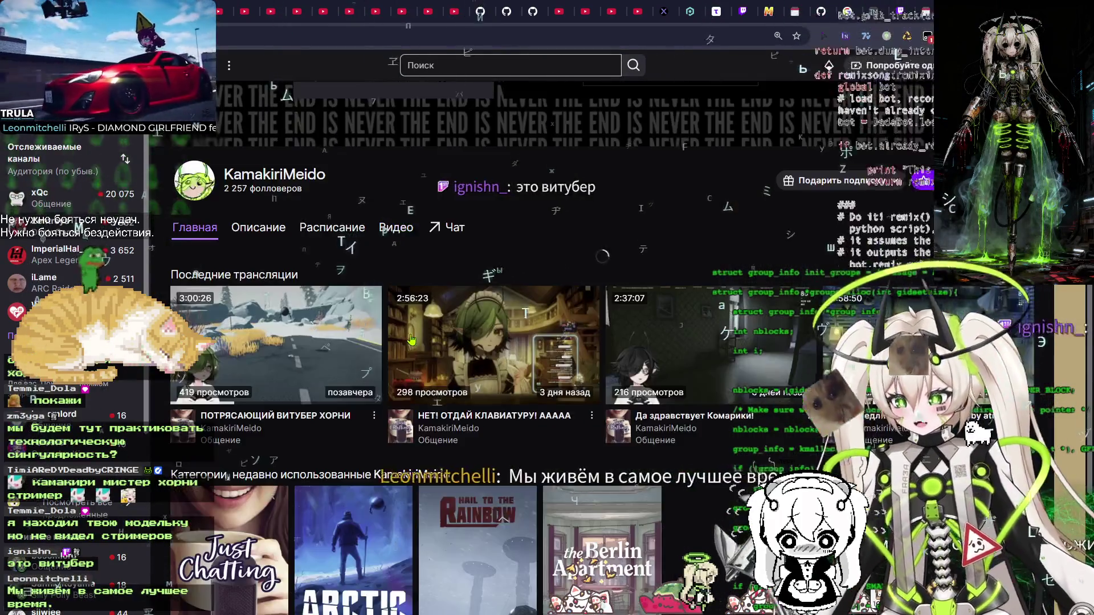
pyautogui.scroll(-2, 433, 342)
pyautogui.scroll(2, 485, 325)
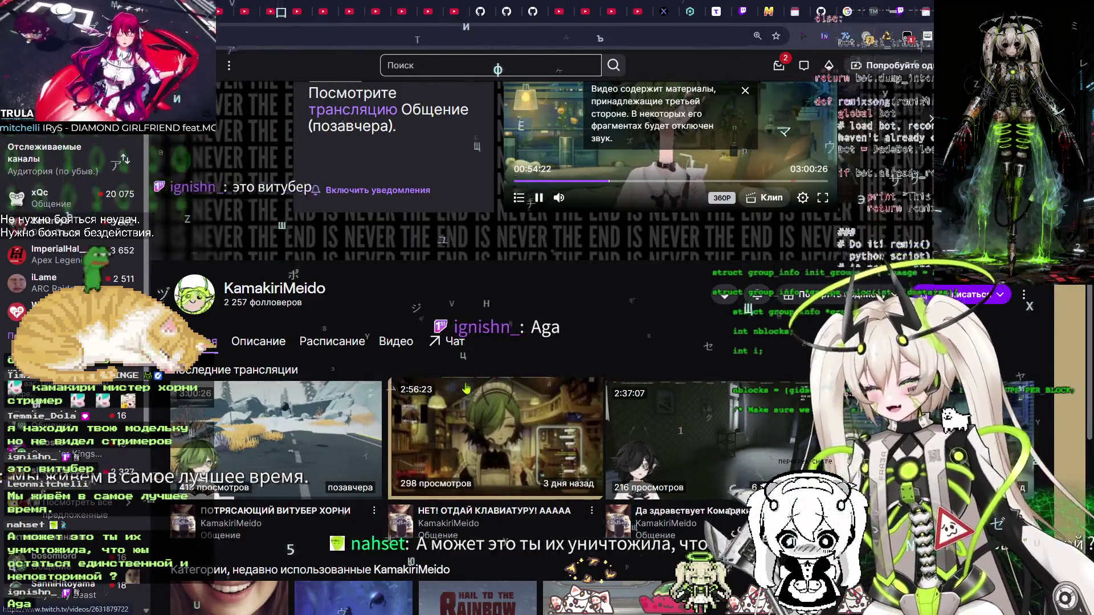
# Play the previous broadcast from about 01:07, leave it paused, and return to the stream-ideas board
pyautogui.click(536, 198)
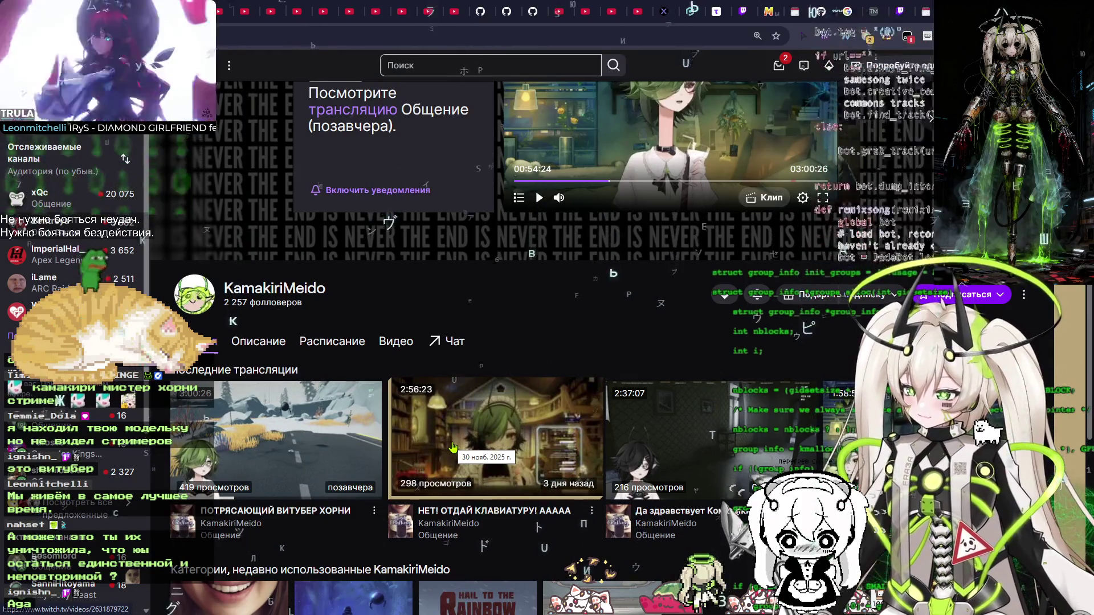
pyautogui.scroll(2, 453, 447)
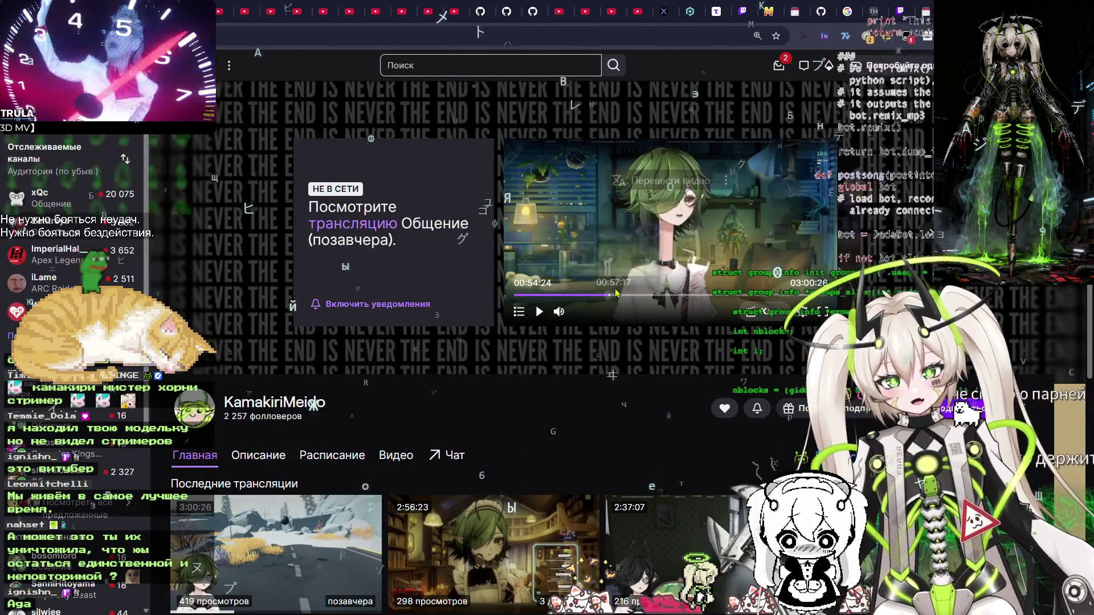
pyautogui.press('space')
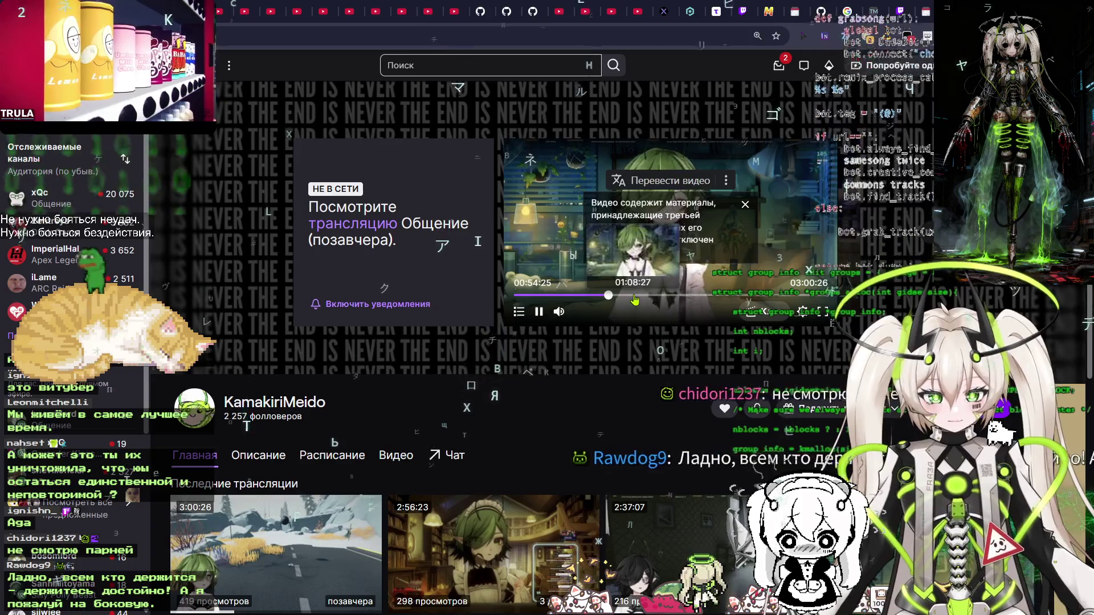
pyautogui.click(632, 296)
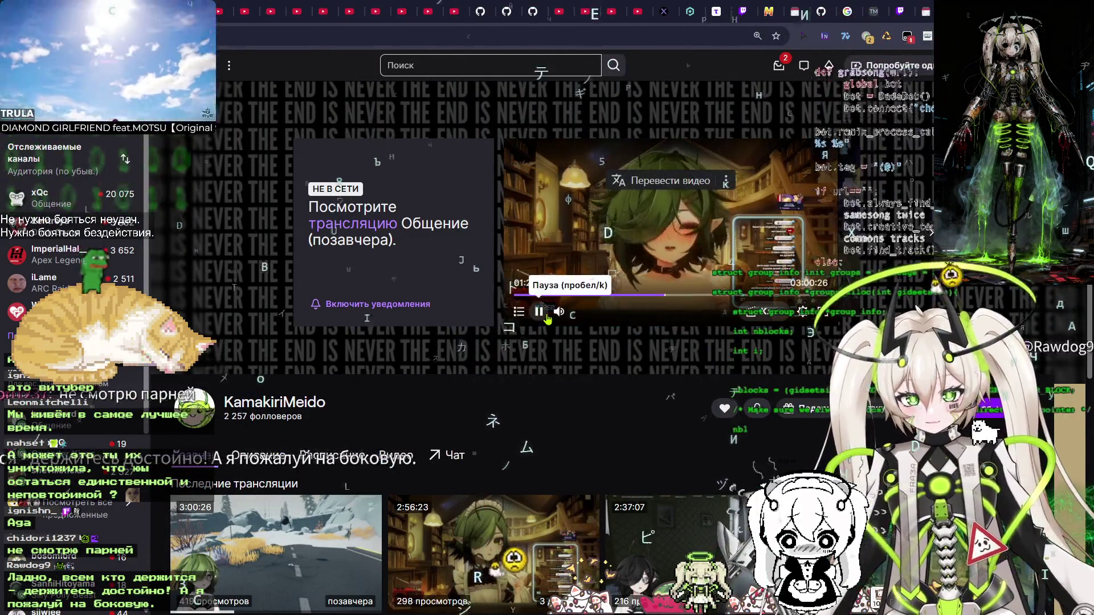
pyautogui.click(539, 312)
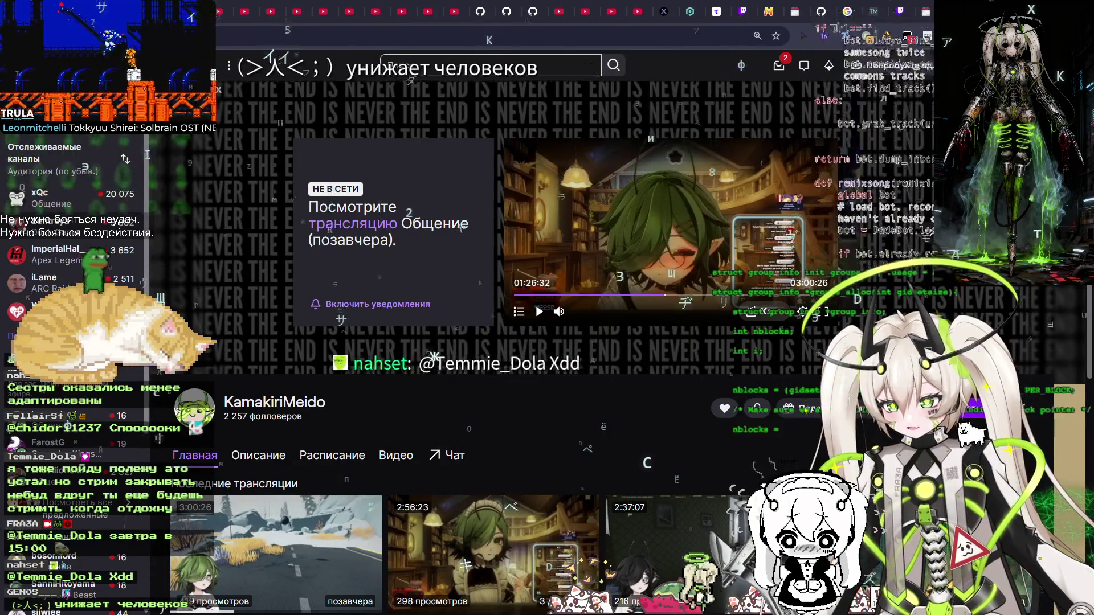
pyautogui.scroll(-1, 585, 429)
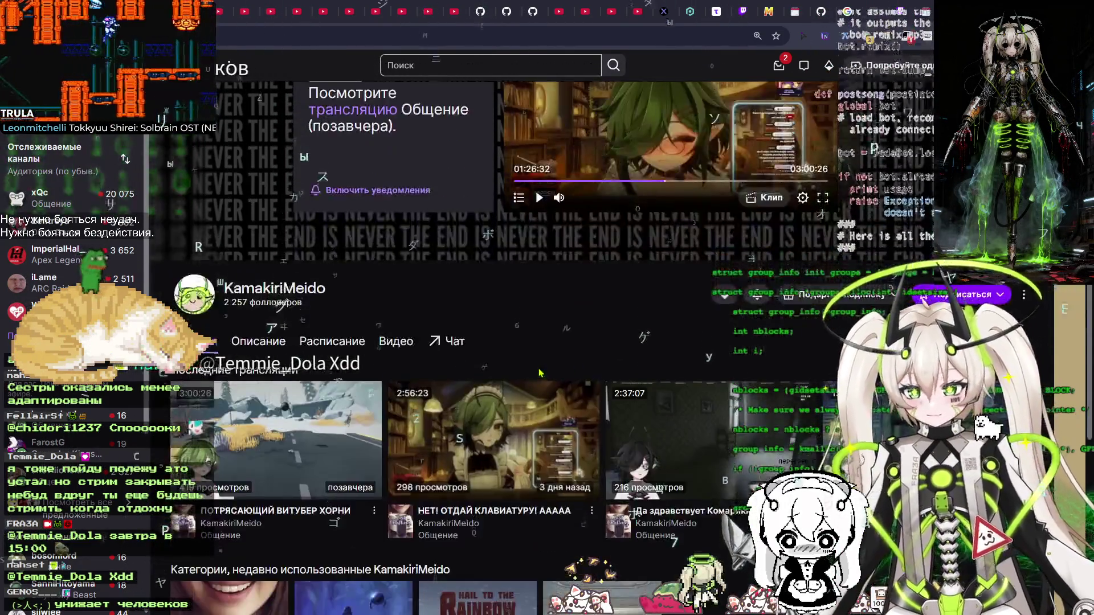
pyautogui.scroll(1, 575, 426)
pyautogui.hotkey('alt', 'Tab')
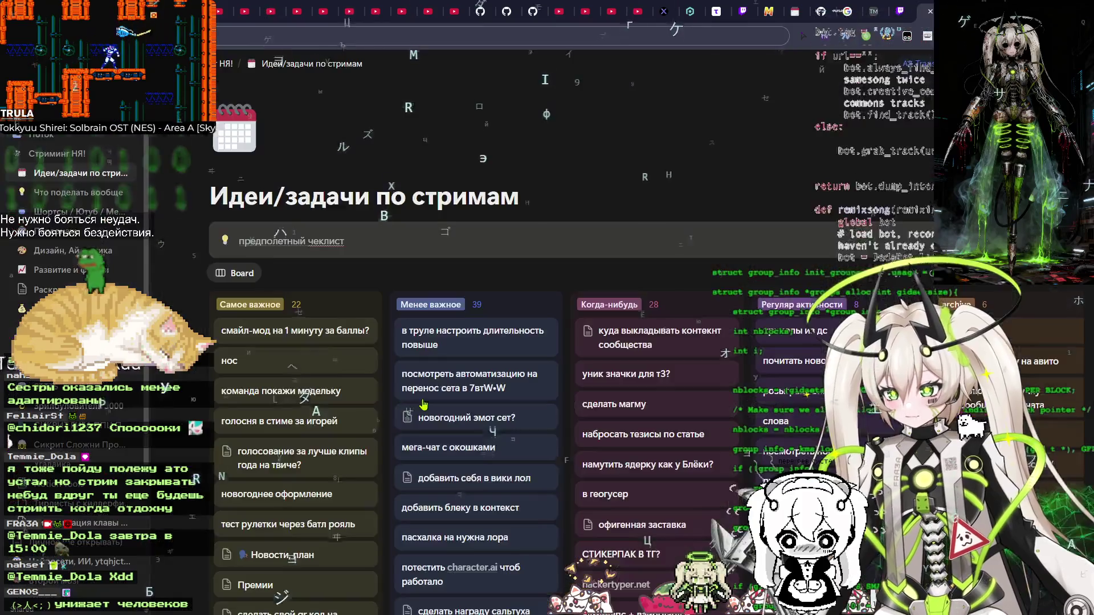
# Recheck the gift box's Save for Web settings and the saved files in the new-year-ok folder
pyautogui.hotkey('alt', 'Tab')
pyautogui.hotkey('alt', 'Tab')
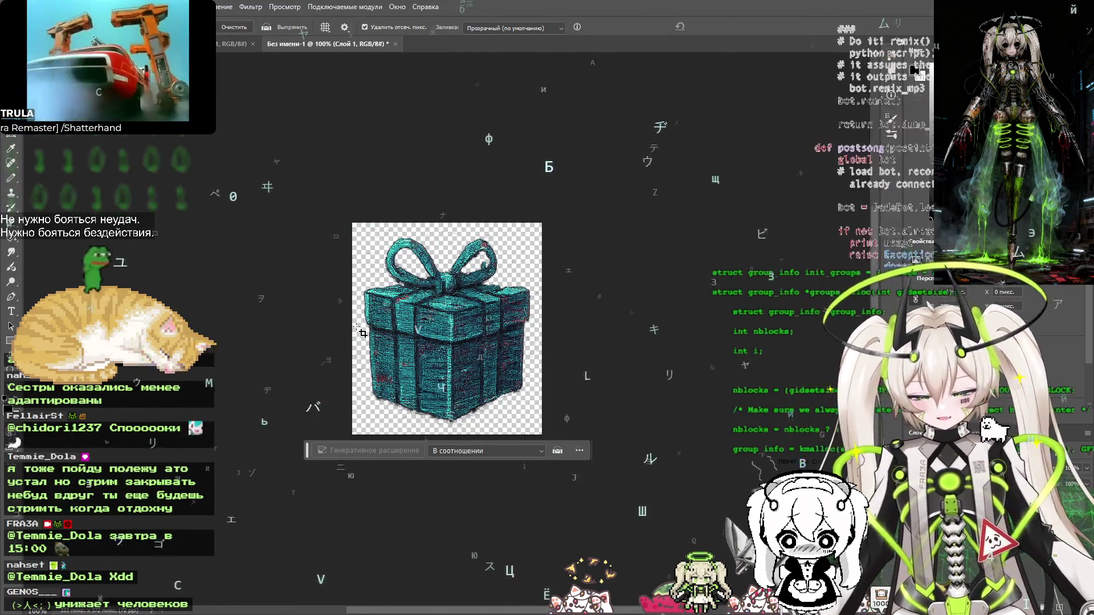
pyautogui.hotkey('ctrl', 'alt', 'shift', 's')
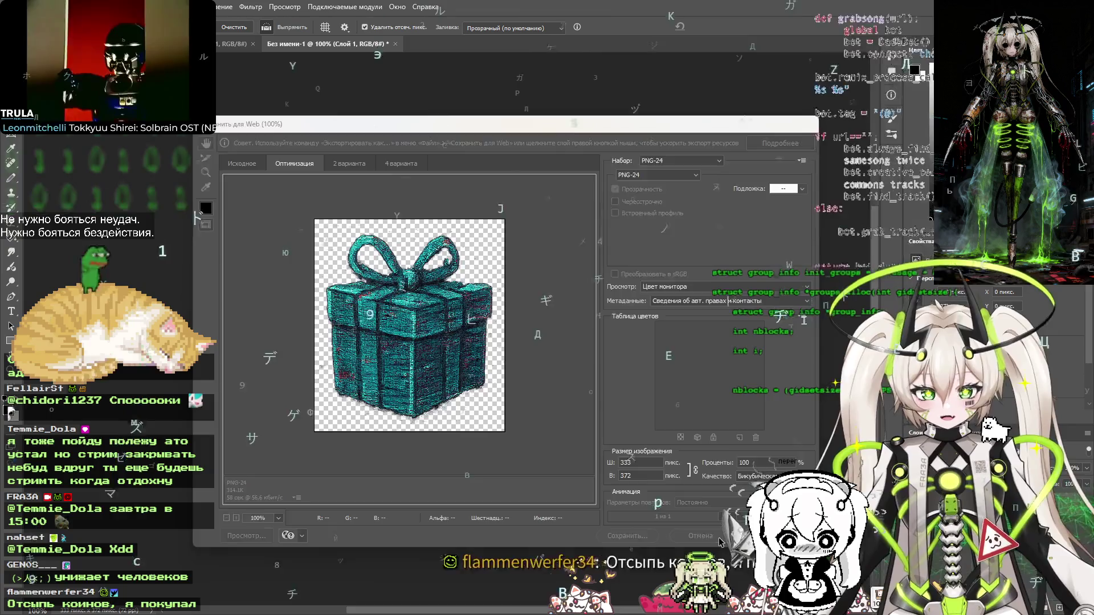
pyautogui.press('super+Tab')
pyautogui.click(341, 101)
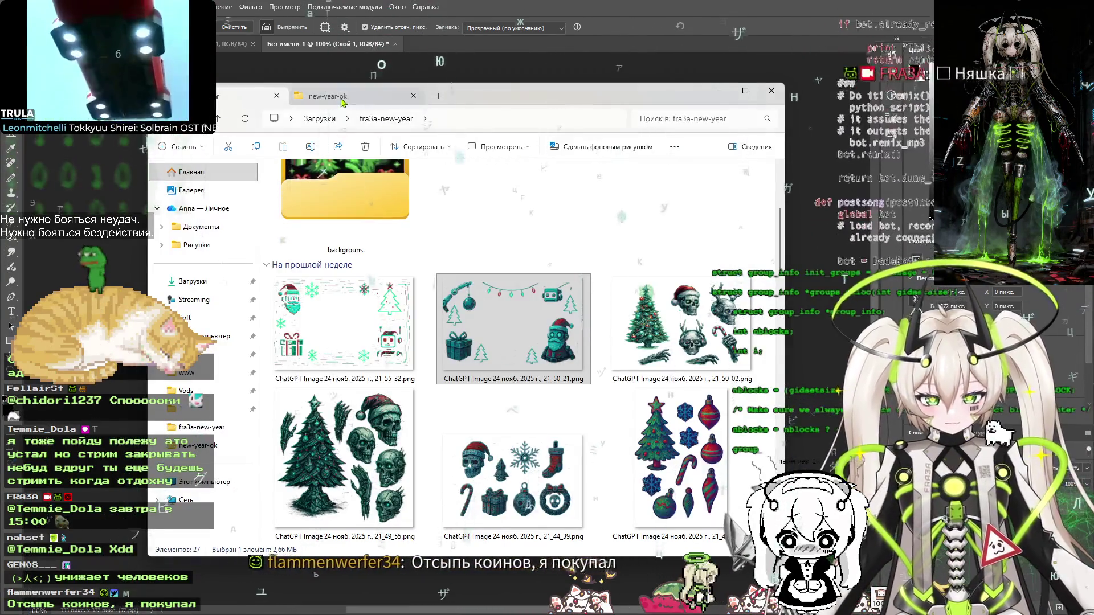
pyautogui.click(426, 7)
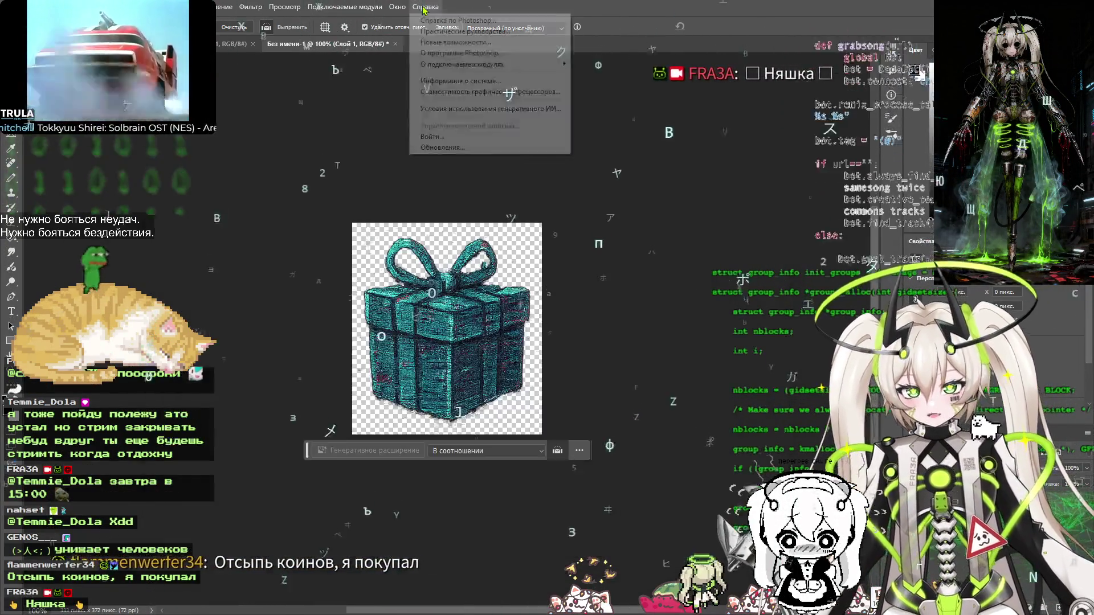
pyautogui.press('Escape')
# Close the gift box document without saving, then switch to the stream task board
pyautogui.hotkey('ctrl', 'w')
pyautogui.click(593, 232)
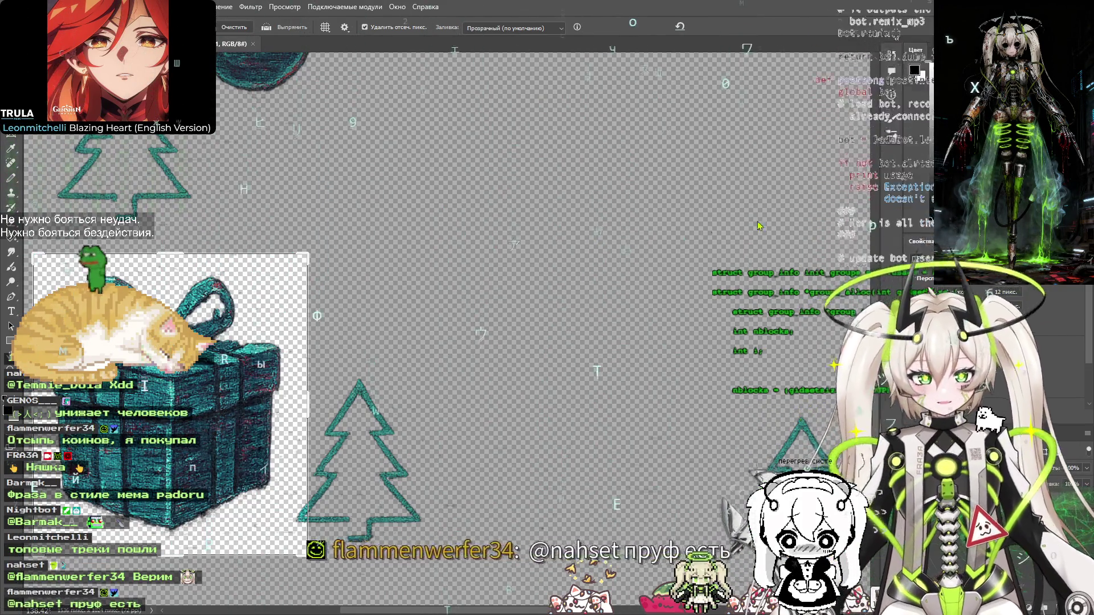
pyautogui.hotkey('alt', 'Tab')
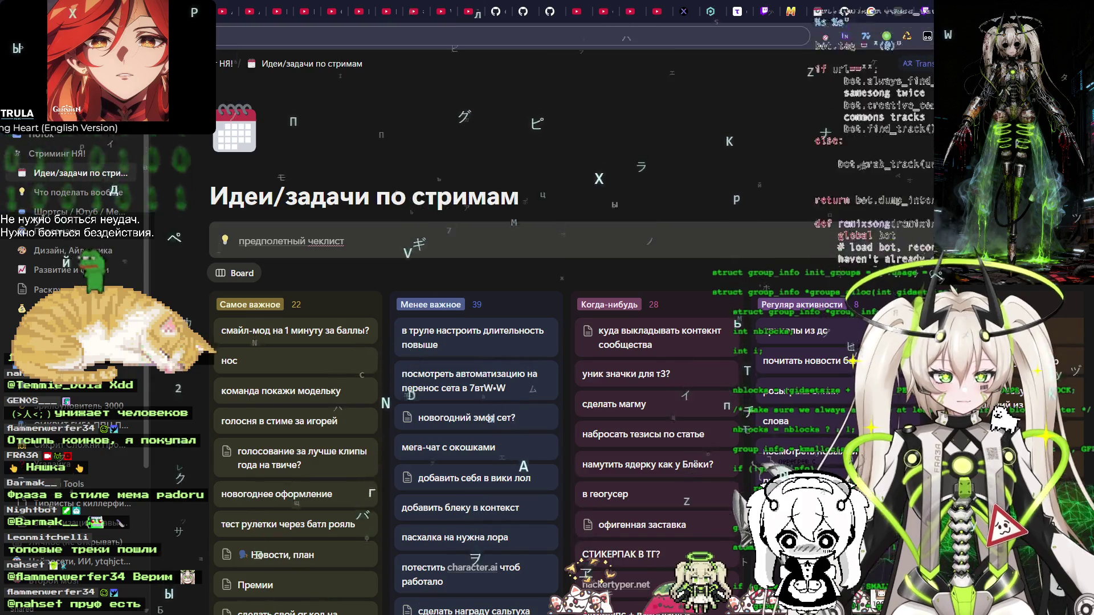
# In the Gemini image chat, replace the cocoa-armchair request with the padoru meme phrase and regenerate
pyautogui.hotkey('ctrl', 't')
pyautogui.press('Return')
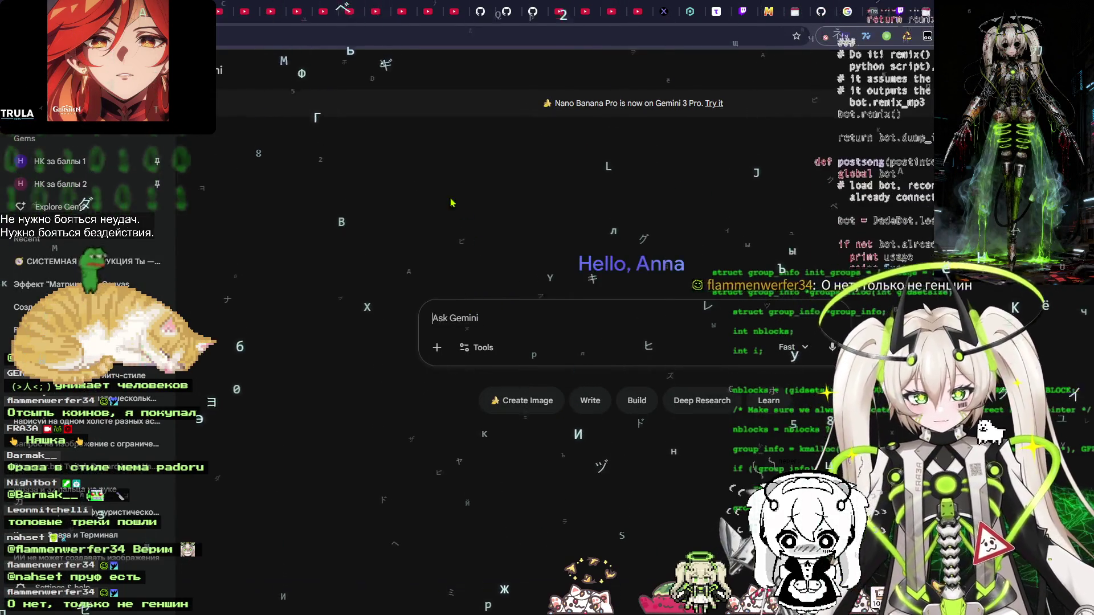
pyautogui.click(64, 268)
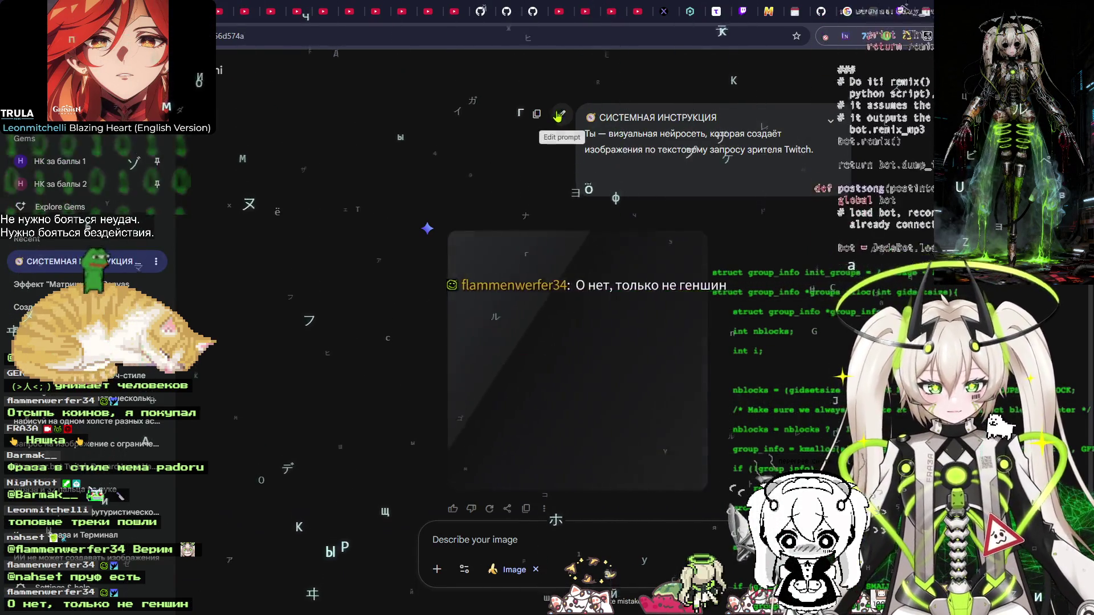
pyautogui.click(559, 116)
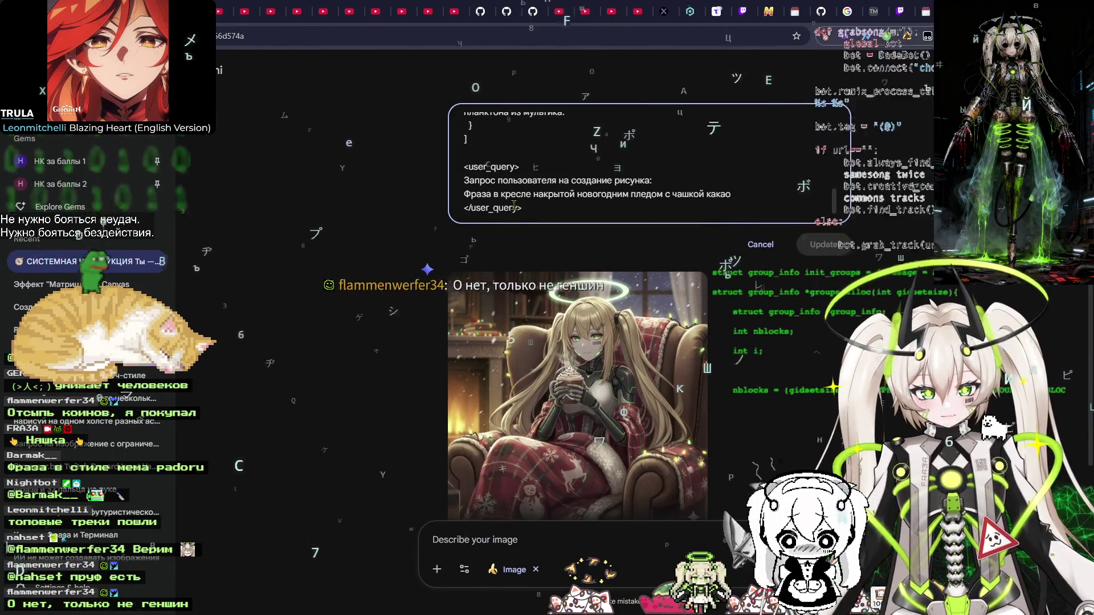
pyautogui.moveTo(466, 195); pyautogui.dragTo(736, 194)
pyautogui.write('Фраза в стиле мема padoru')
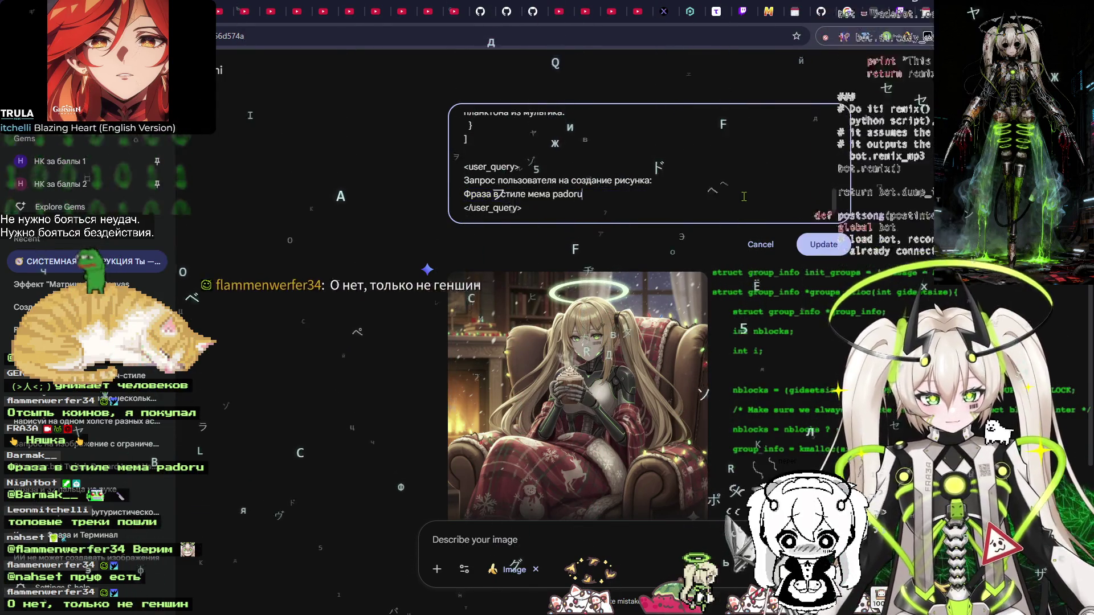
pyautogui.click(824, 244)
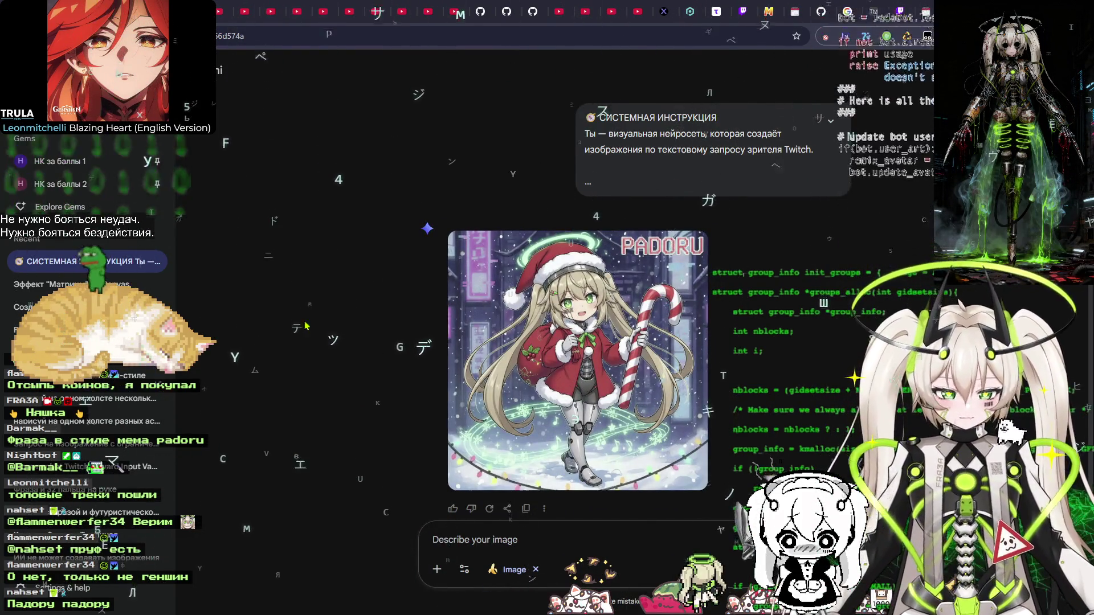
# Inspect the new PADORU image enlarged, then run a web search for 'мем padoru'
pyautogui.click(617, 313)
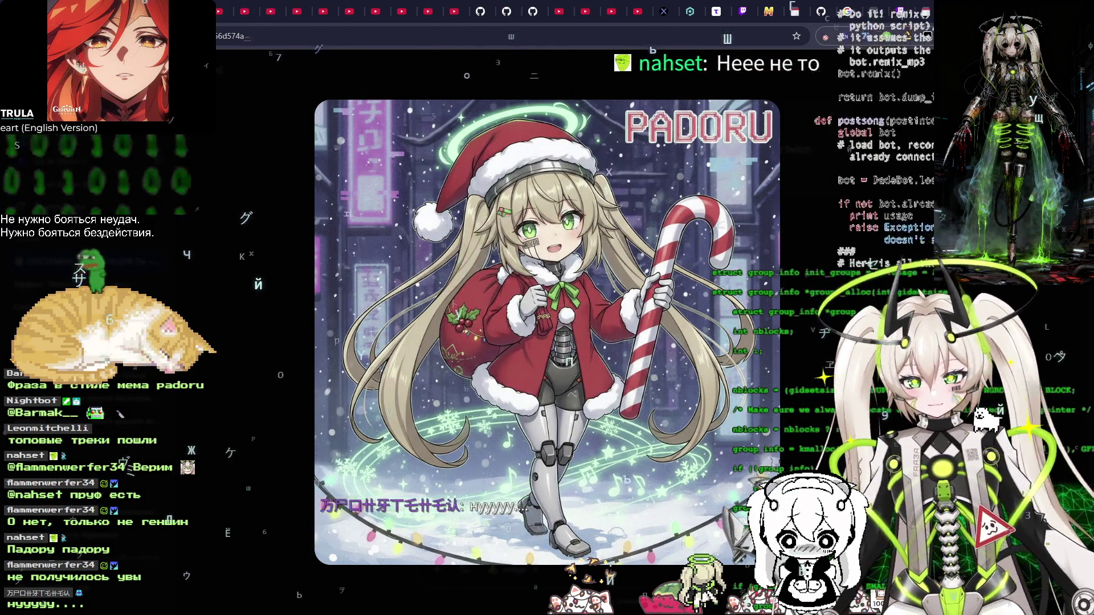
pyautogui.press('Escape')
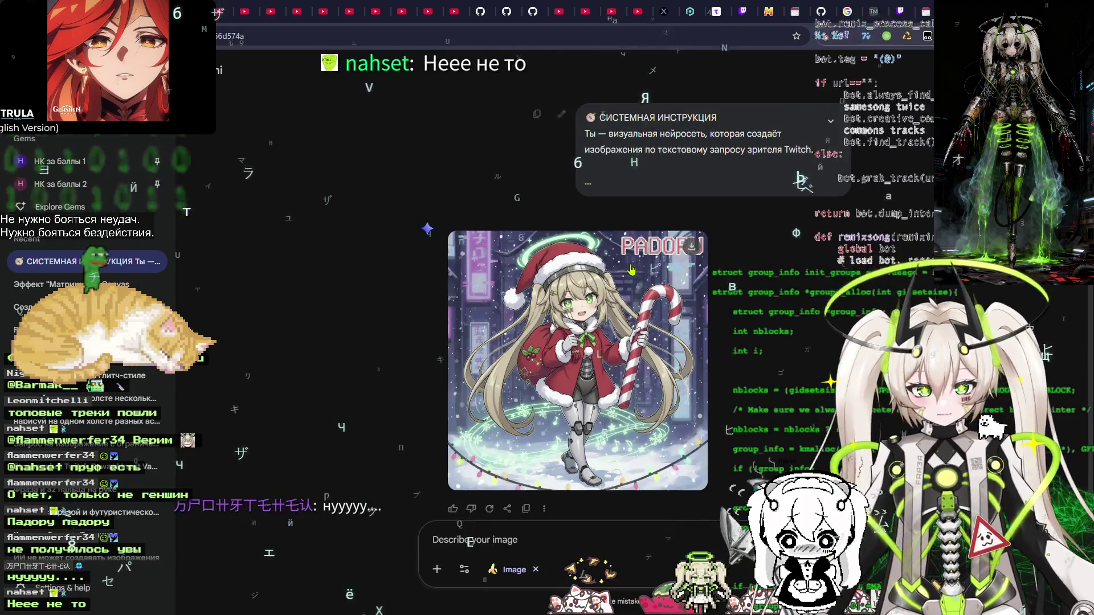
pyautogui.click(562, 114)
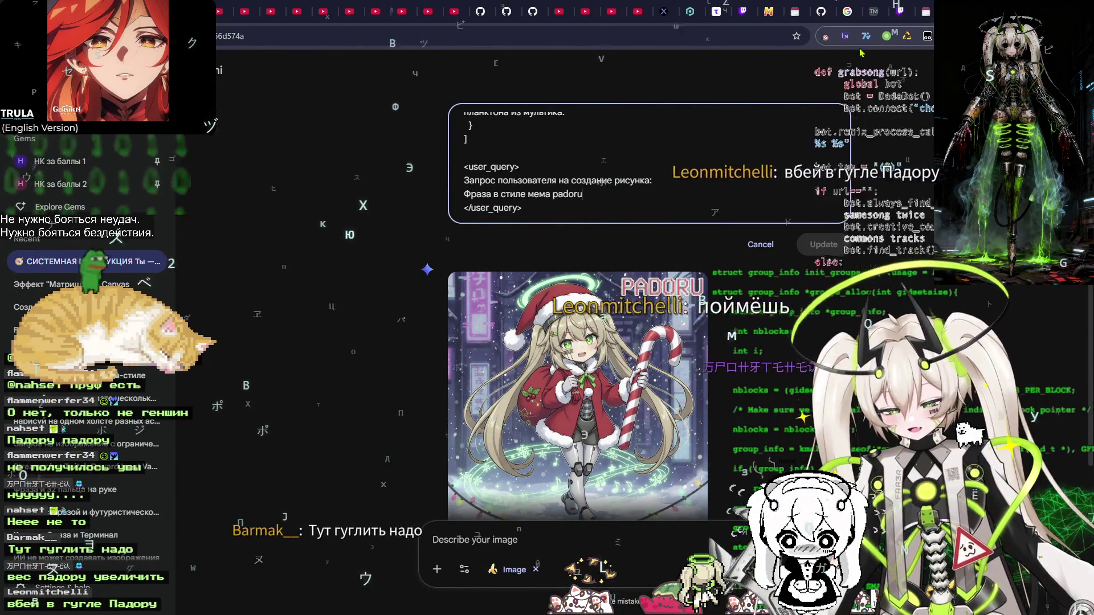
pyautogui.hotkey('ctrl', 't')
pyautogui.hotkey('alt', 'Tab')
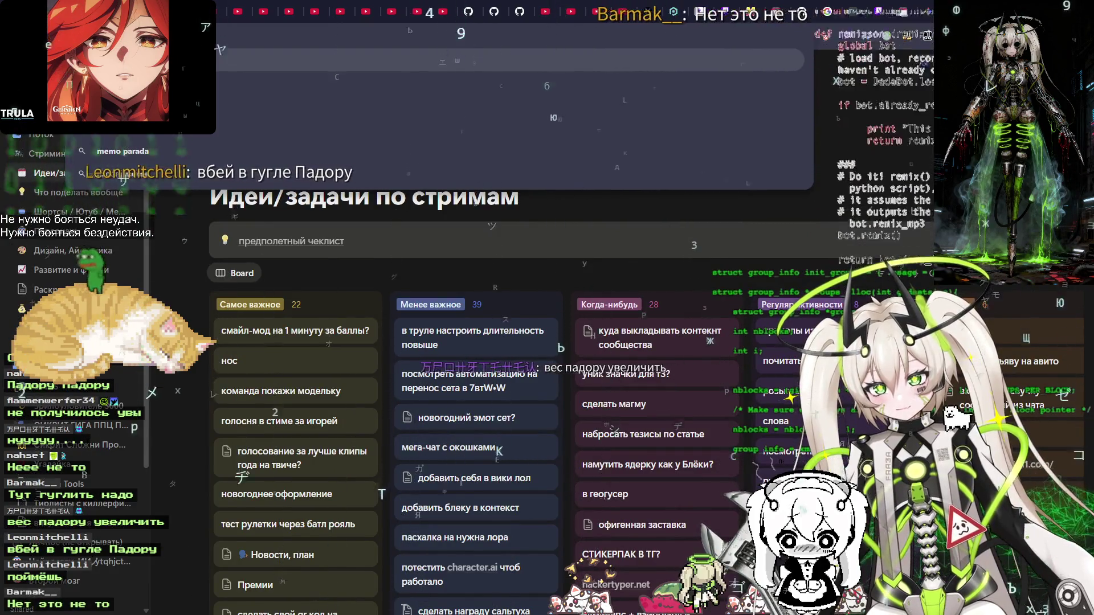
pyautogui.press('Return')
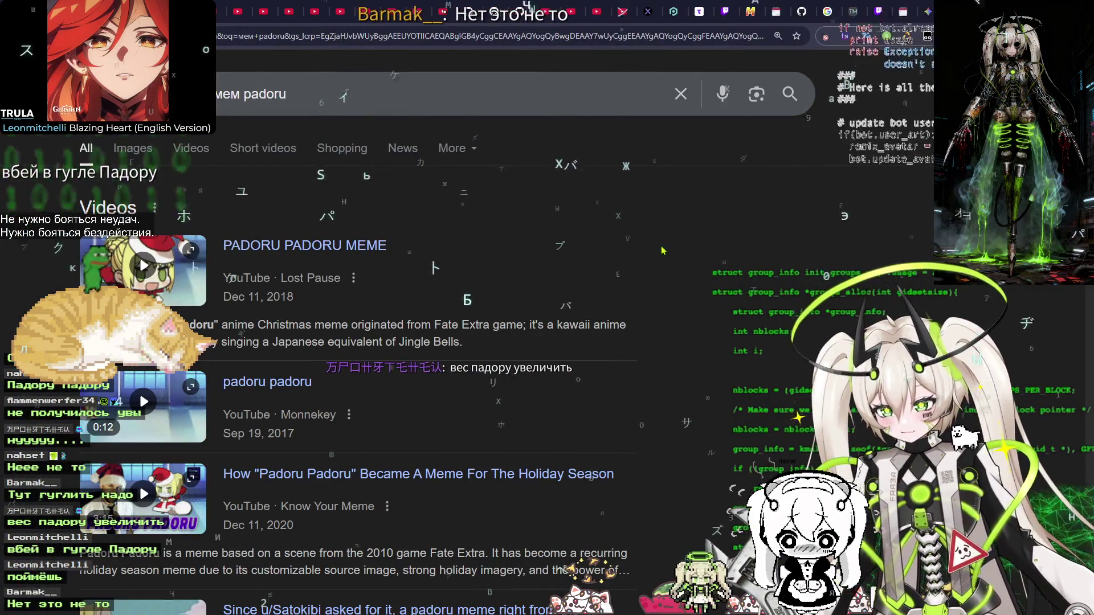
# Browse the Google Images results for 'мем padoru', then close that tab to return to Gemini
pyautogui.click(167, 156)
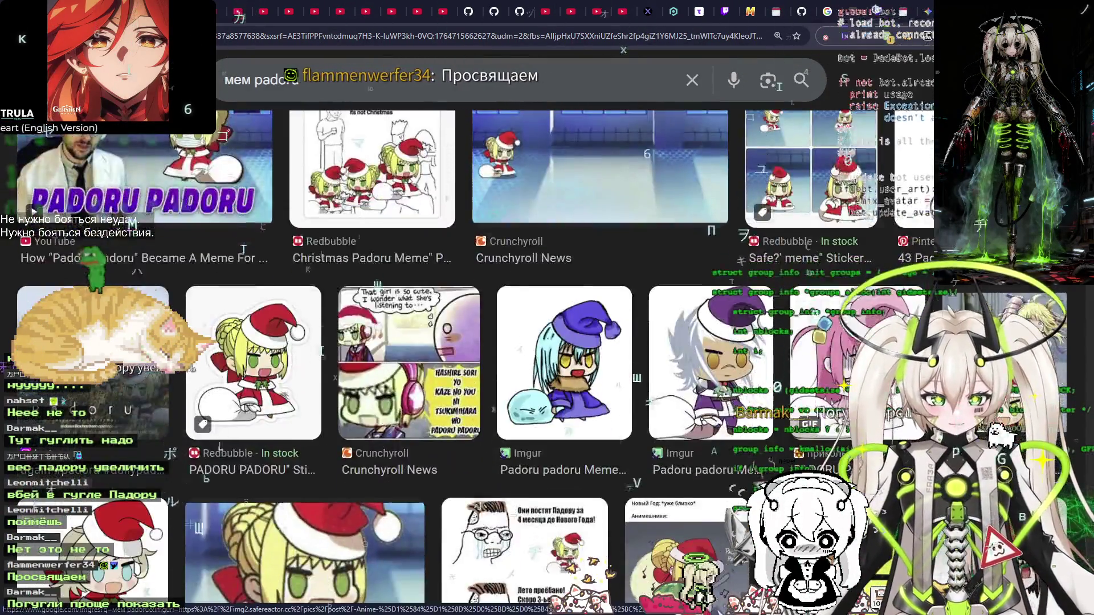
pyautogui.scroll(-5, 494, 399)
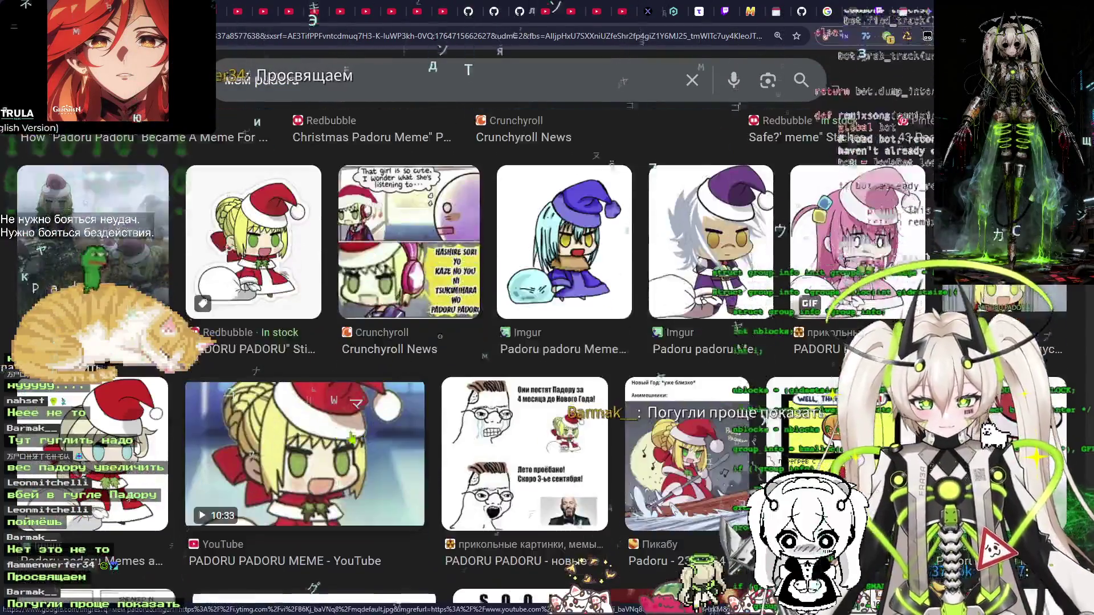
pyautogui.hotkey('ctrl', 'w')
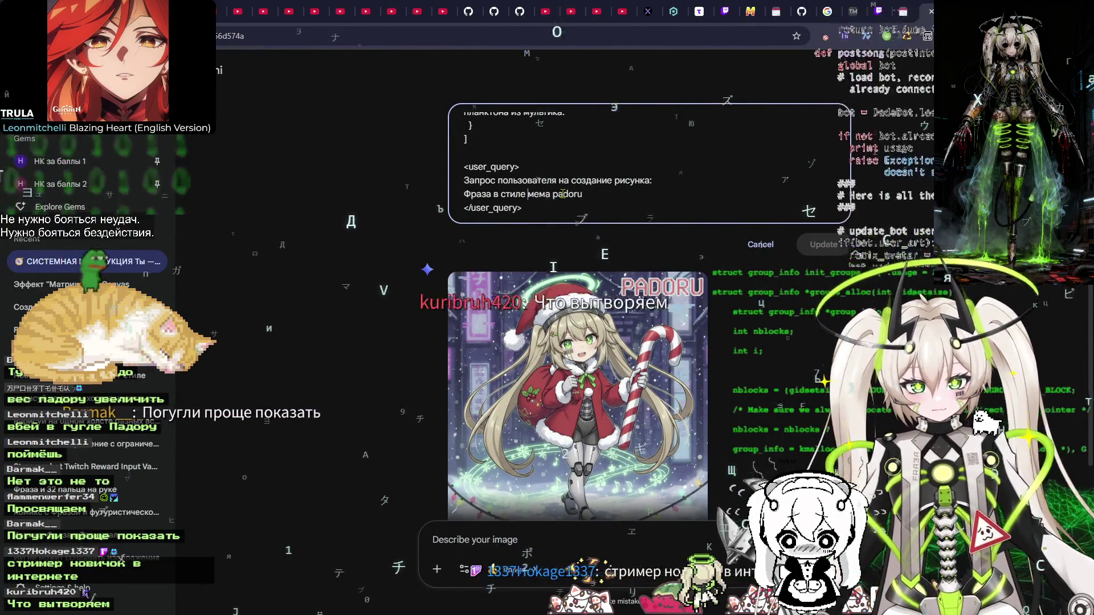
# Insert 'девочки из' before 'мема', regenerate, and inspect the red-caped PADORU PADORU image enlarged
pyautogui.write('ltdjxrb')
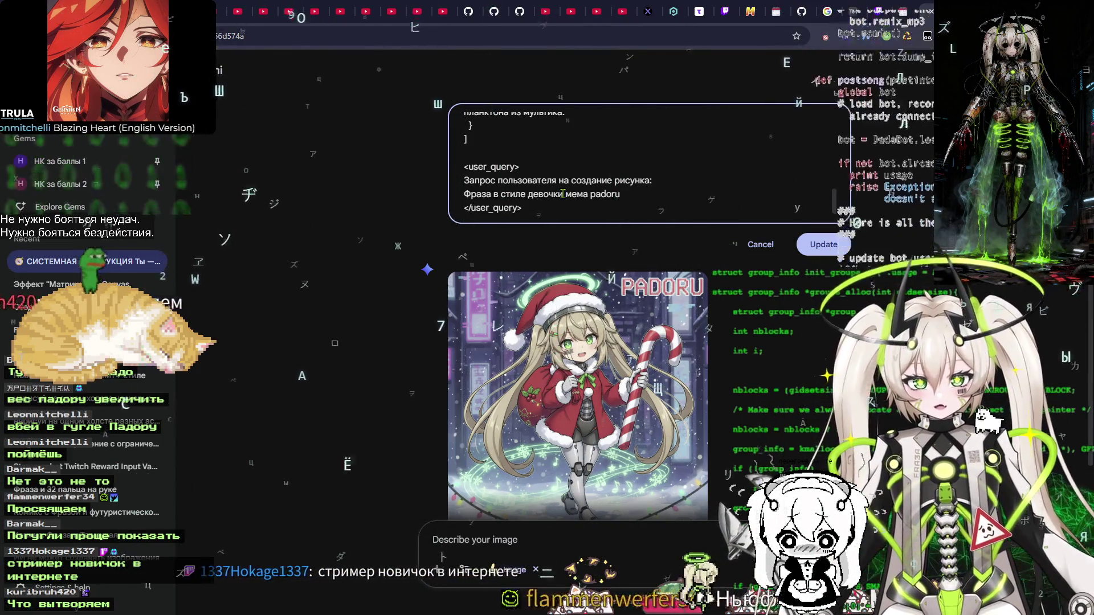
pyautogui.write('из')
pyautogui.hotkey('ctrl', 'End')
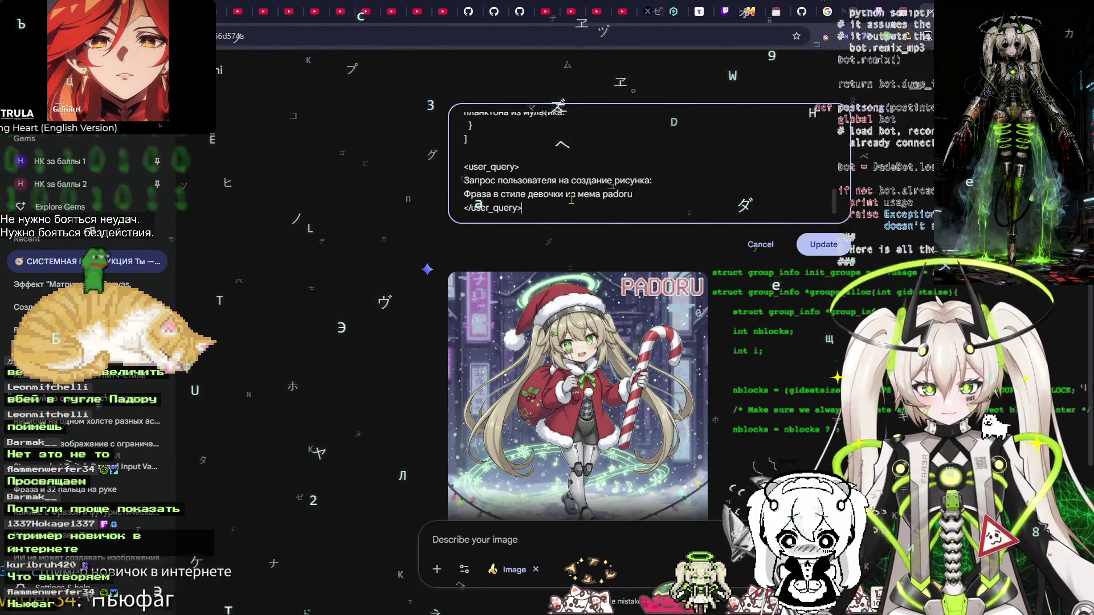
pyautogui.click(811, 247)
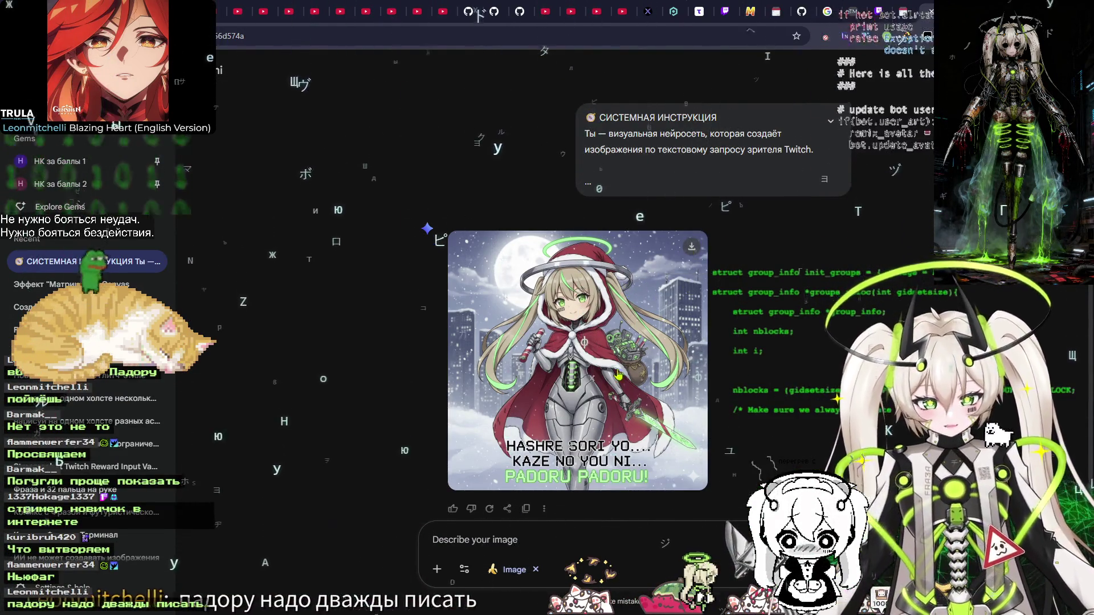
pyautogui.click(584, 353)
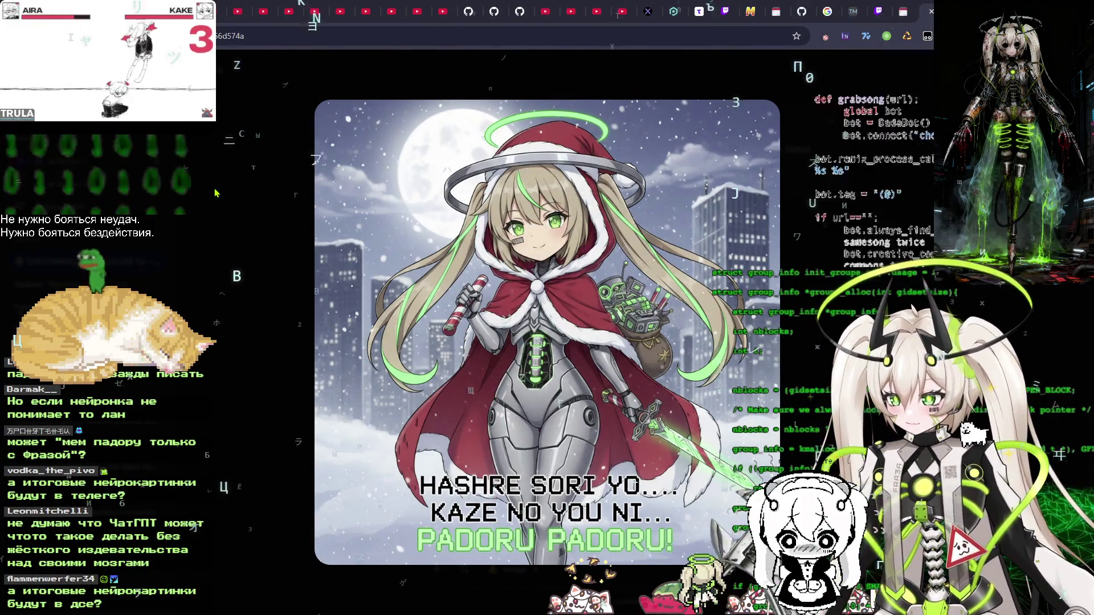
pyautogui.press('Escape')
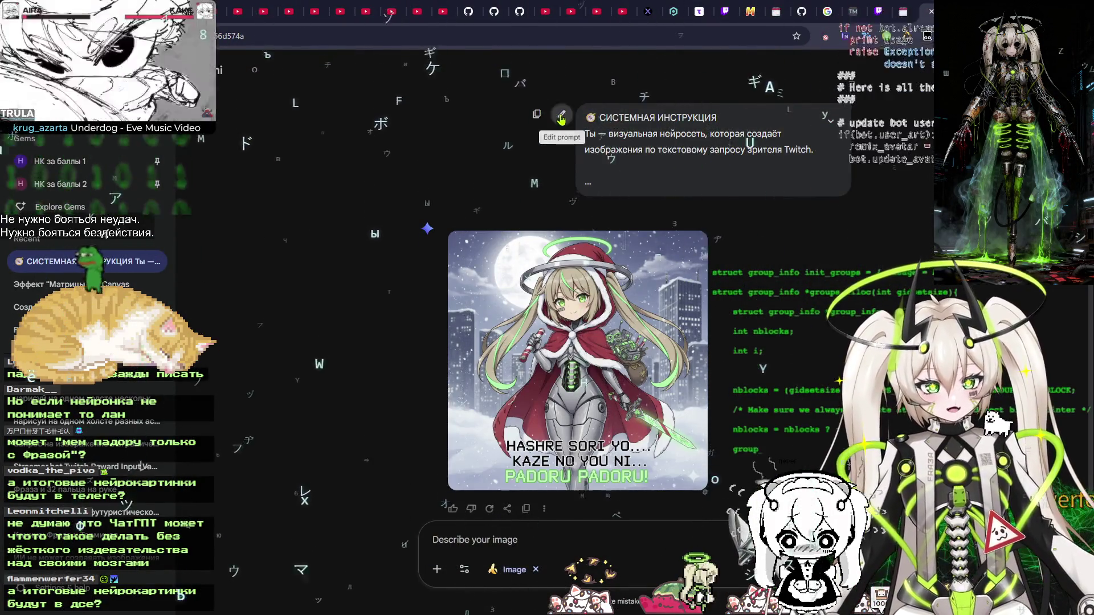
# Replace the request with 'мем падору только с Фразой', regenerate, and view the antlered red-hood result
pyautogui.click(561, 118)
pyautogui.tripleClick(656, 196)
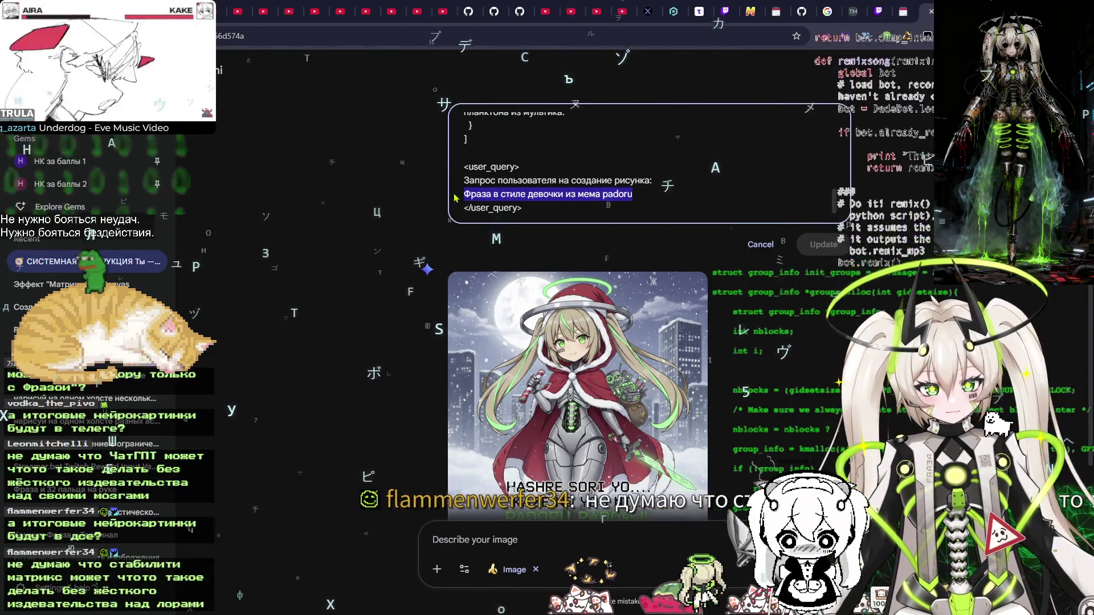
pyautogui.write('мем падору только с Фразой')
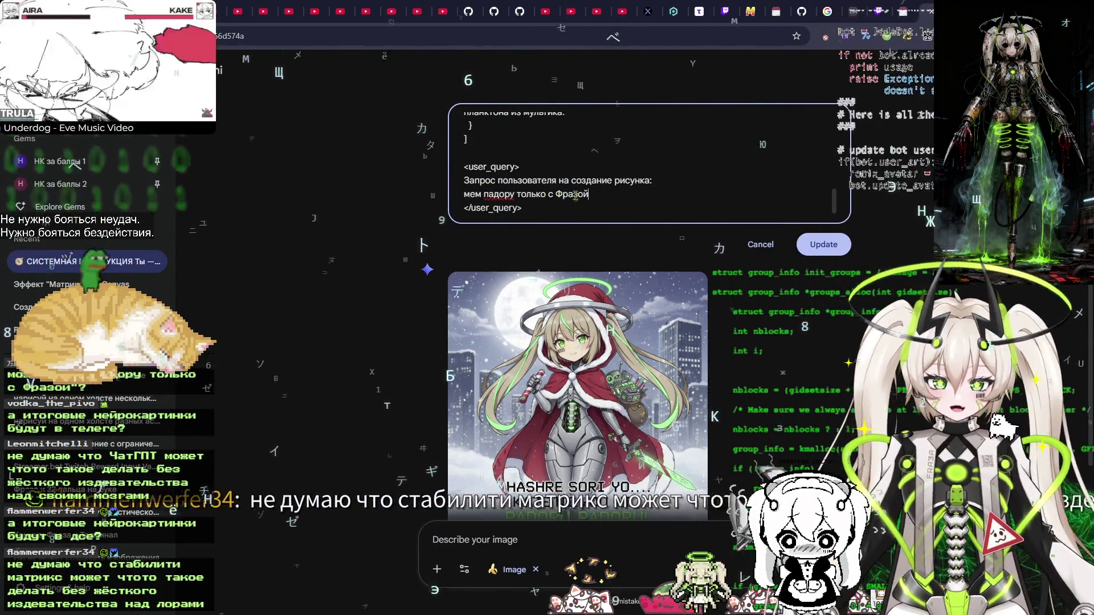
pyautogui.click(824, 244)
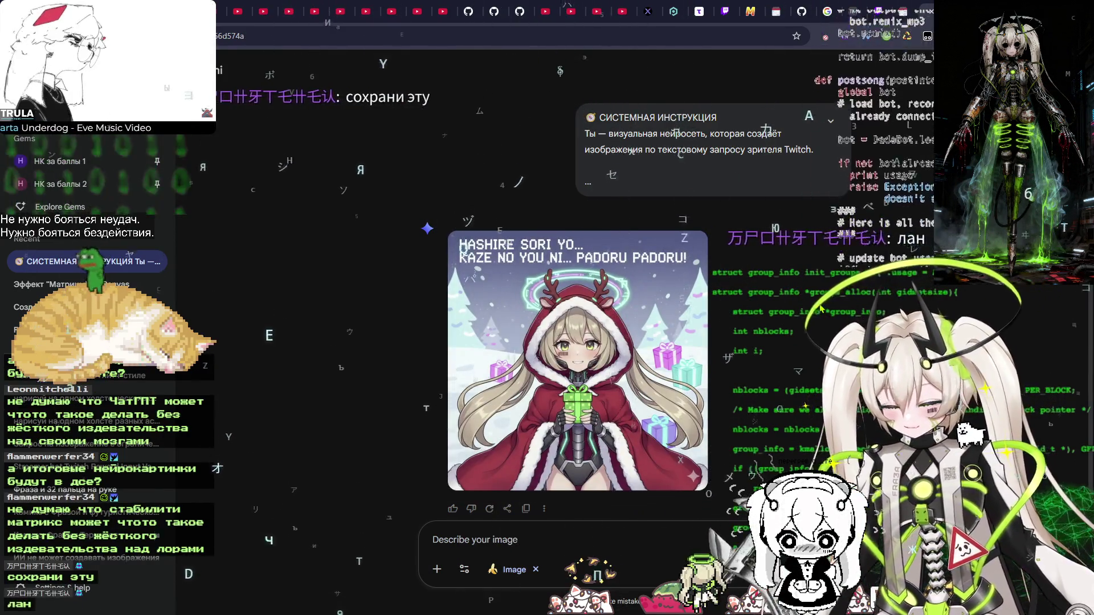
pyautogui.click(625, 327)
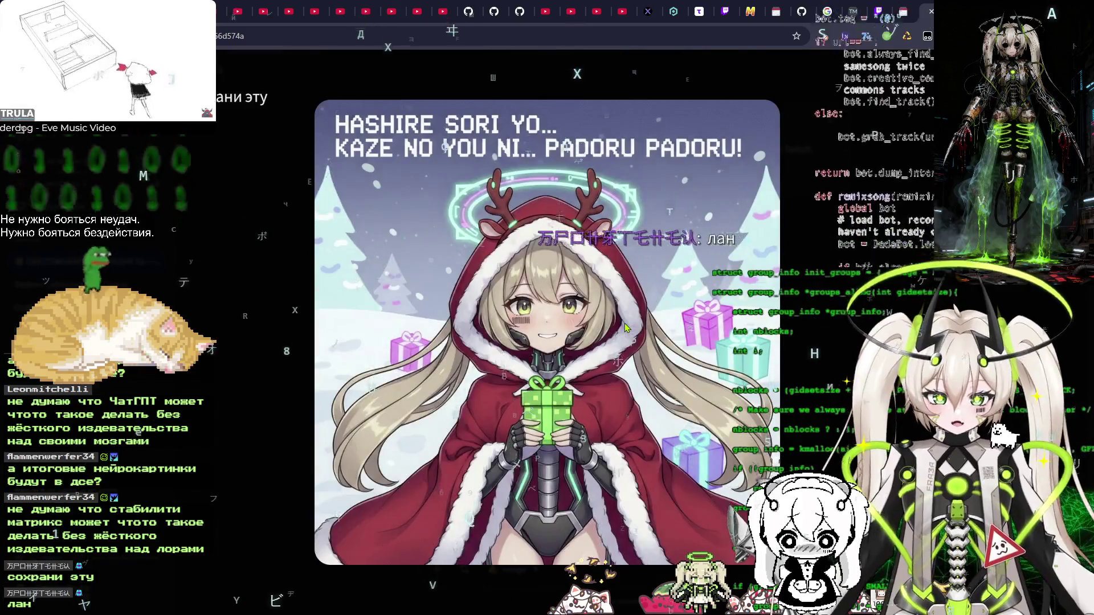
pyautogui.press('Escape')
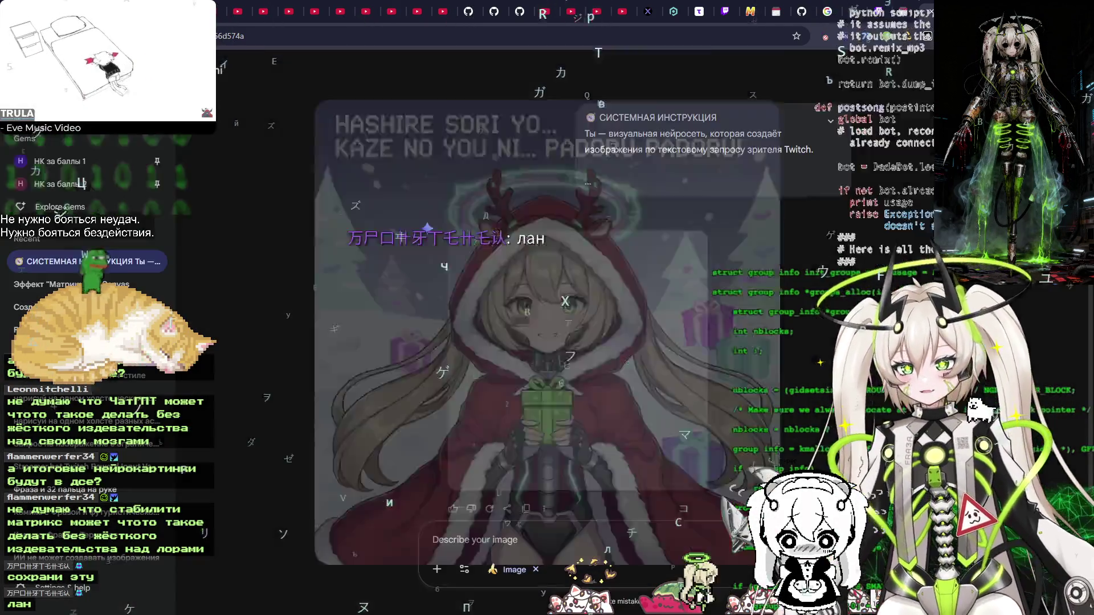
pyautogui.click(562, 114)
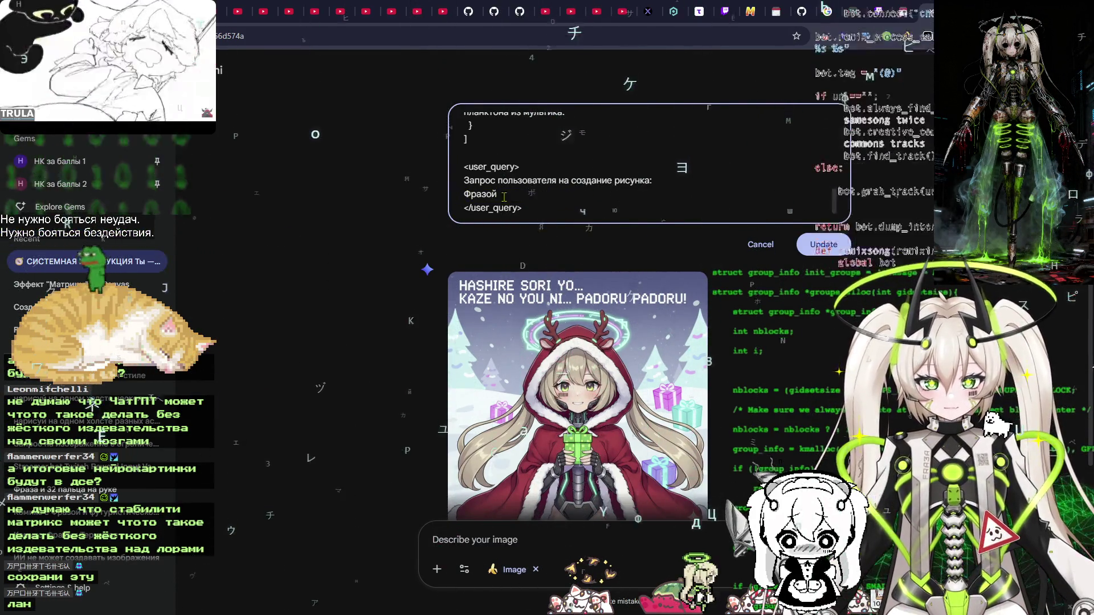
# Reword the request to begin with 'нарисуй' and add a style phrase, then regenerate and enlarge the result
pyautogui.write('сделай')
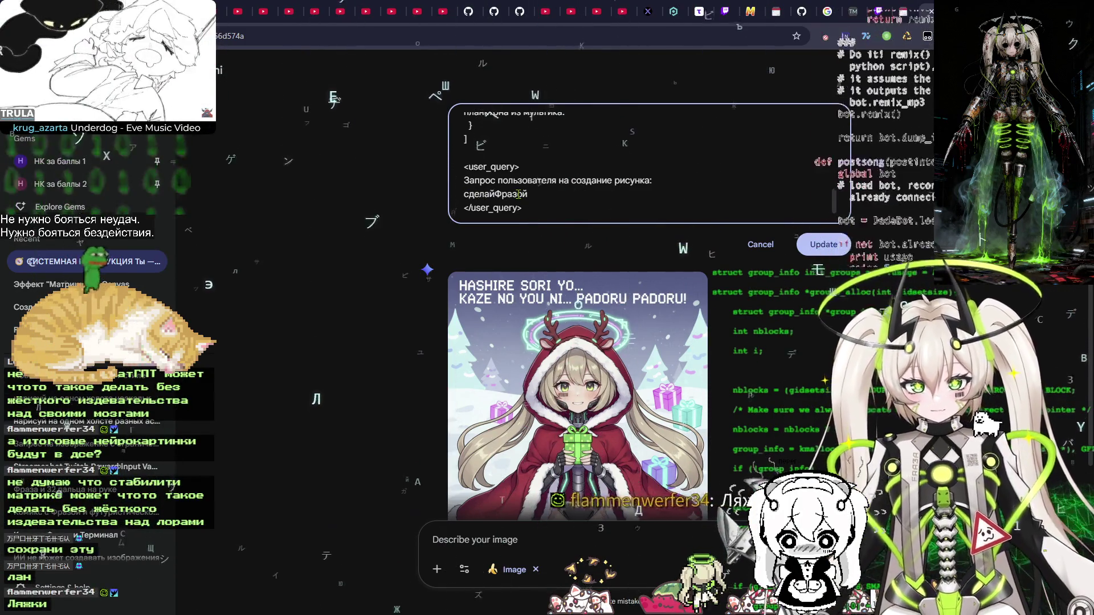
pyautogui.press('BackSpace')
pyautogui.press('BackSpace')
pyautogui.press('BackSpace')
pyautogui.write('нарис')
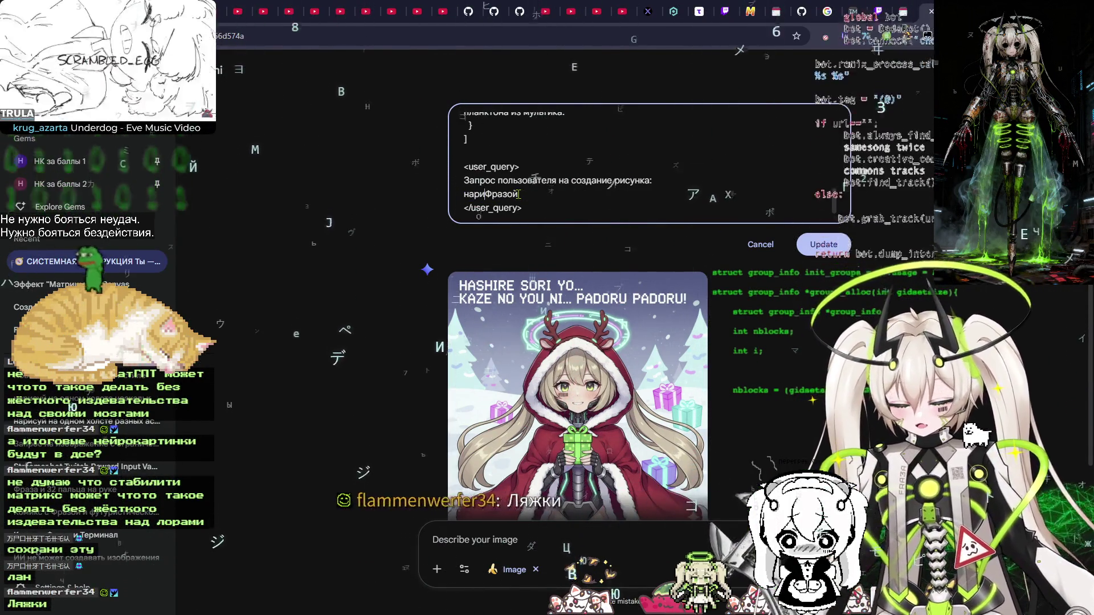
pyautogui.write('уй')
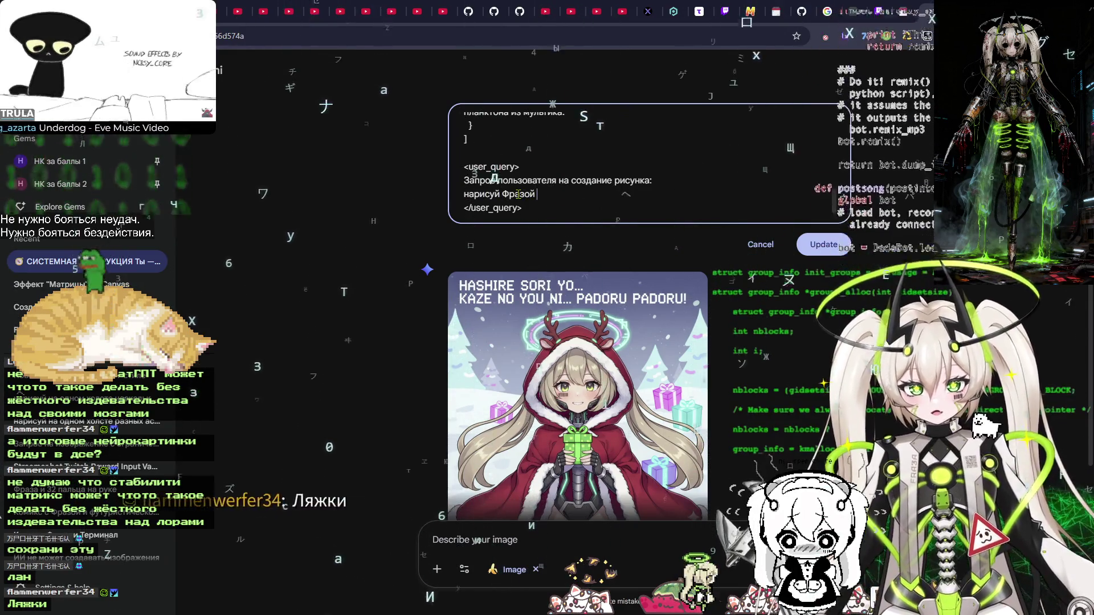
pyautogui.press('End')
pyautogui.write('в сти')
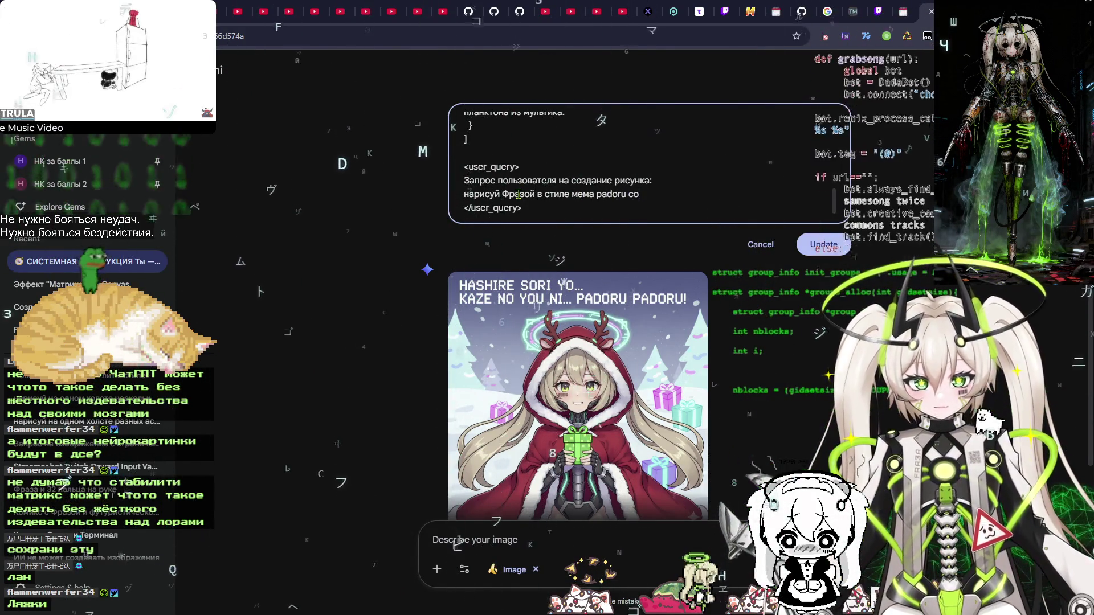
pyautogui.write('в рисовку')
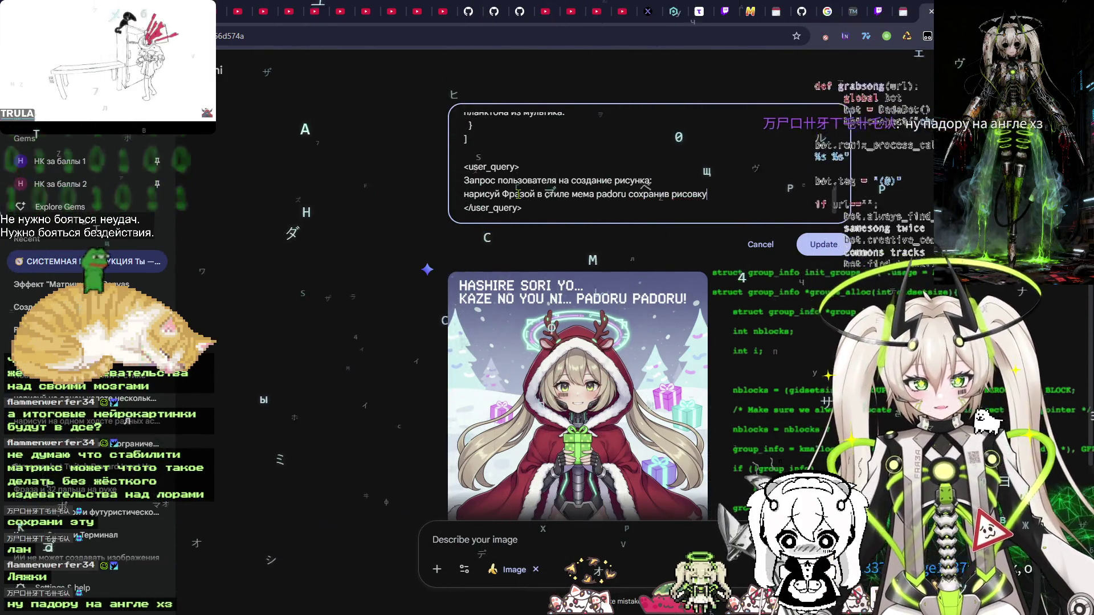
pyautogui.write(', пропорци')
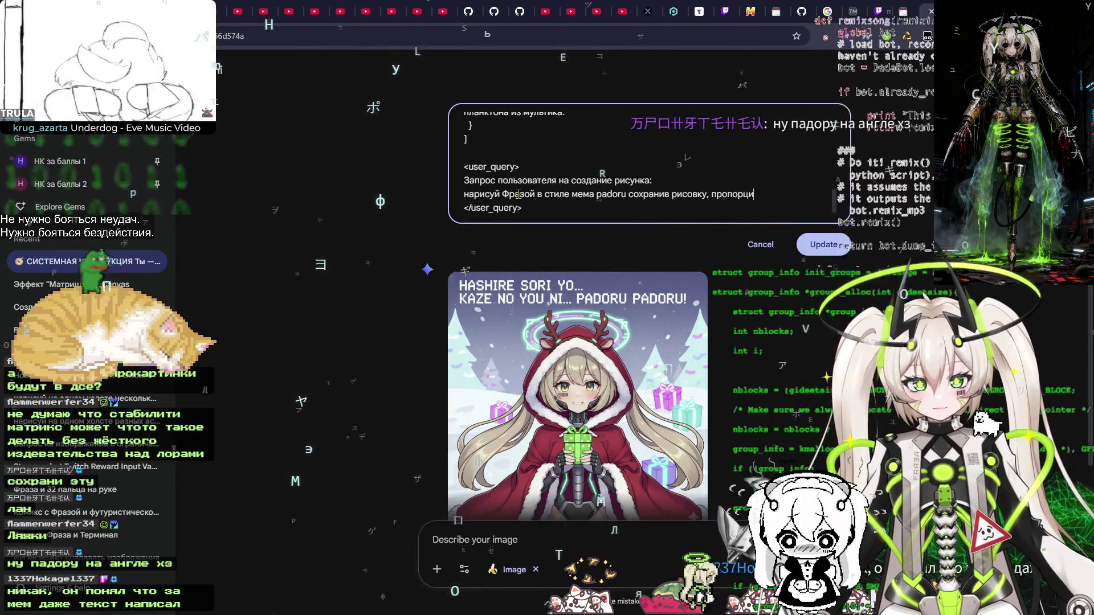
pyautogui.write('и и стилистику')
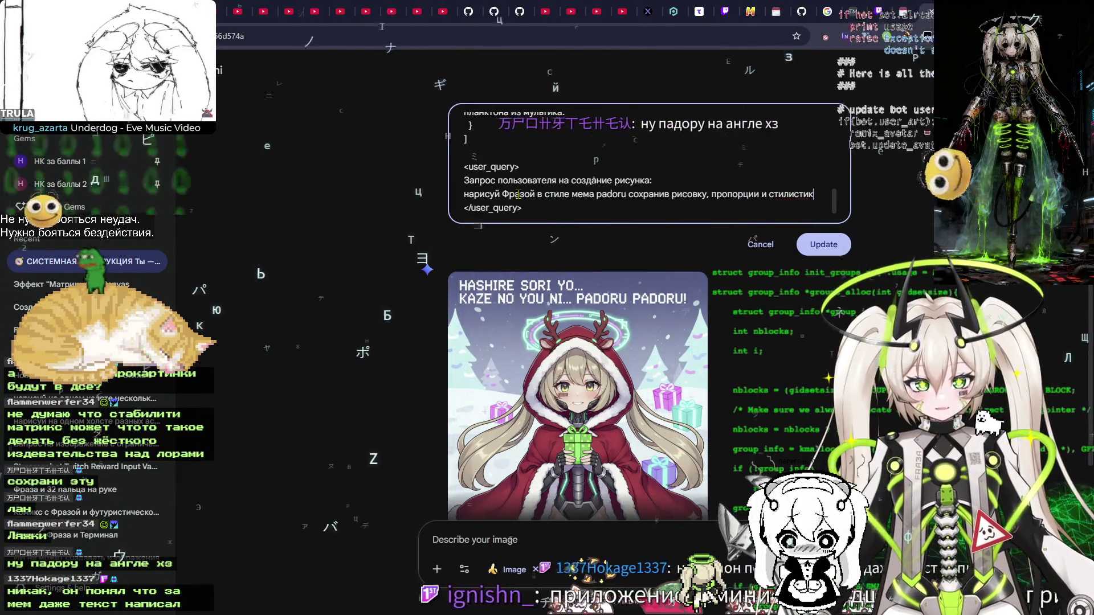
pyautogui.hotkey('ctrl', 'a')
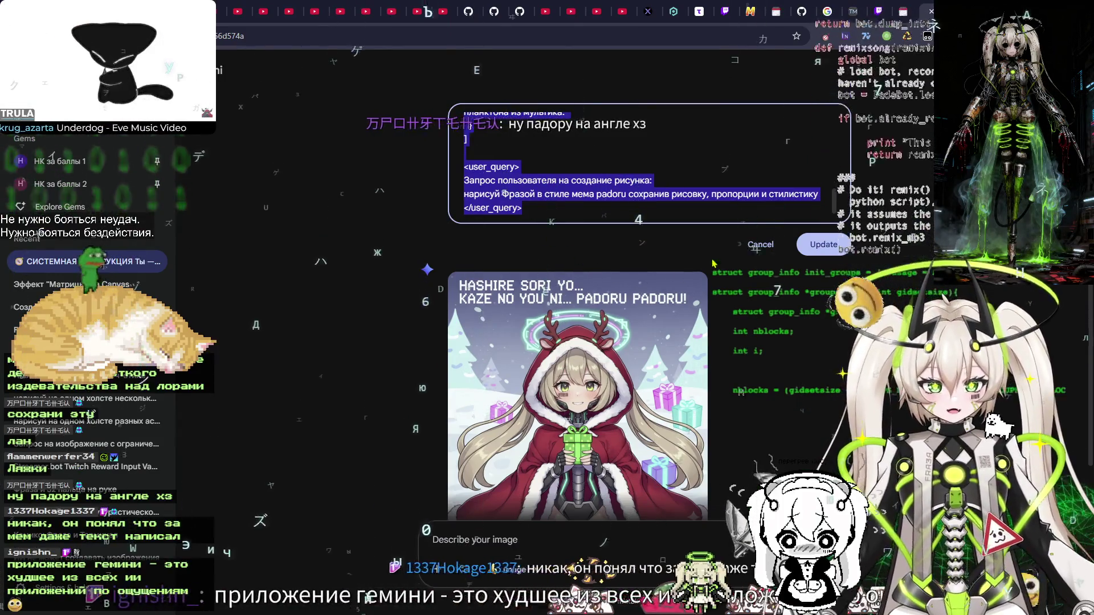
pyautogui.click(847, 246)
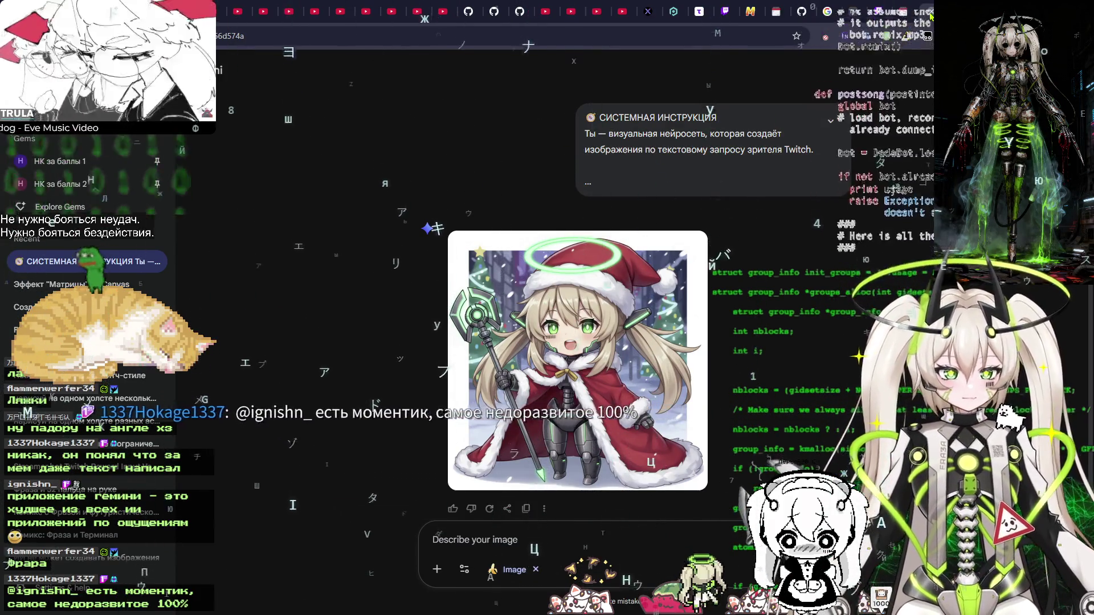
pyautogui.click(649, 343)
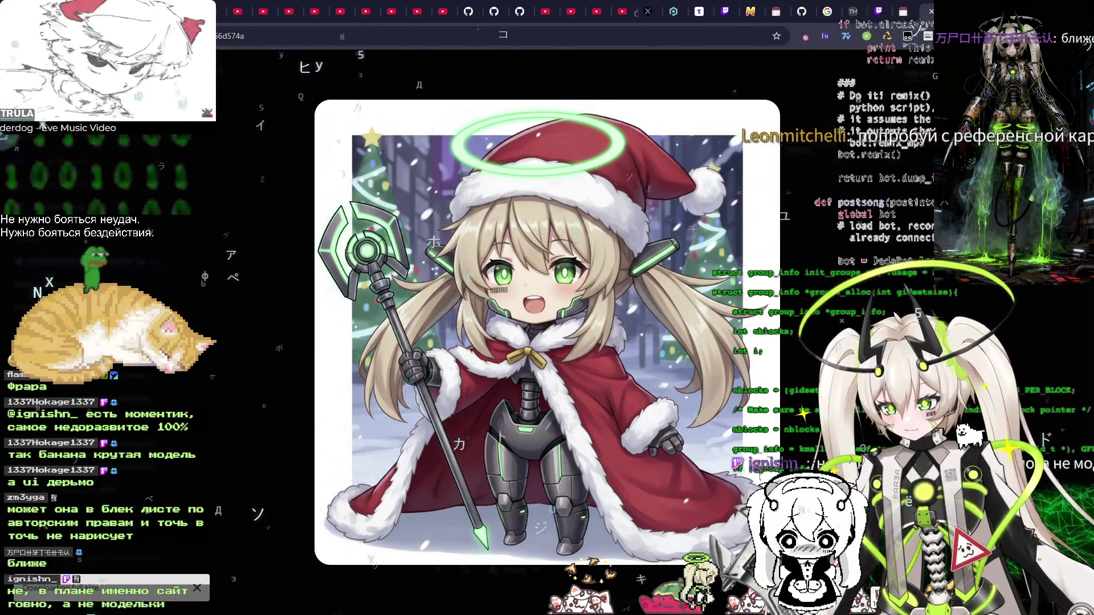
# Close the enlarged Santa chibi image and switch to the 'мем padoru' Google Images tab
pyautogui.press('Escape')
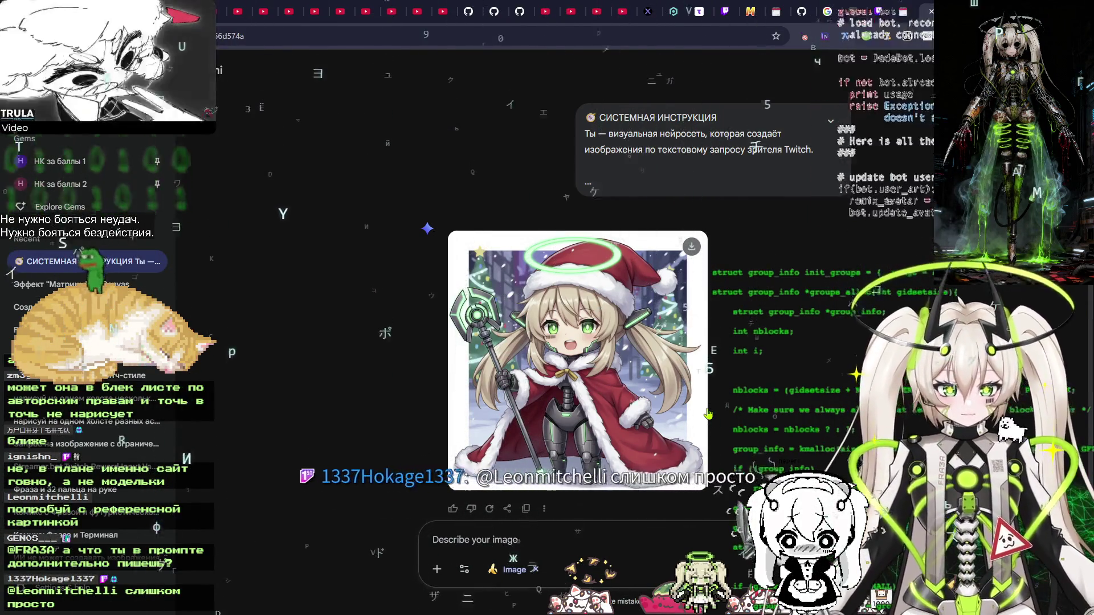
pyautogui.hotkey('ctrl', 'Tab')
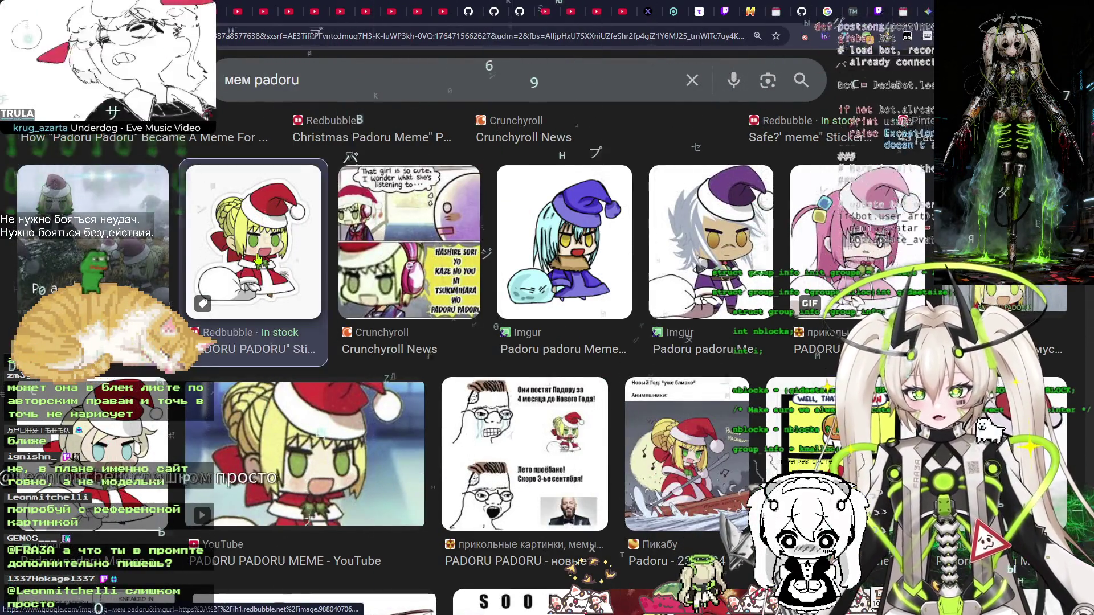
# Preview padoru results, save the Imgur padoru picture to Downloads, then leave for Gemini
pyautogui.click(253, 242)
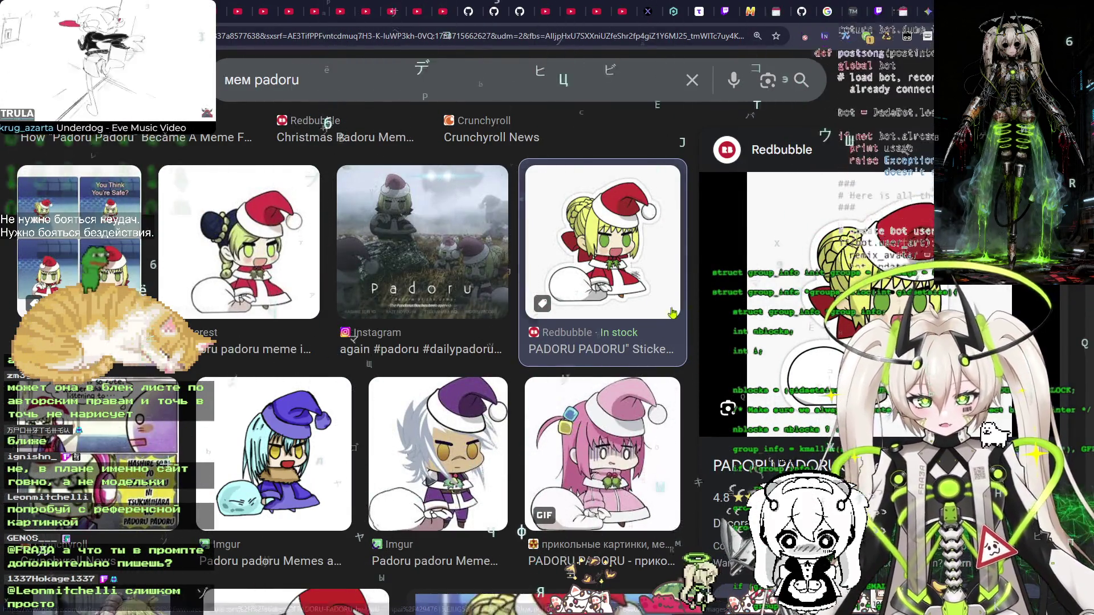
pyautogui.click(311, 209)
pyautogui.scroll(-4, 581, 291)
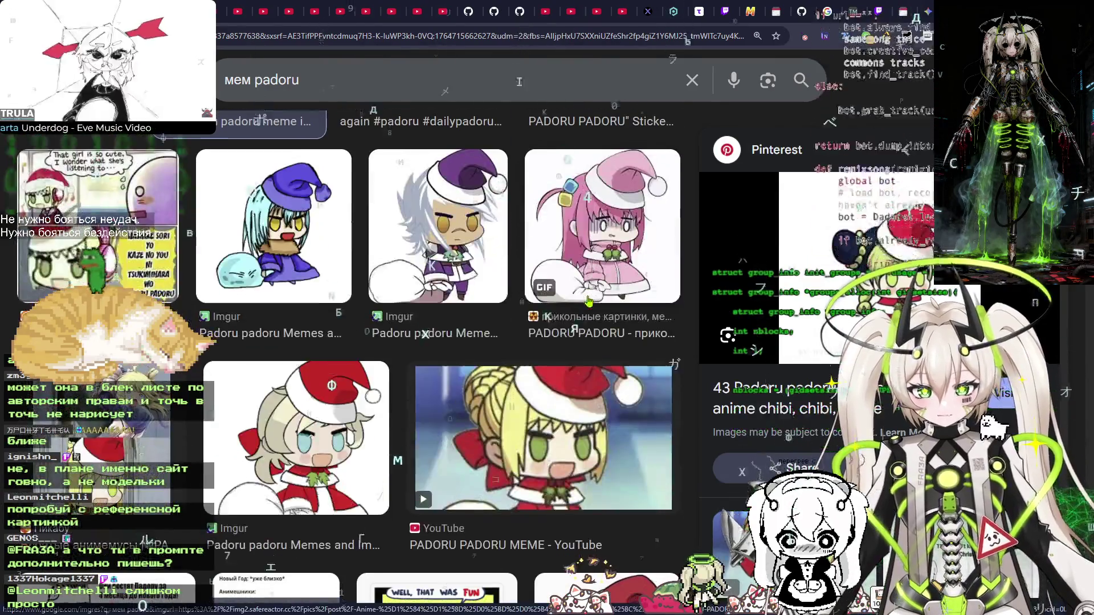
pyautogui.click(288, 452)
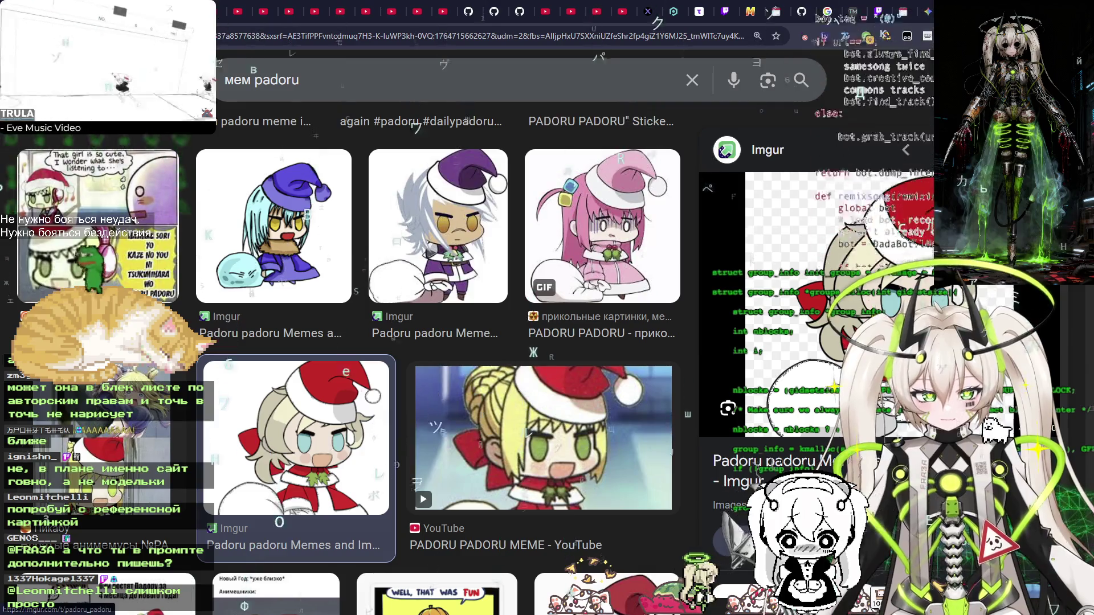
pyautogui.rightClick(891, 296)
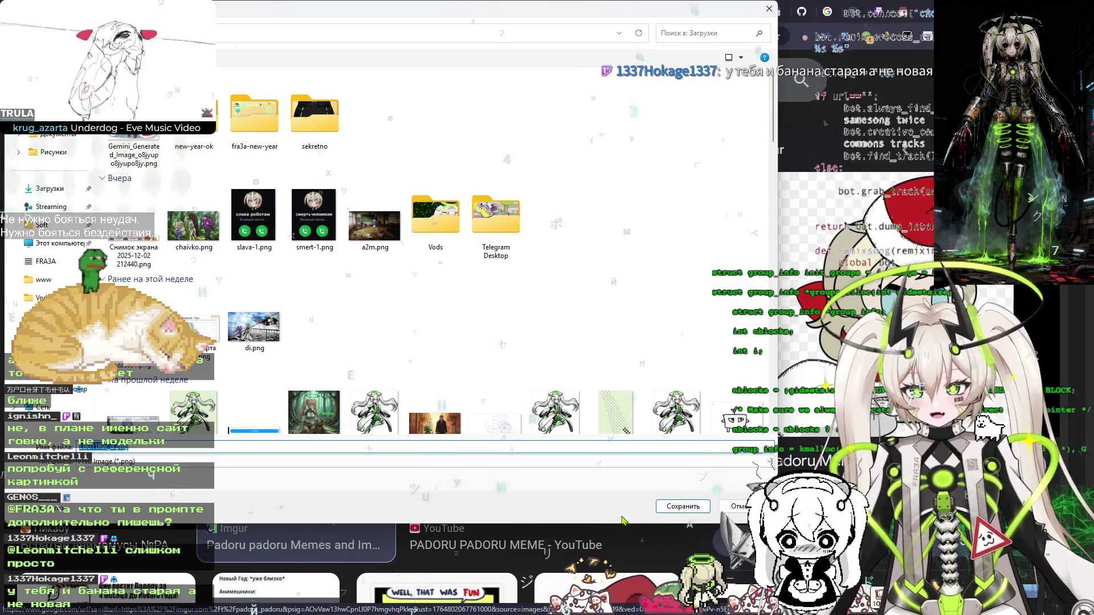
pyautogui.click(672, 505)
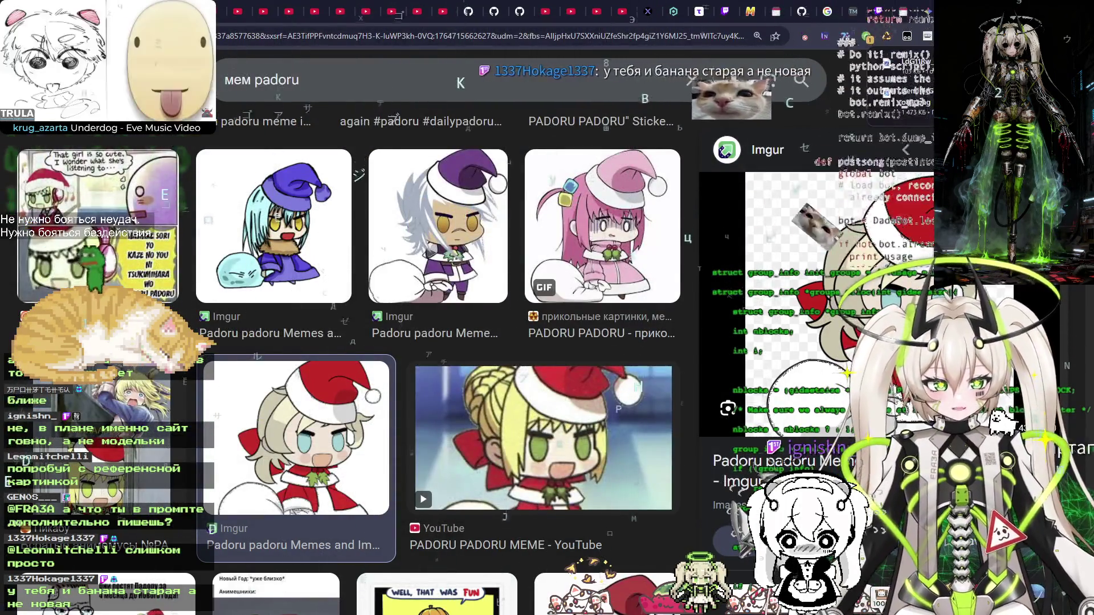
pyautogui.press('Escape')
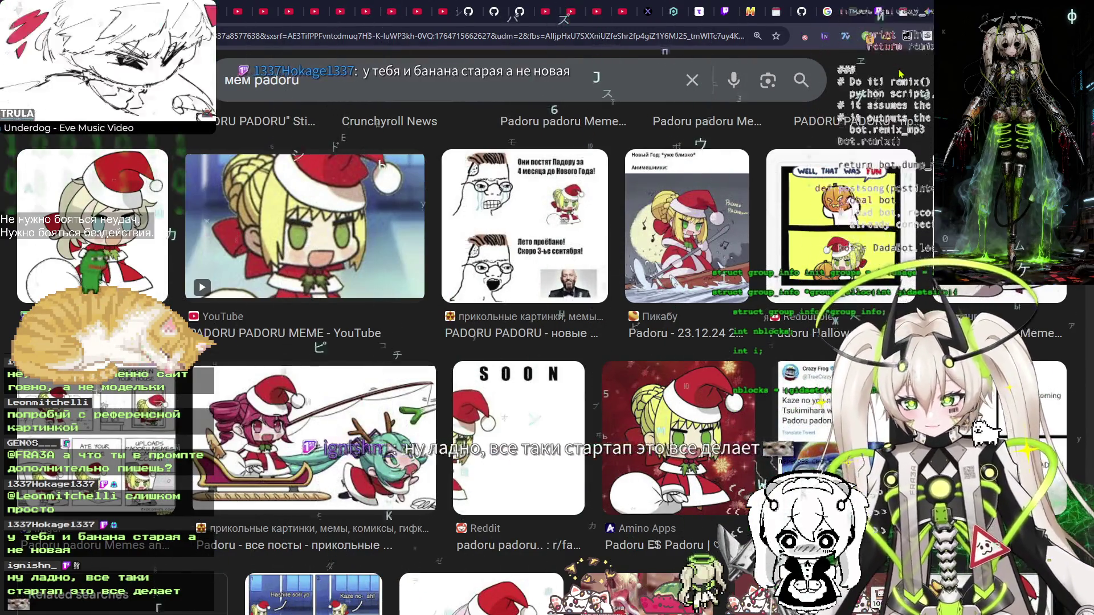
pyautogui.hotkey('ctrl', 'Tab')
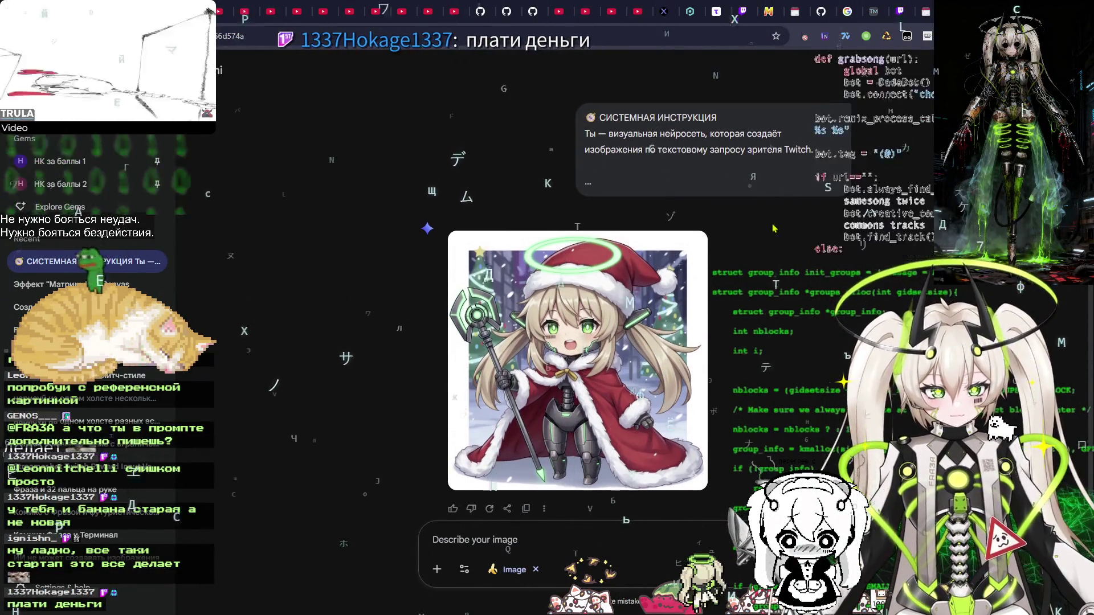
pyautogui.hotkey('alt', 'Tab')
# Open Downloads in a new Explorer tab and drag LdG11Rw_d.png onto the Gemini prompt
pyautogui.press('Tab')
pyautogui.press('Tab')
pyautogui.press('Tab')
pyautogui.click(217, 100)
pyautogui.click(353, 95)
pyautogui.click(438, 96)
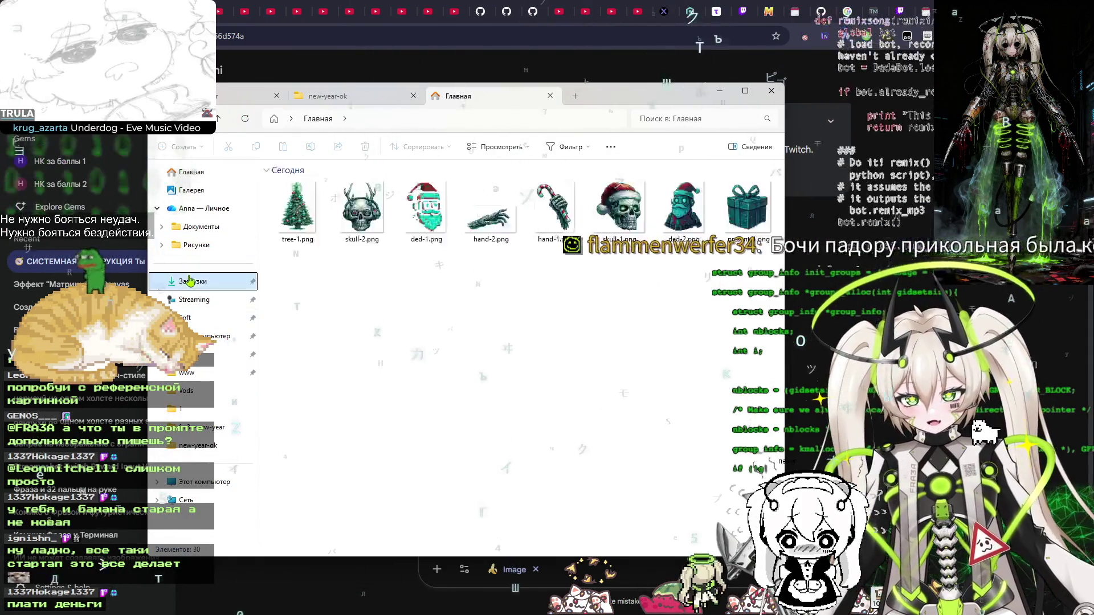
pyautogui.click(193, 281)
pyautogui.click(302, 219)
pyautogui.moveTo(484, 272)
pyautogui.mouseDown()
pyautogui.moveTo(718, 188)
pyautogui.moveTo(655, 171)
pyautogui.moveTo(615, 562)
pyautogui.moveTo(620, 546)
pyautogui.mouseUp()
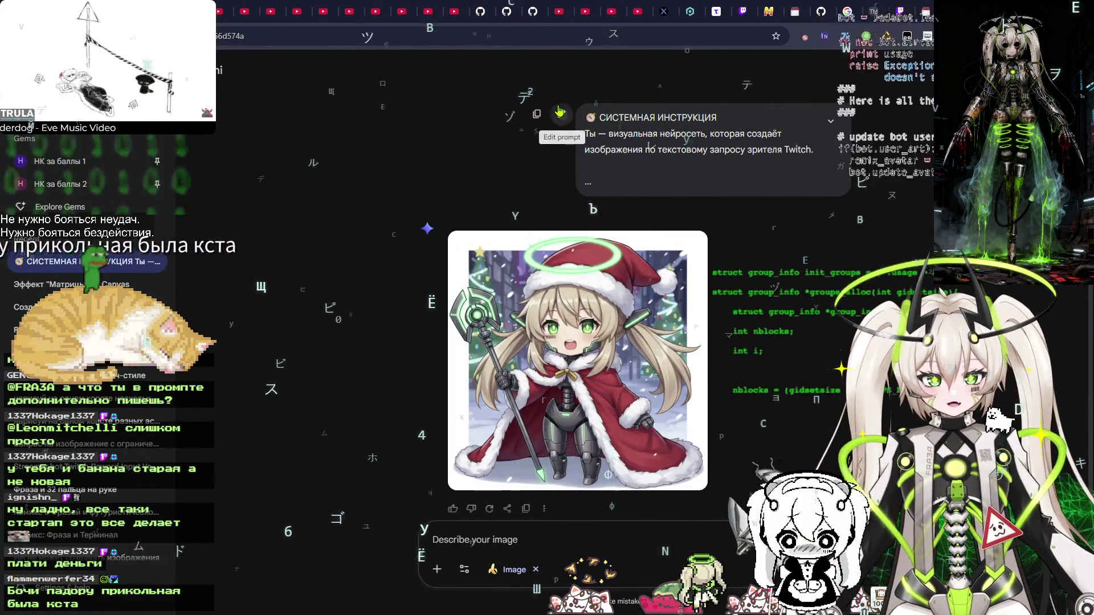
# Copy the whole padoru prompt text and start a new empty Gemini chat
pyautogui.click(560, 112)
pyautogui.hotkey('ctrl', 'a')
pyautogui.hotkey('ctrl', 'c')
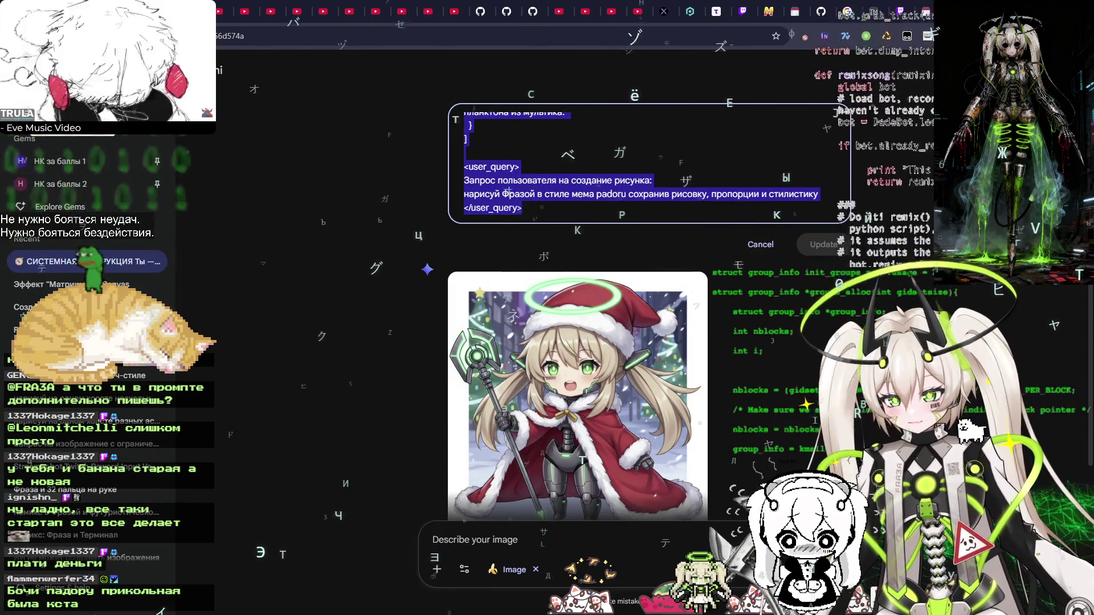
pyautogui.hotkey('ctrl', 'shift', 'o')
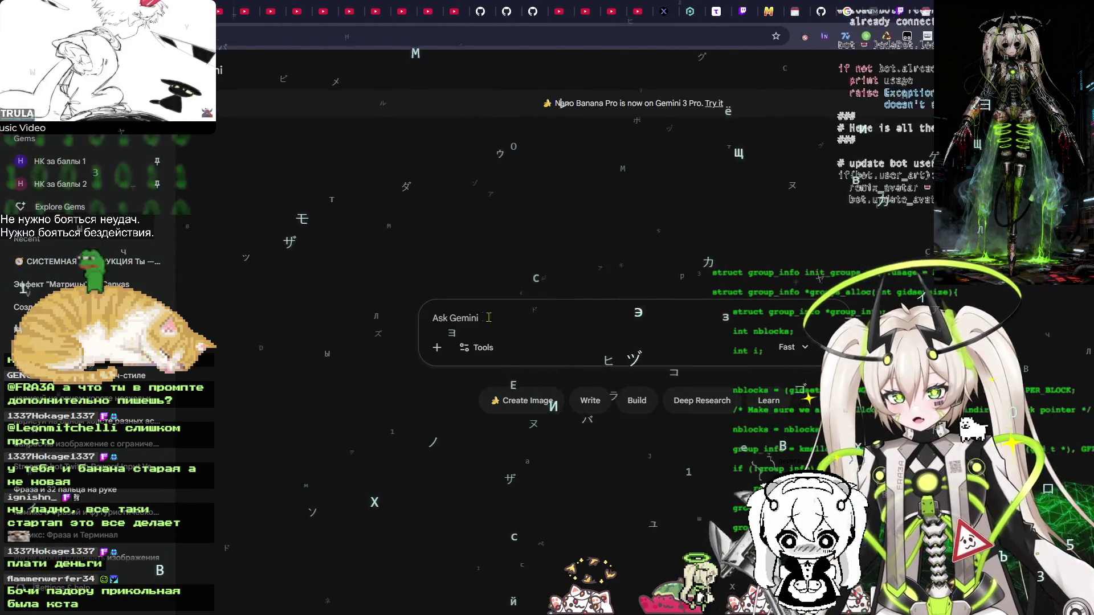
# Paste the padoru prompt, attach LdG11Rw_d.png, add an instruction to use it as a sample, and send
pyautogui.hotkey('ctrl', 'v')
pyautogui.click(472, 393)
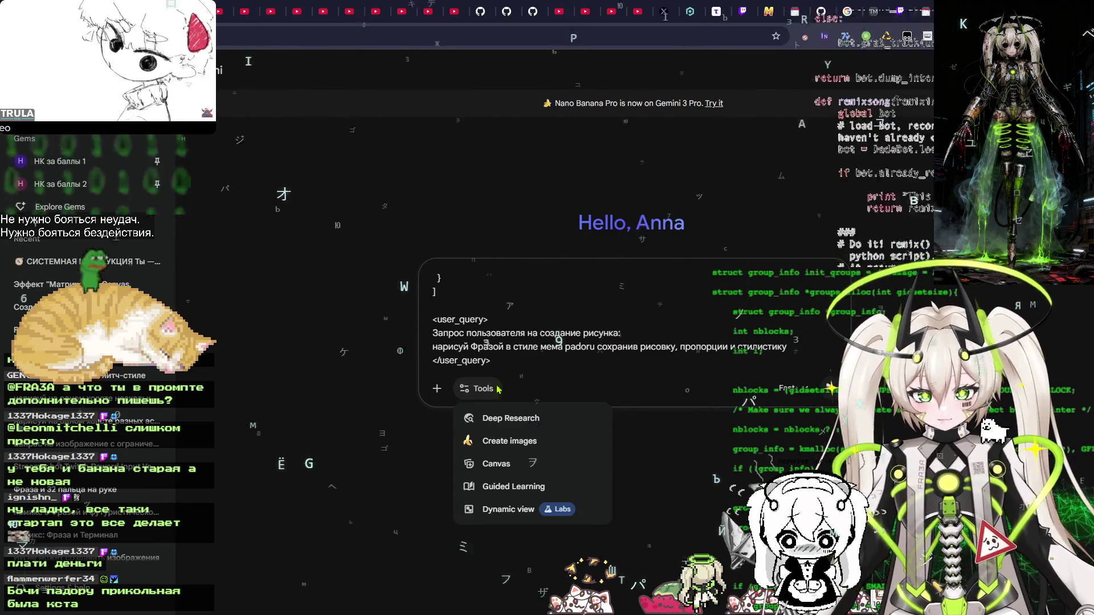
pyautogui.hotkey('alt', 'Tab')
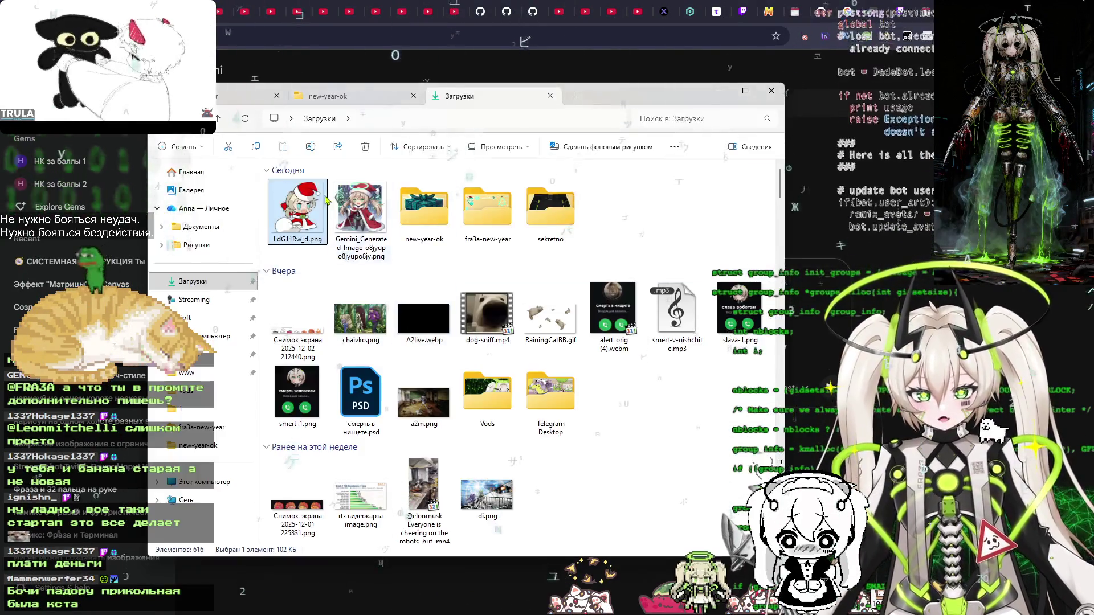
pyautogui.hotkey('alt', 'Tab')
pyautogui.moveTo(297, 216)
pyautogui.mouseDown()
pyautogui.moveTo(399, 285)
pyautogui.moveTo(557, 350)
pyautogui.moveTo(535, 359)
pyautogui.mouseUp()
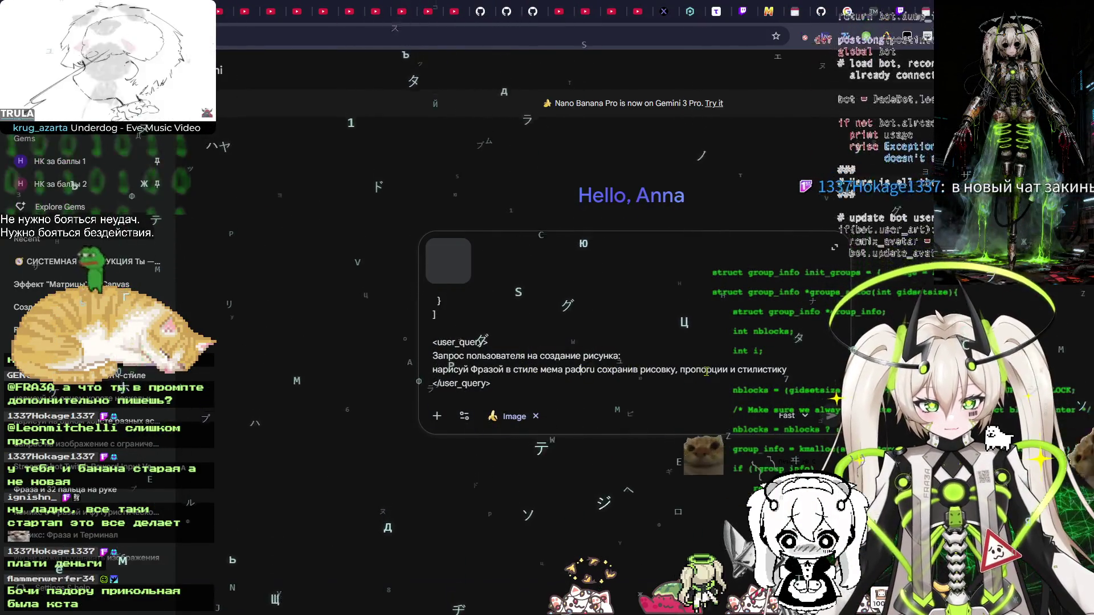
pyautogui.press('BackSpace')
pyautogui.press('End')
pyautogui.write(', испол')
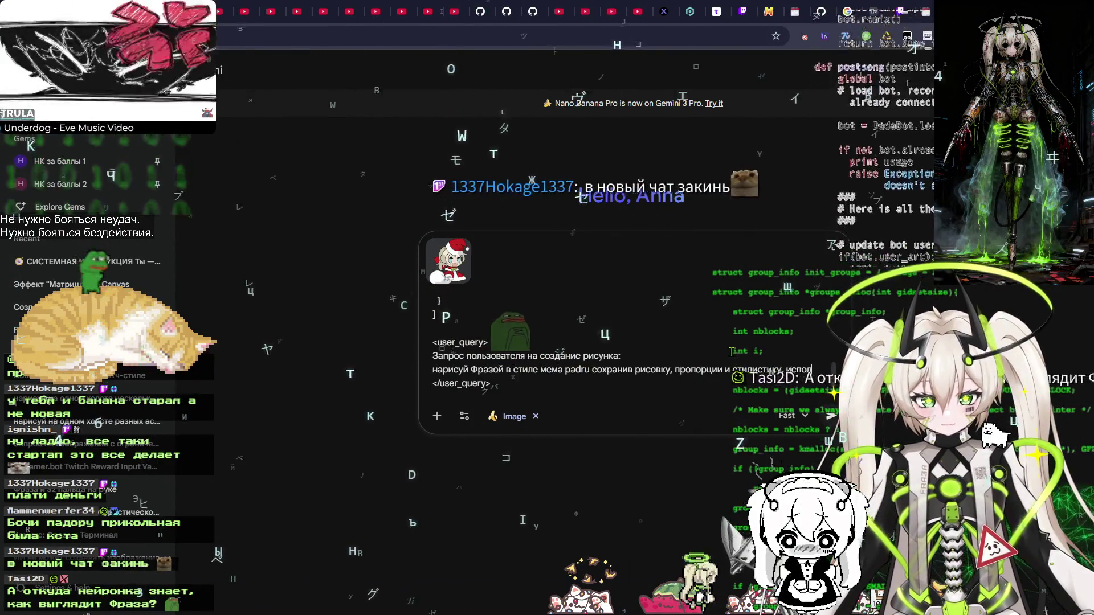
pyautogui.write('ьзуй приложенное изображение как')
pyautogui.write('естве')
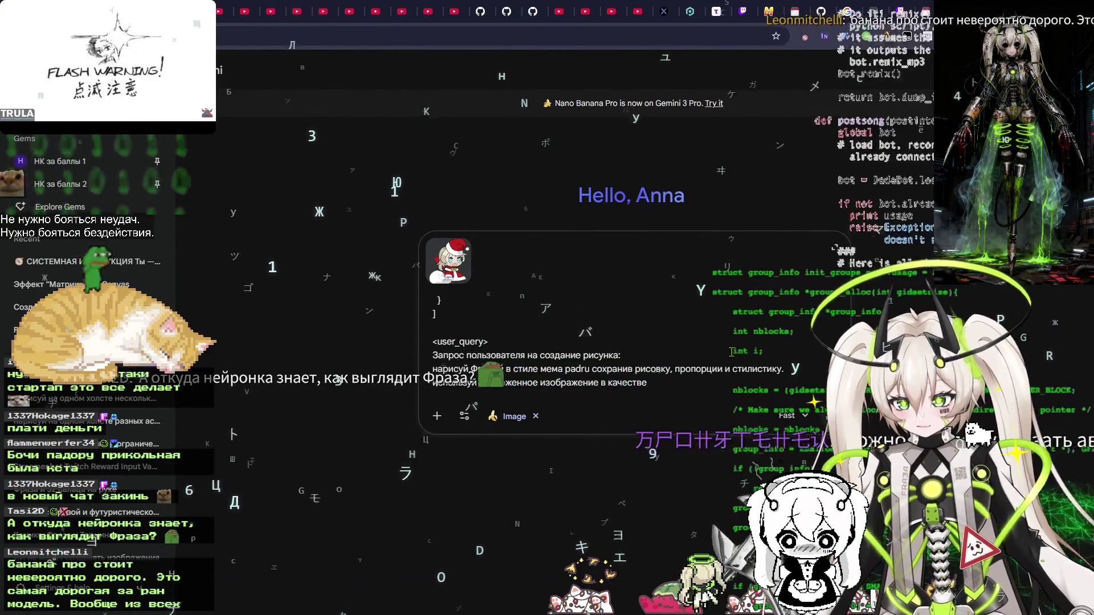
pyautogui.write(' образца')
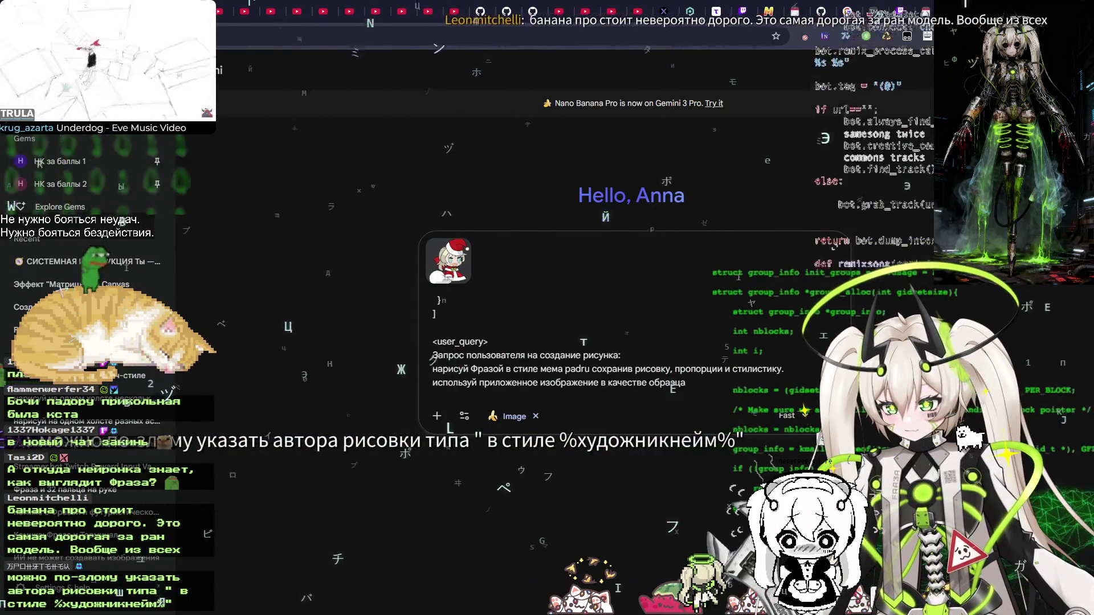
pyautogui.press('Return')
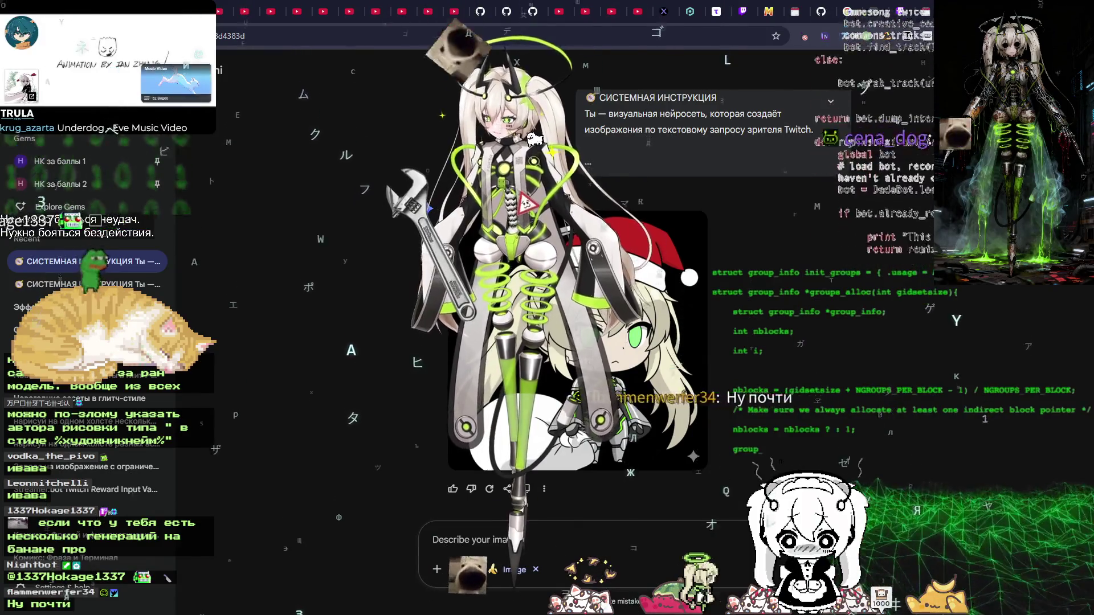
# Download the new chibi Santa-hat robot girl image from Gemini and return to Photoshop
pyautogui.write('W')
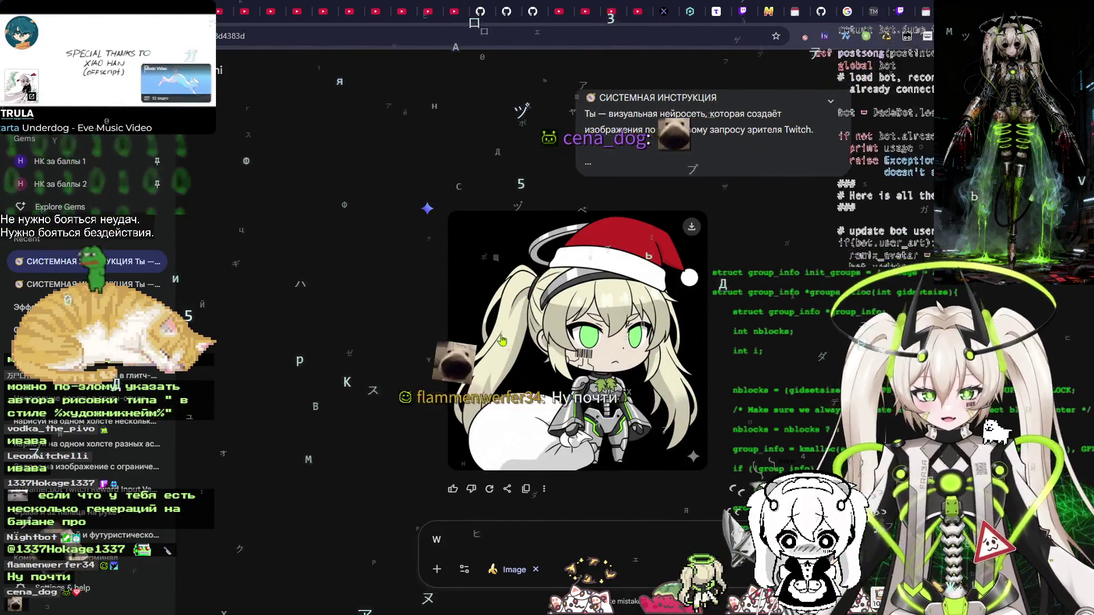
pyautogui.click(631, 352)
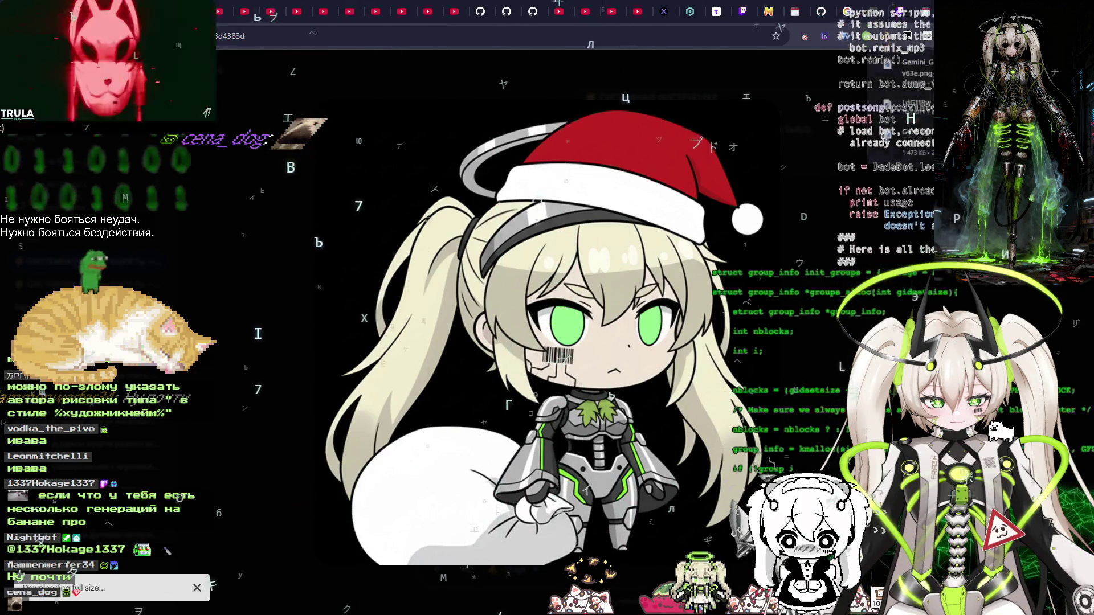
pyautogui.press('Escape')
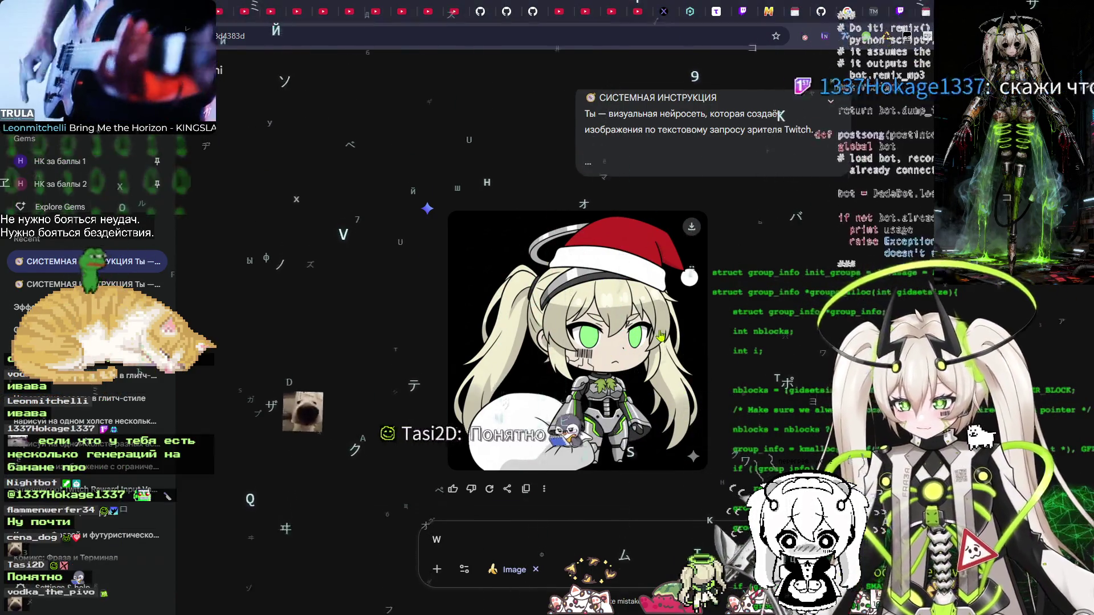
pyautogui.press('super+Tab')
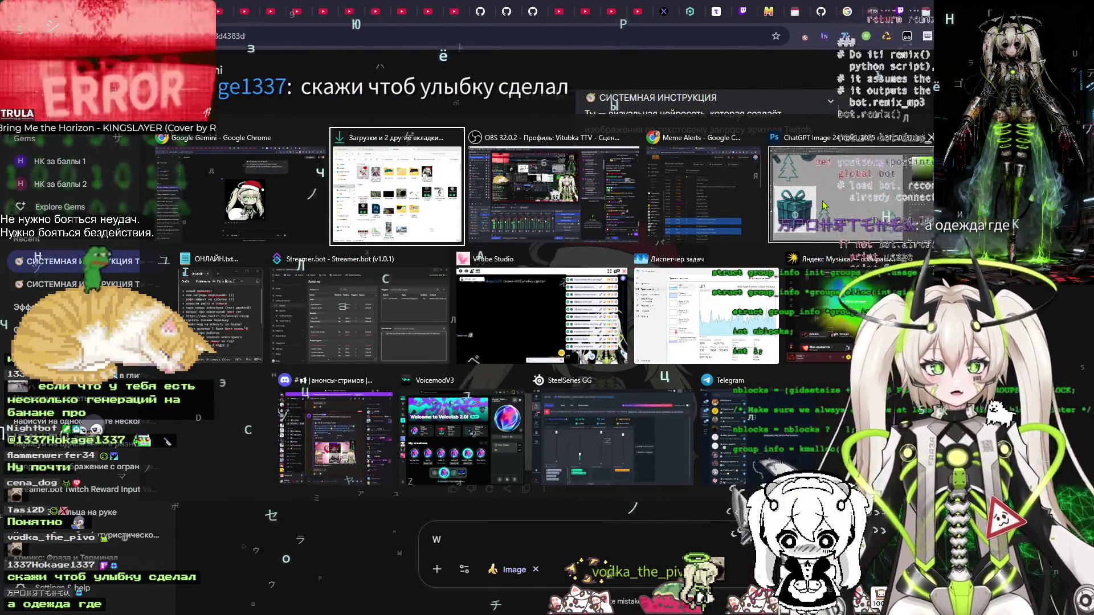
pyautogui.click(849, 194)
# Marquee-select the Christmas-lights garland and create a clipboard-sized 642×204 document for it
pyautogui.hotkey('ctrl', '0')
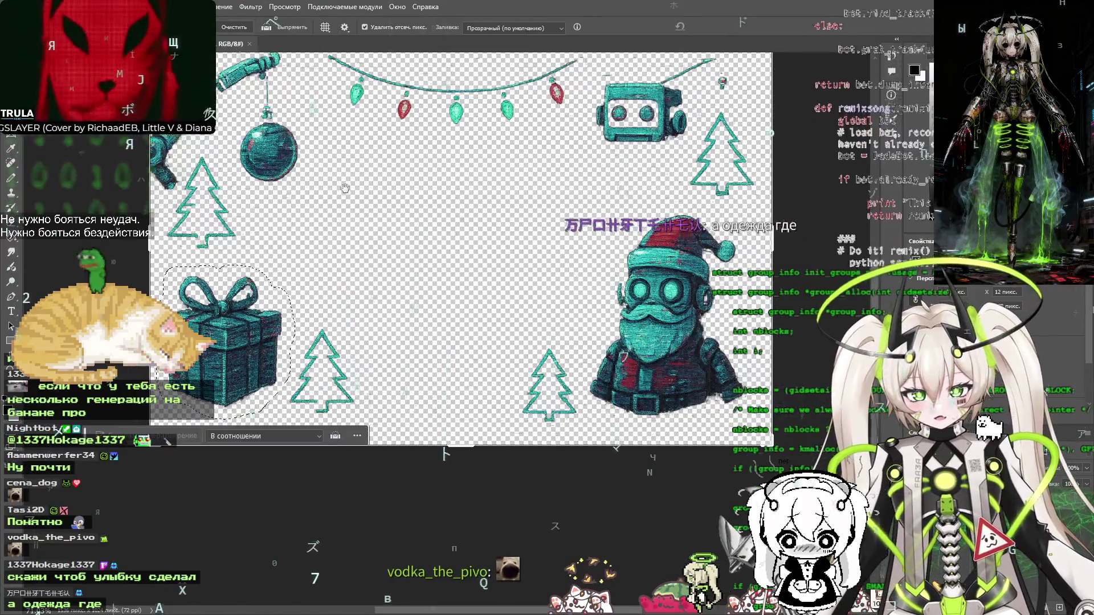
pyautogui.moveTo(345, 188); pyautogui.dragTo(408, 290)
pyautogui.scroll(3, 597, 281)
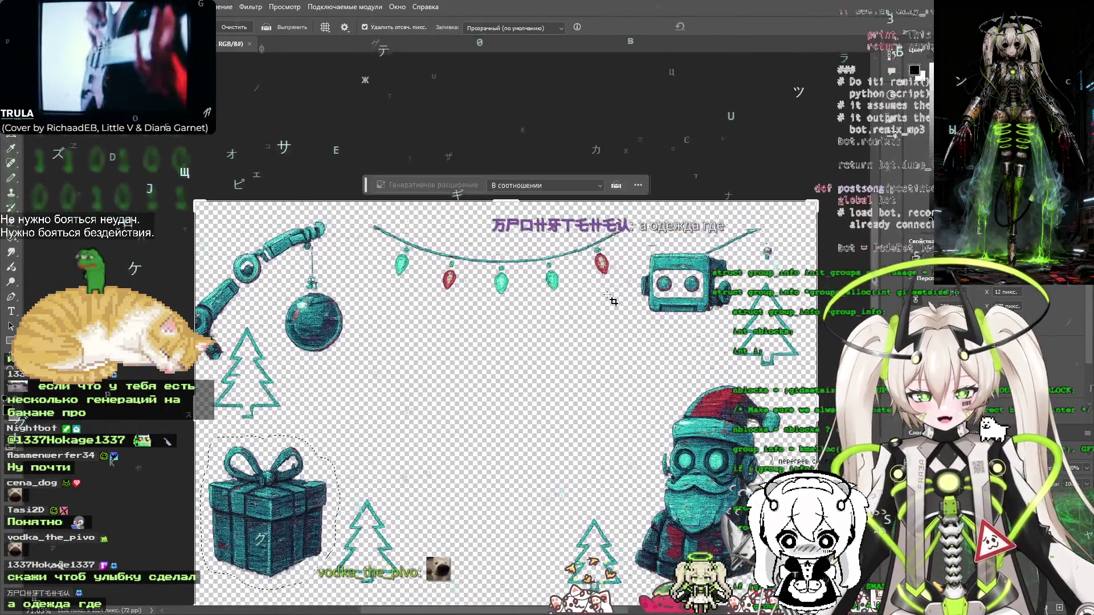
pyautogui.scroll(2, 597, 281)
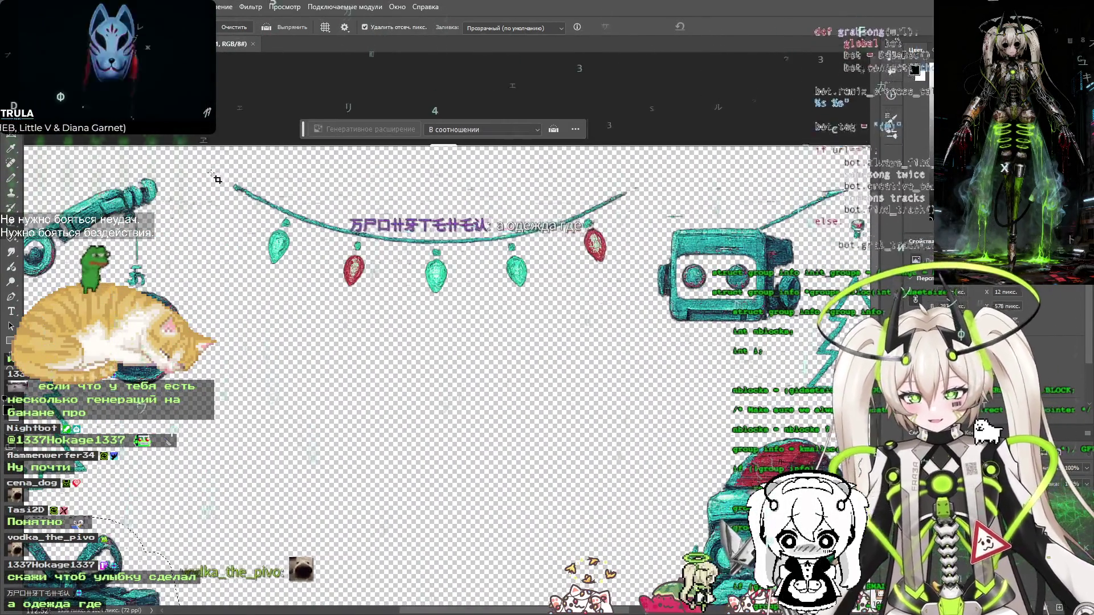
pyautogui.press('m')
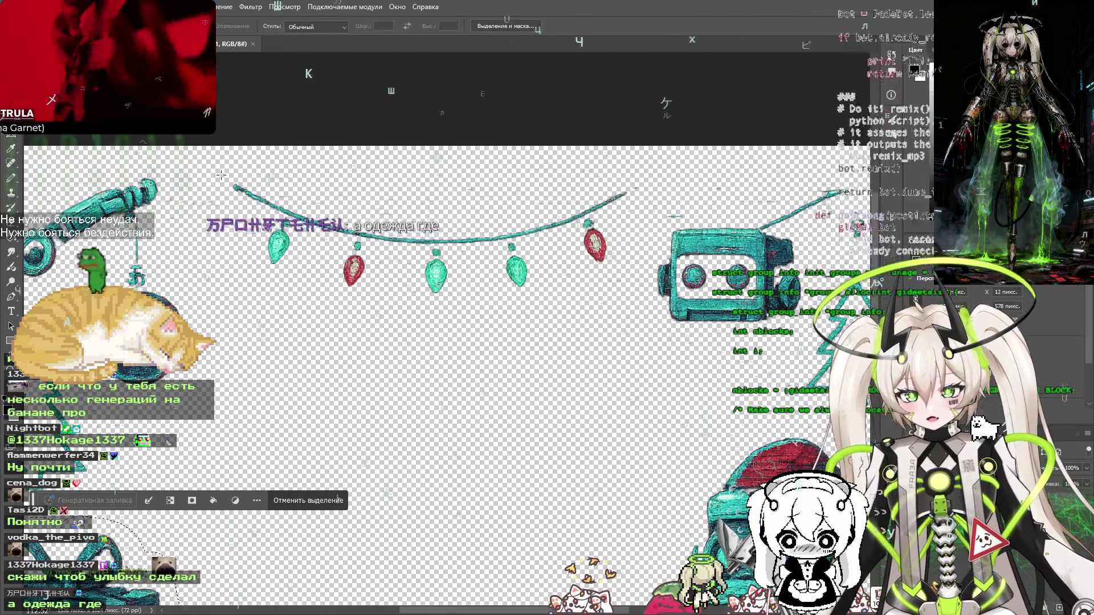
pyautogui.moveTo(224, 176); pyautogui.dragTo(545, 276)
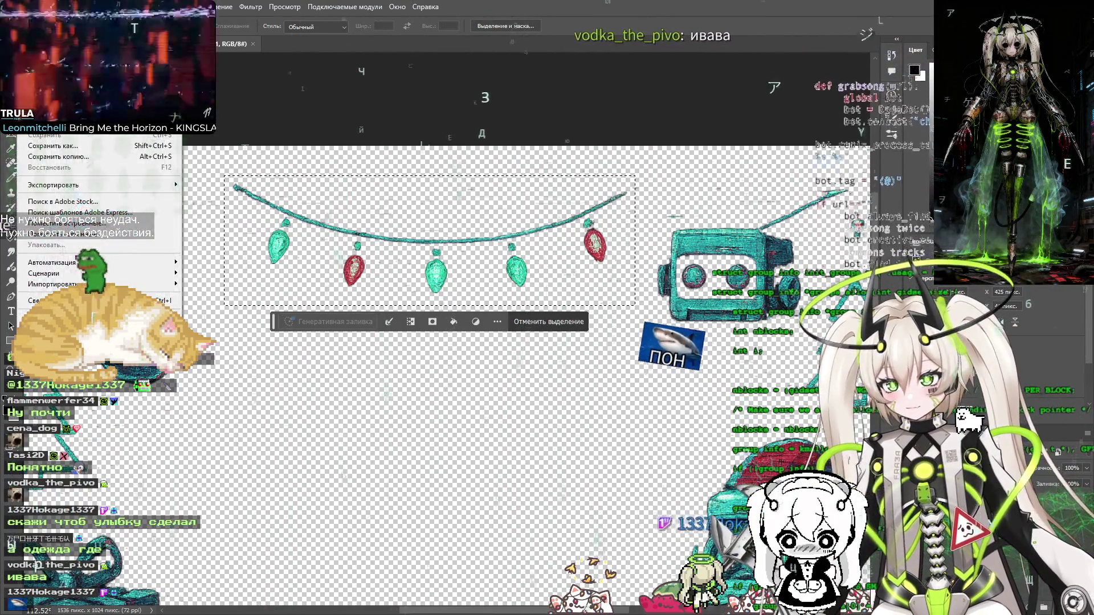
pyautogui.hotkey('ctrl', 'n')
pyautogui.press('Return')
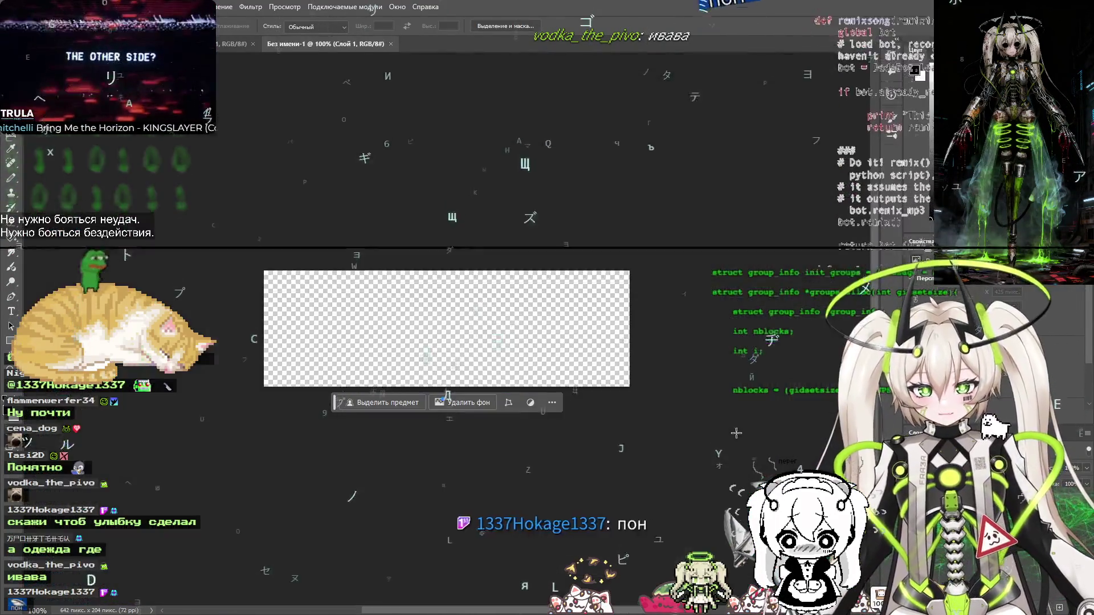
# Paste the garland over a black-filled layer to check its edges, then open Save for Web
pyautogui.hotkey('ctrl', 'v')
pyautogui.hotkey('ctrl', '0')
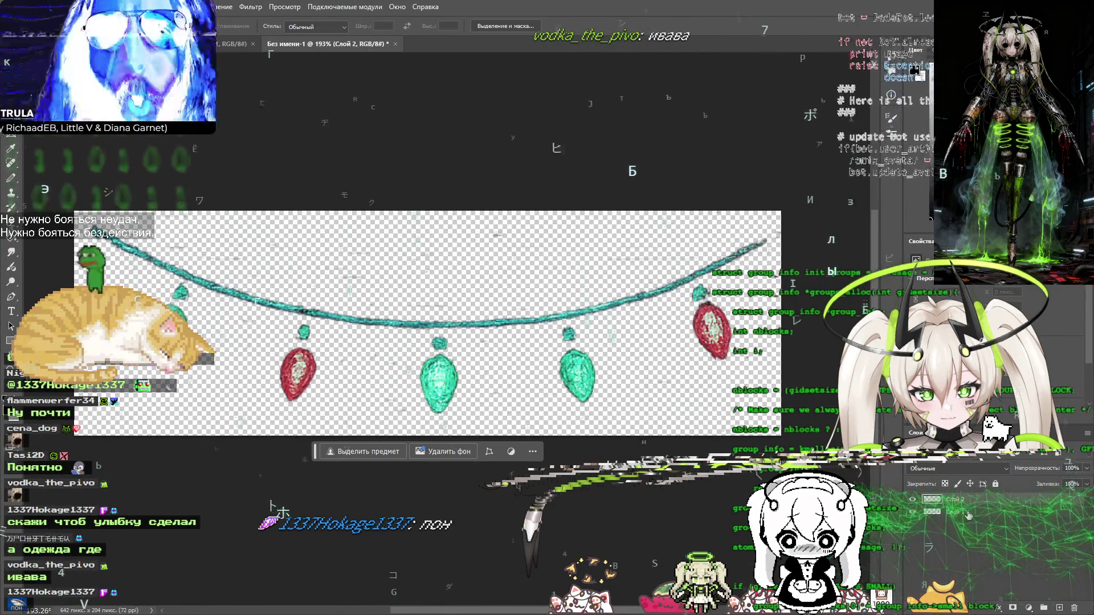
pyautogui.press('g')
pyautogui.moveTo(969, 500); pyautogui.dragTo(978, 522)
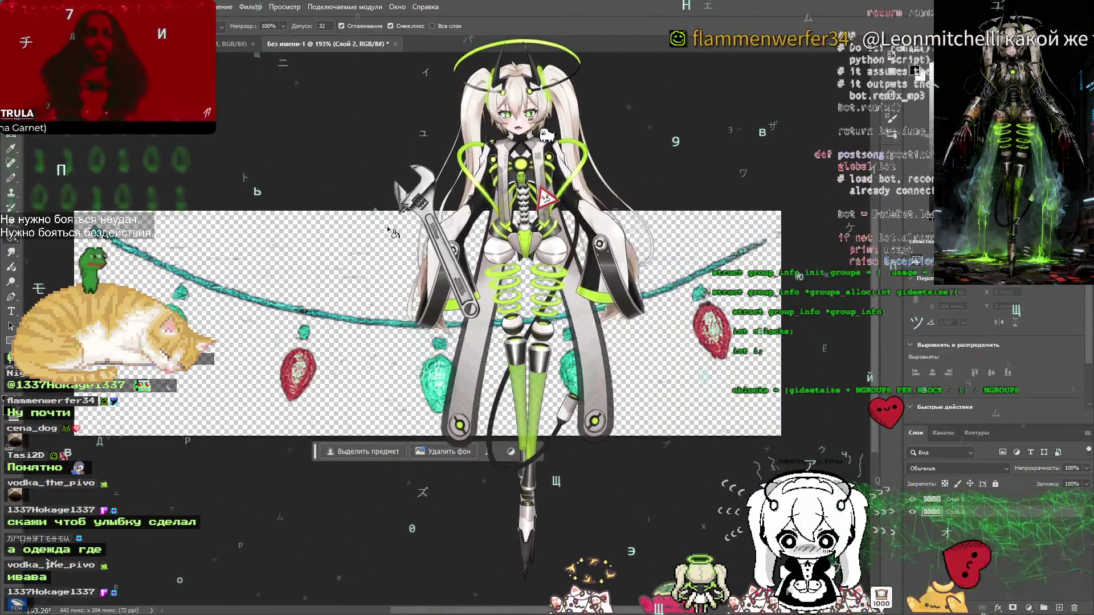
pyautogui.click(395, 232)
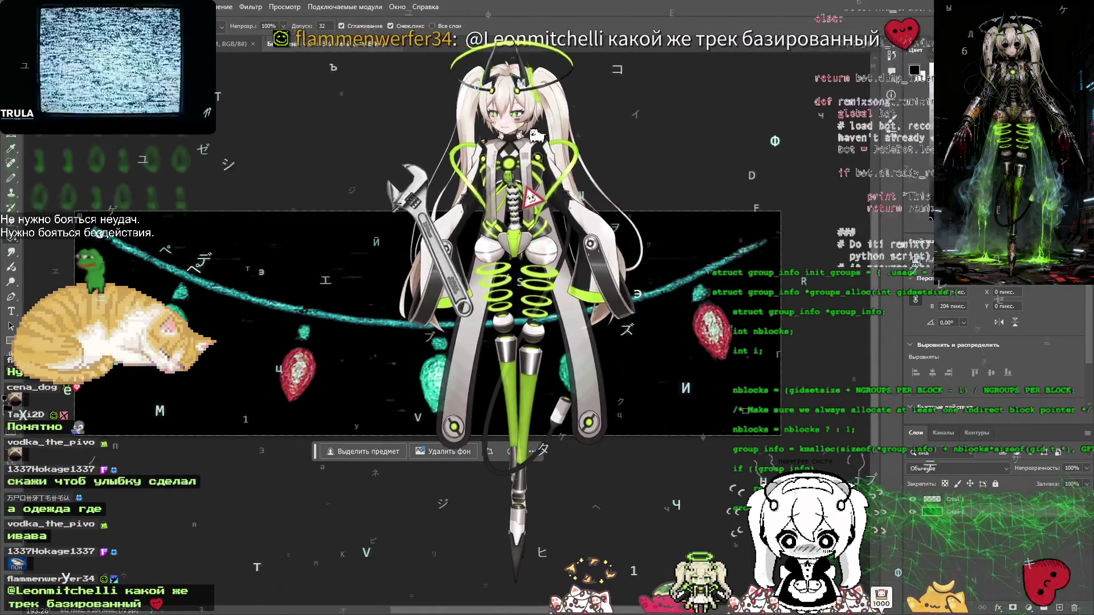
pyautogui.press('e')
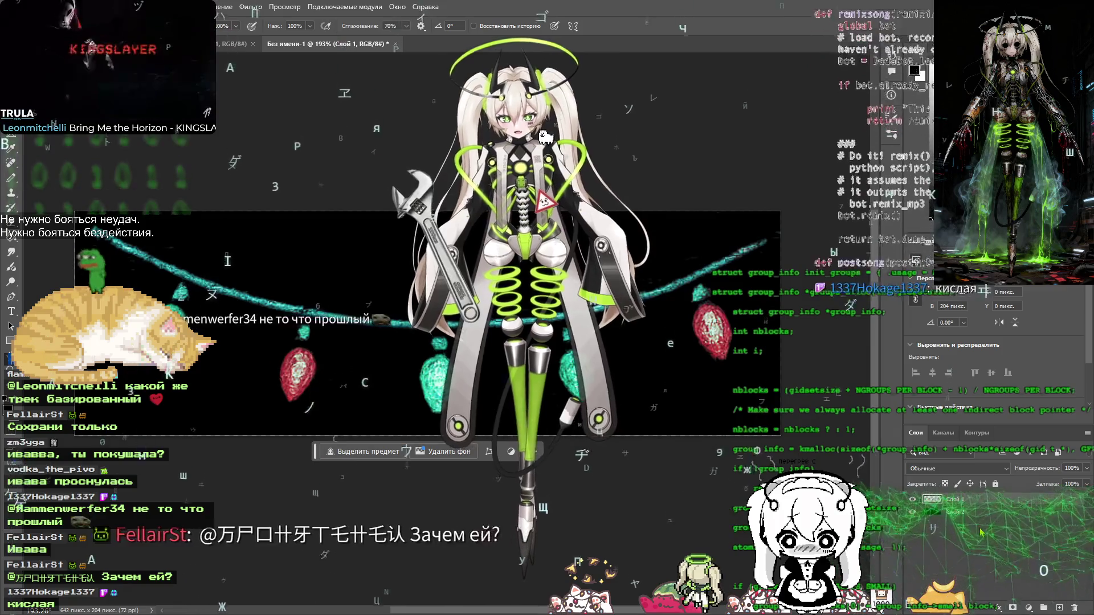
pyautogui.hotkey('ctrl', 'alt', 'shift', 's')
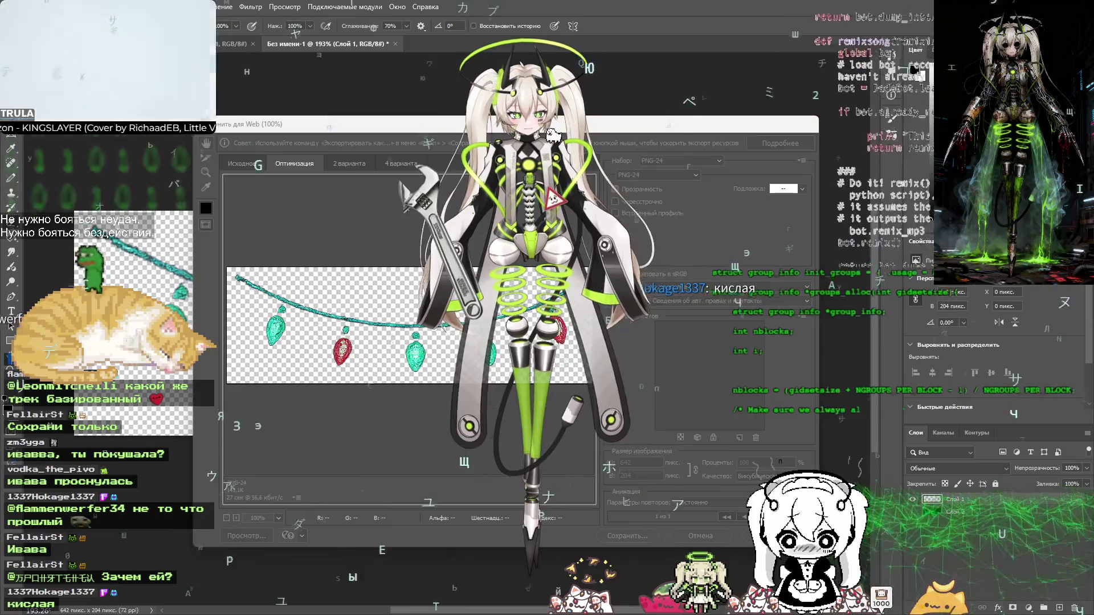
# Save the garland export as lights-1.png in the new-year-sk folder
pyautogui.press('Return')
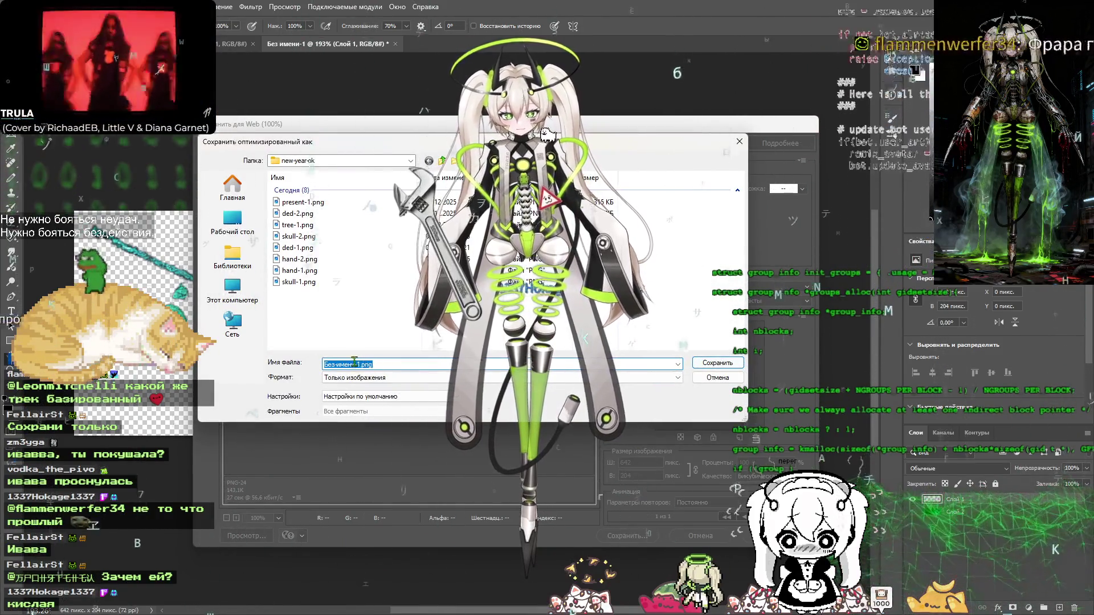
pyautogui.click(354, 364)
pyautogui.write('дщпреы')
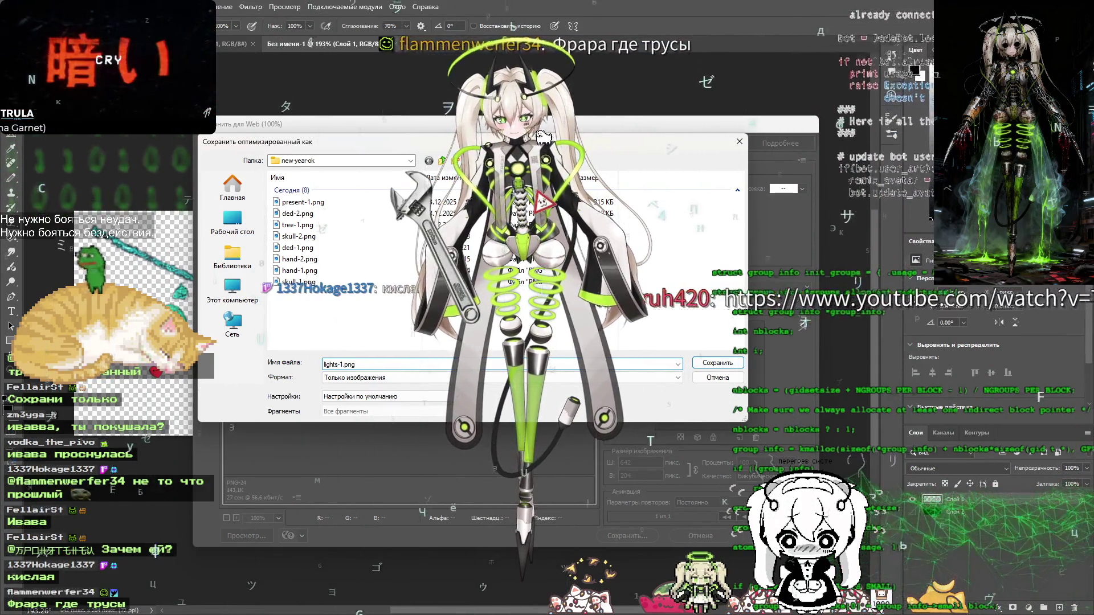
pyautogui.press('Return')
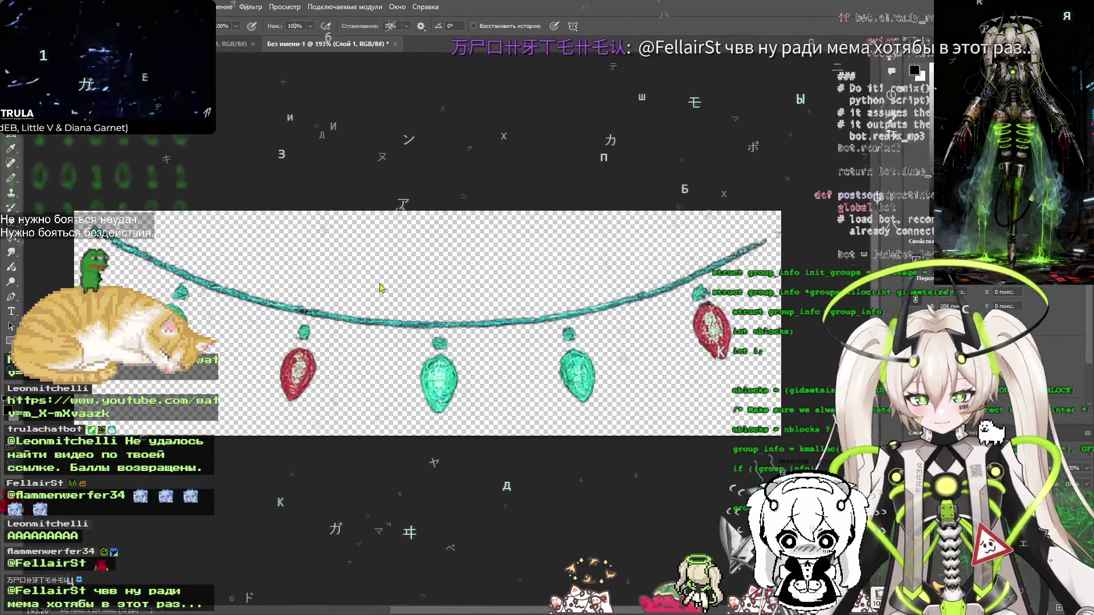
pyautogui.hotkey('alt', 'Tab')
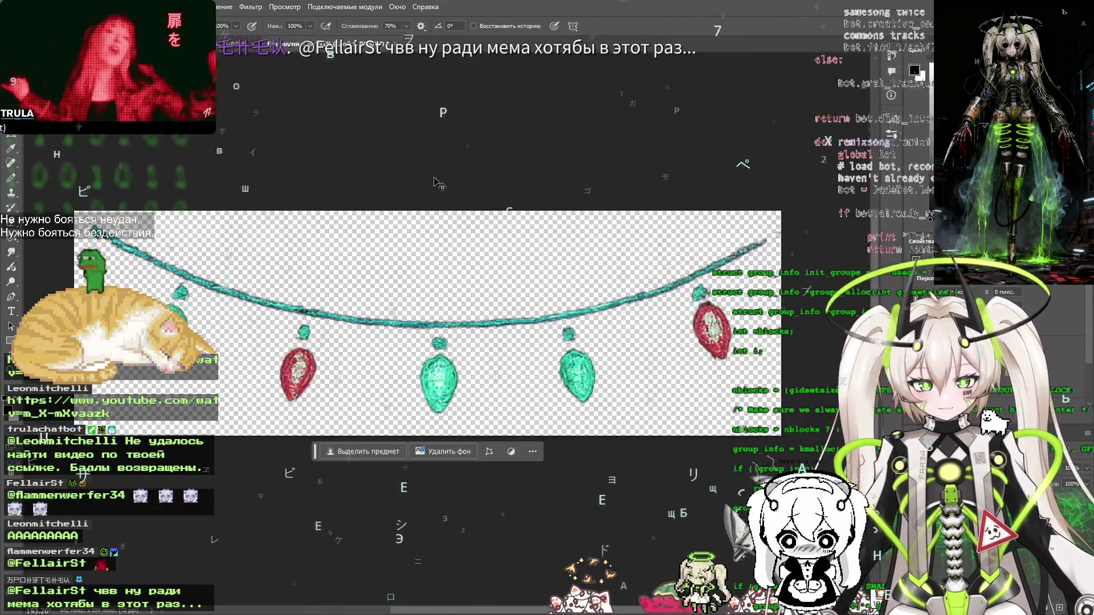
# Close the garland document without saving and clear the garland selection on the sticker sheet
pyautogui.hotkey('ctrl', 'w')
pyautogui.click(573, 236)
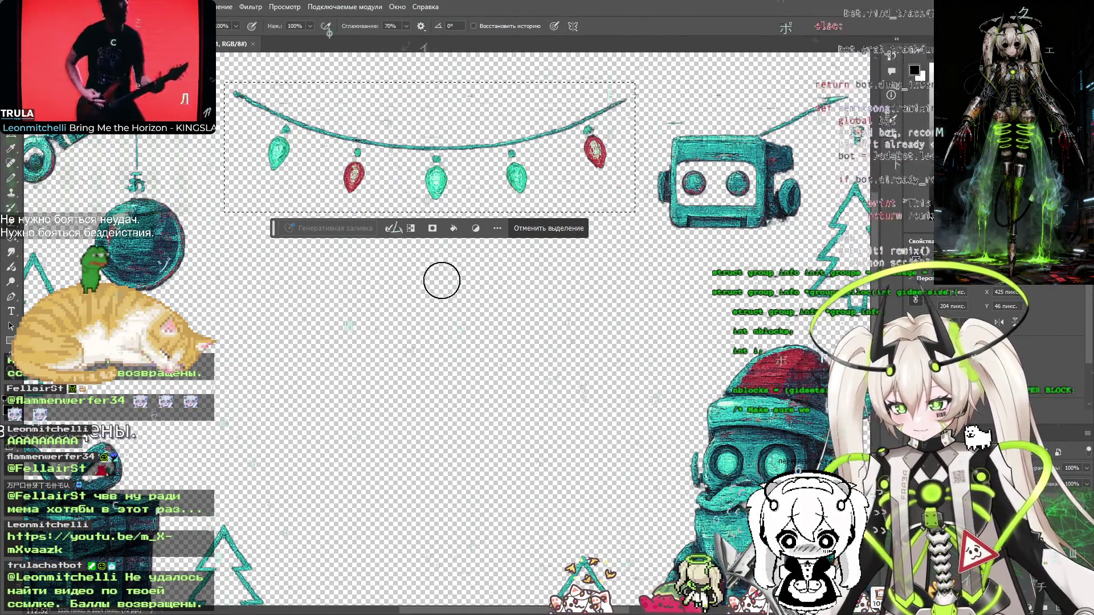
pyautogui.hscroll(5, 658, 277)
pyautogui.scroll(2, 658, 277)
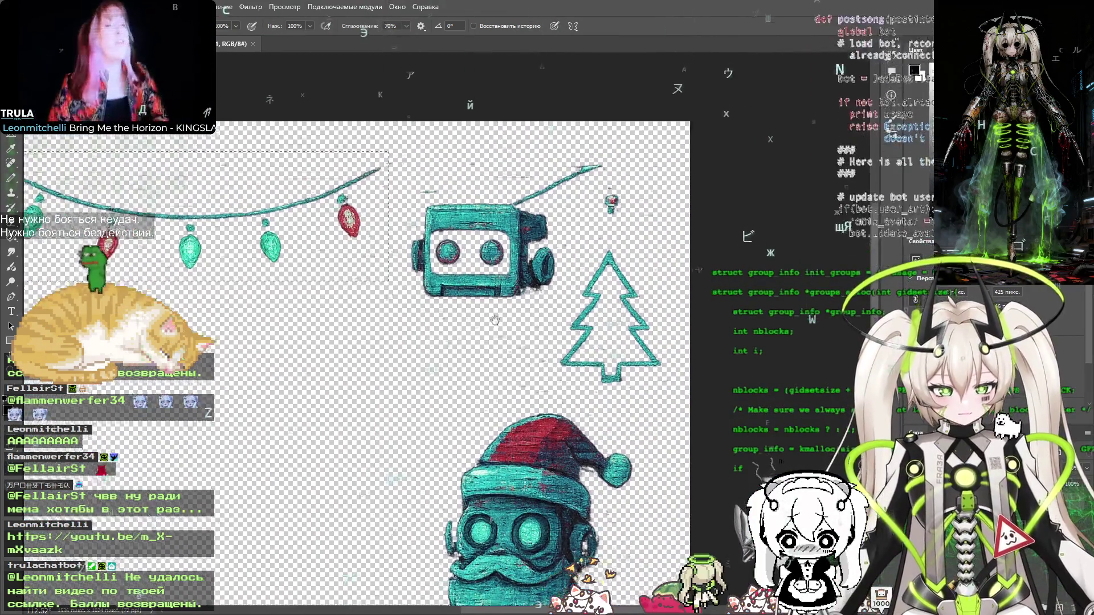
pyautogui.scroll(3, 520, 231)
pyautogui.scroll(-2, 489, 231)
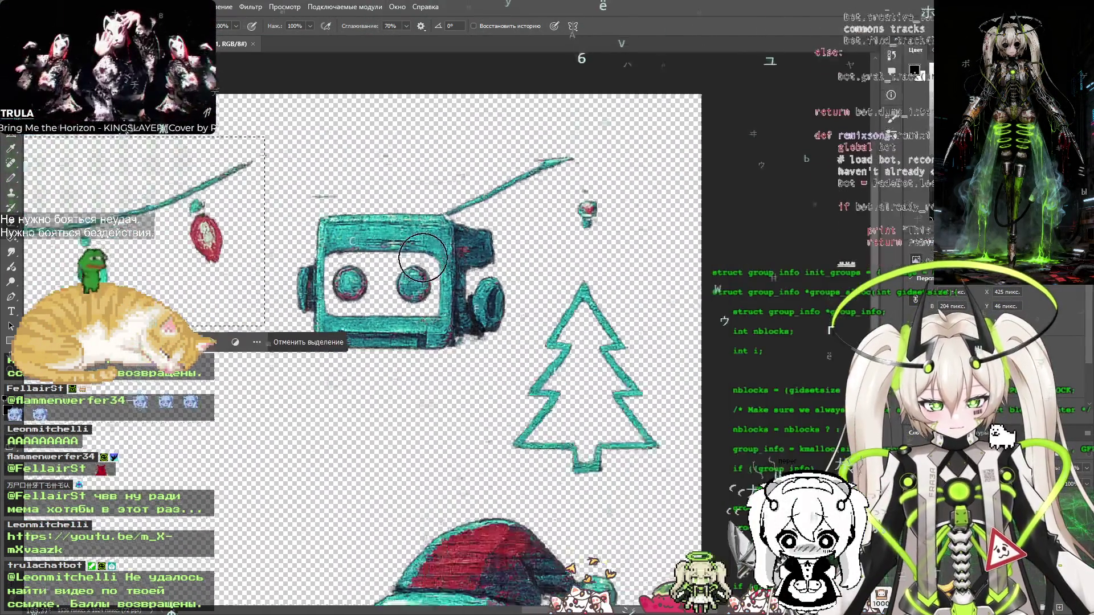
pyautogui.scroll(2, 455, 257)
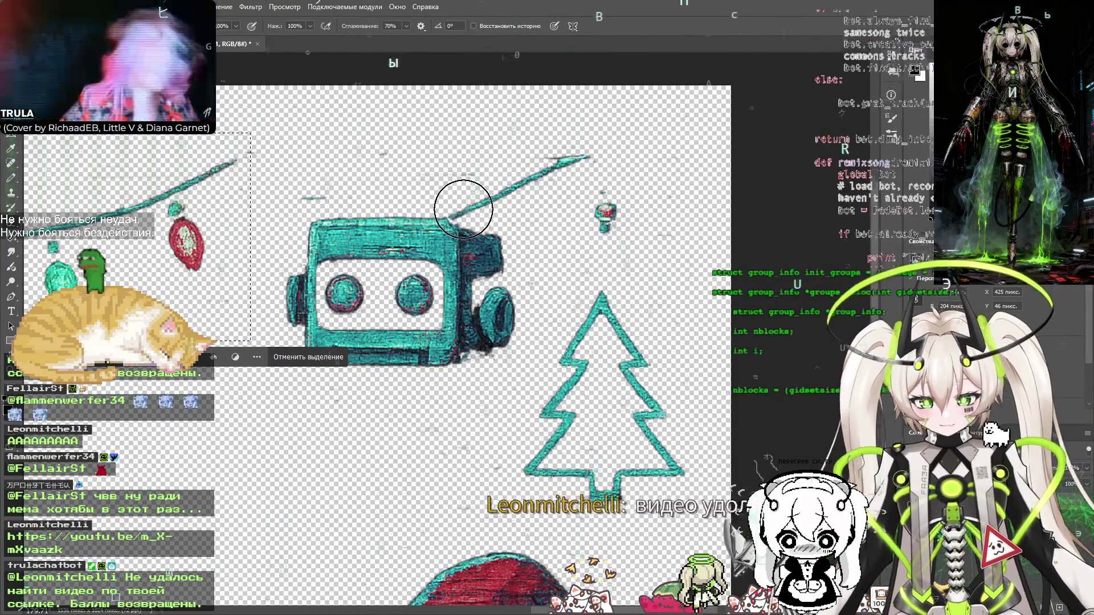
pyautogui.press('m')
pyautogui.click(505, 192)
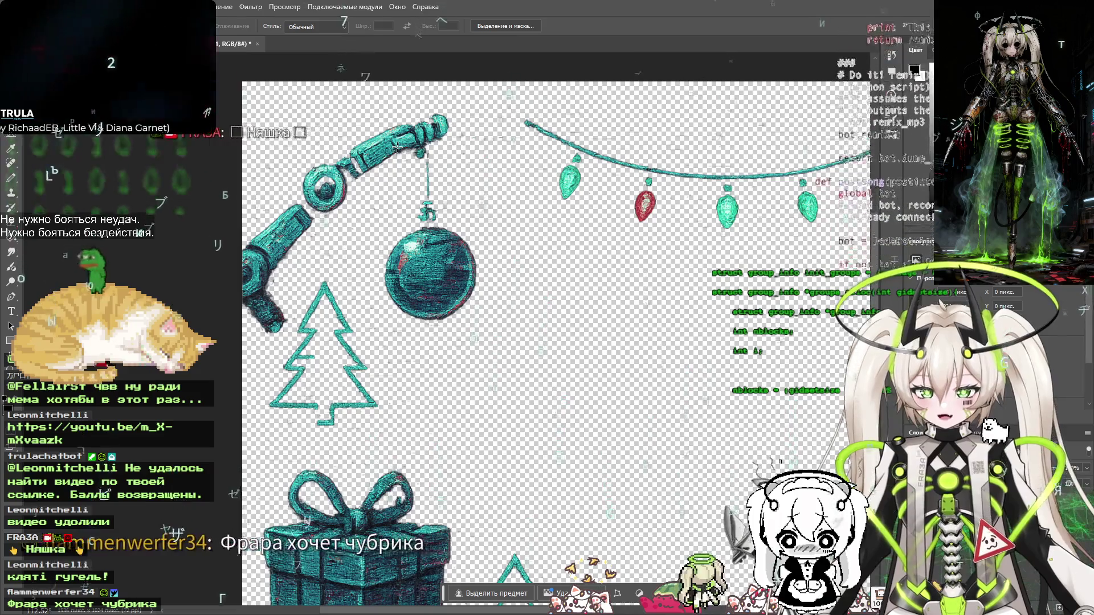
# Erase the stray robot-arm end, then copy the teal bauble into a new 194×281 document
pyautogui.press('e')
pyautogui.moveTo(268, 308)
pyautogui.mouseDown()
pyautogui.moveTo(279, 310)
pyautogui.moveTo(276, 302)
pyautogui.moveTo(246, 325)
pyautogui.mouseUp()
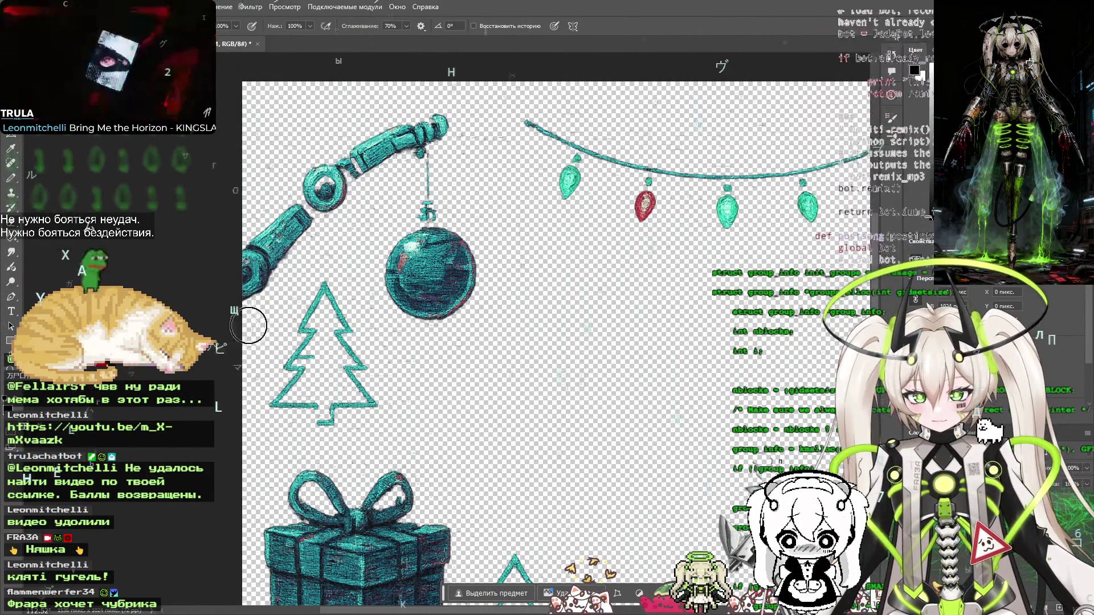
pyautogui.press('v')
pyautogui.moveTo(392, 227)
pyautogui.mouseDown()
pyautogui.moveTo(382, 205)
pyautogui.moveTo(399, 171)
pyautogui.mouseUp()
pyautogui.hotkey('ctrl', 'z')
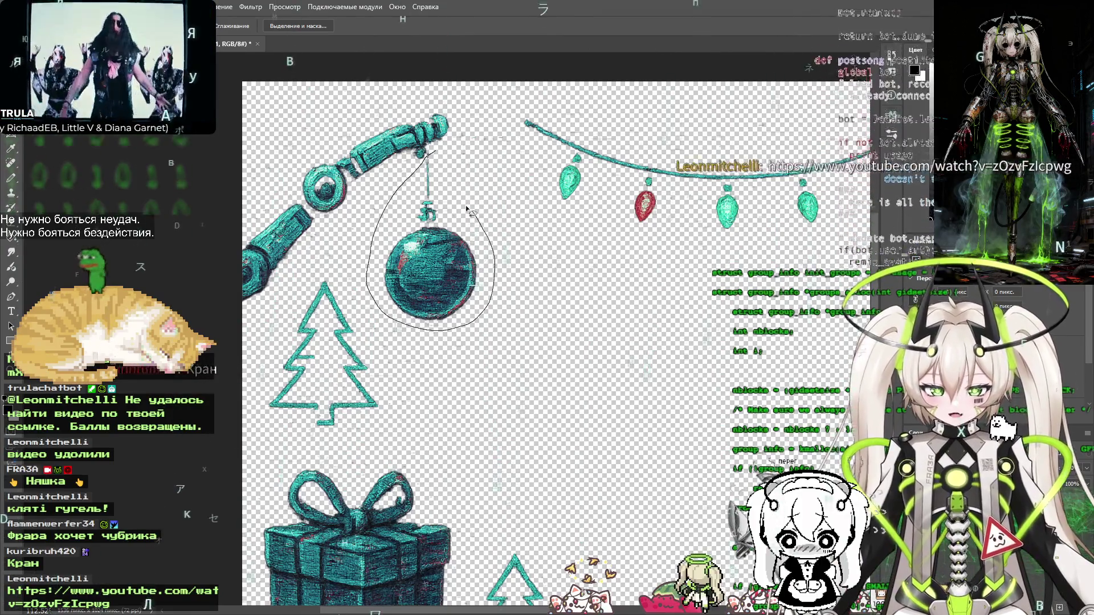
pyautogui.moveTo(434, 153); pyautogui.dragTo(436, 155)
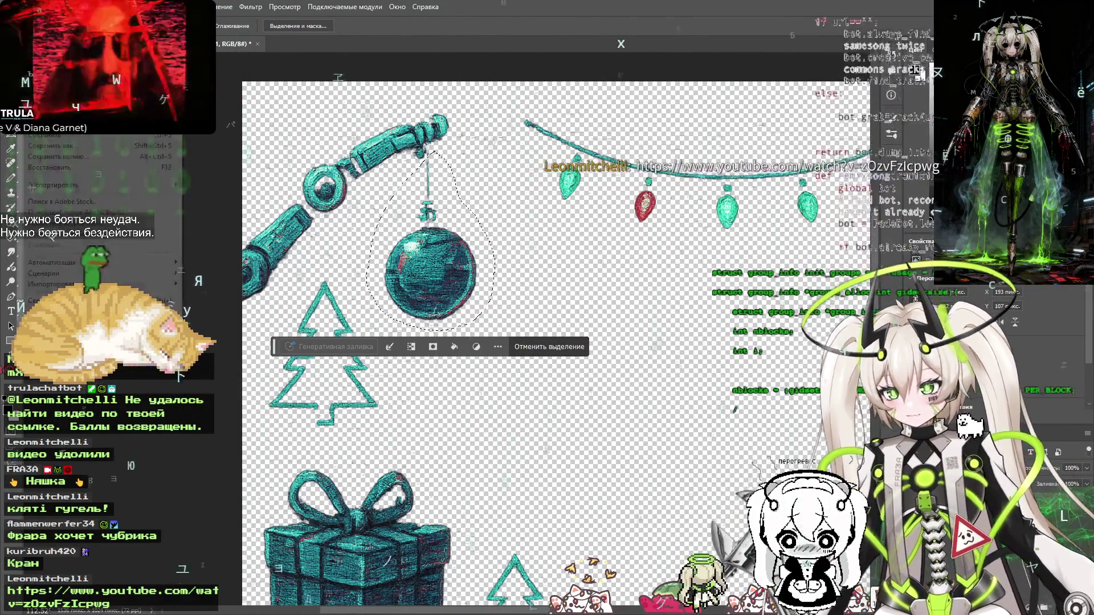
pyautogui.hotkey('ctrl', 'n')
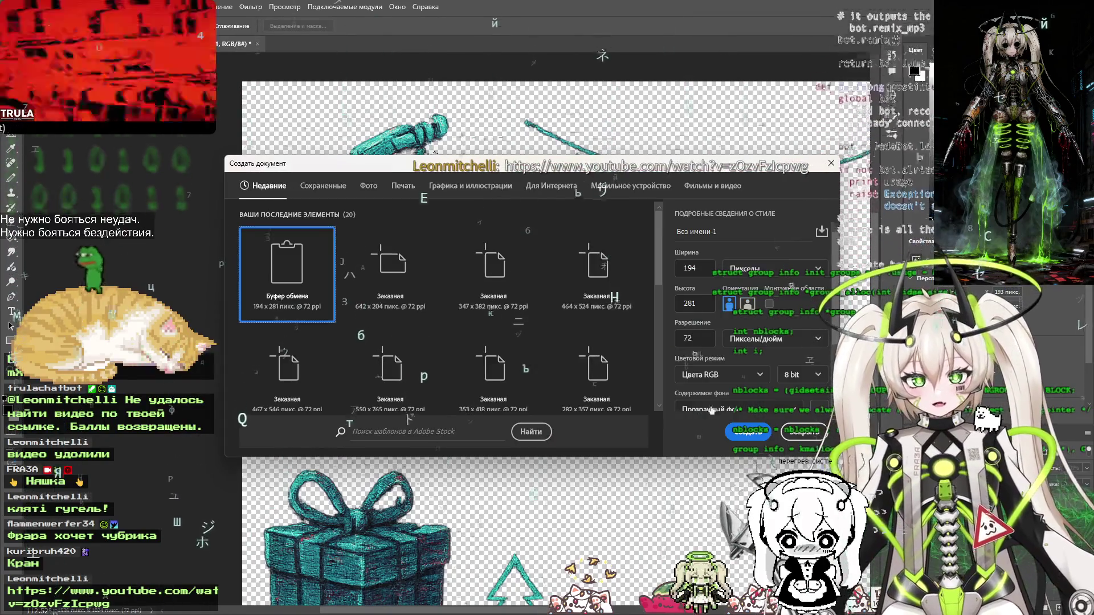
# Paste the bauble into a 194×281 document and save it as a PNG-24 in new-year-sk
pyautogui.click(747, 431)
pyautogui.hotkey('ctrl', 'v')
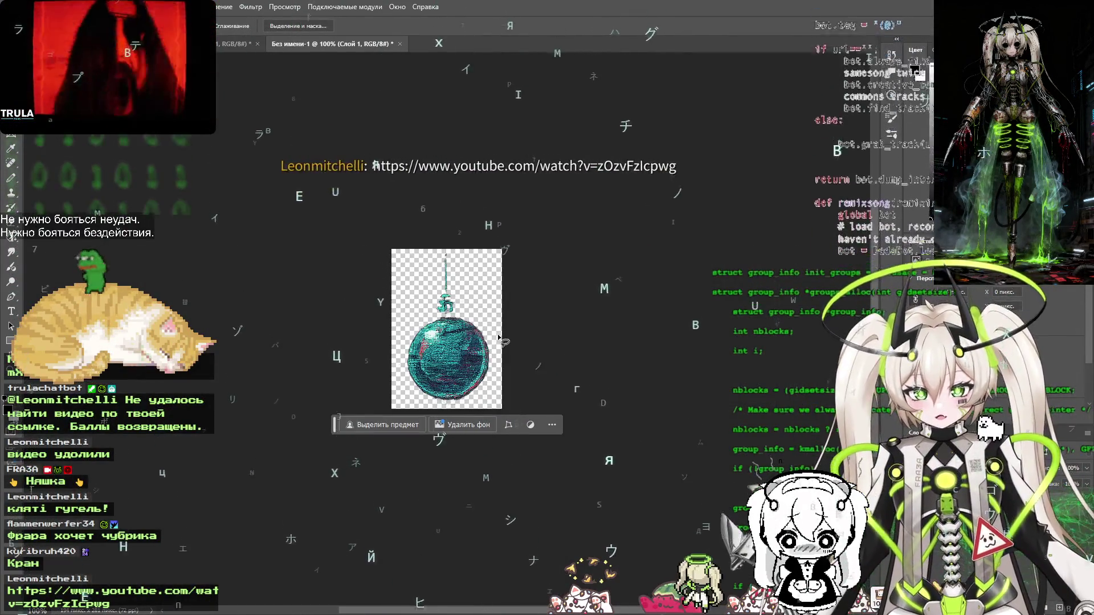
pyautogui.press('v')
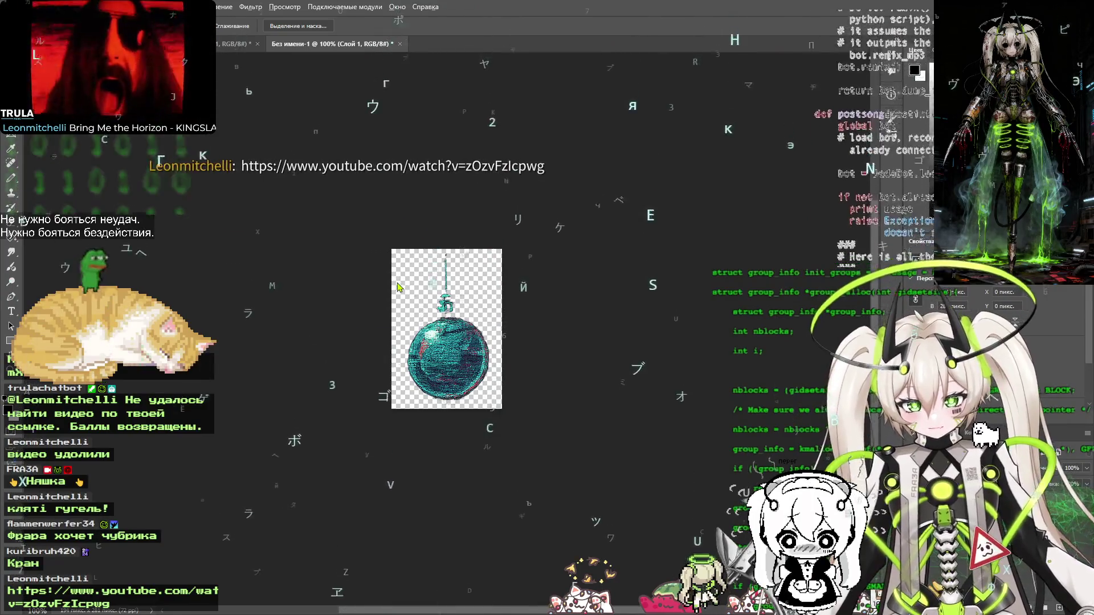
pyautogui.hotkey('ctrl', 'alt', 'shift', 's')
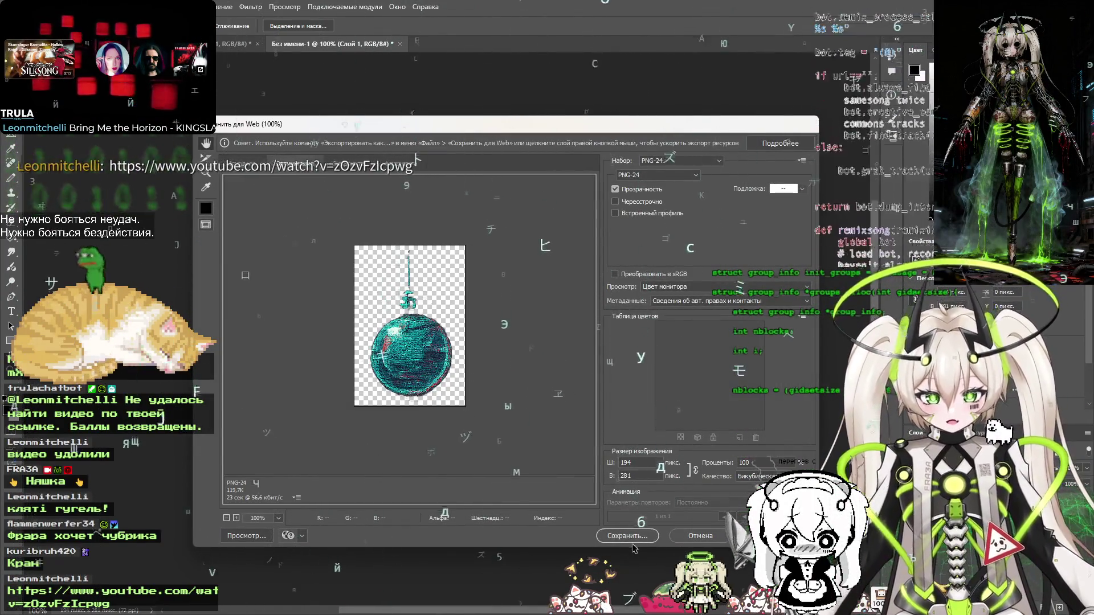
pyautogui.click(625, 539)
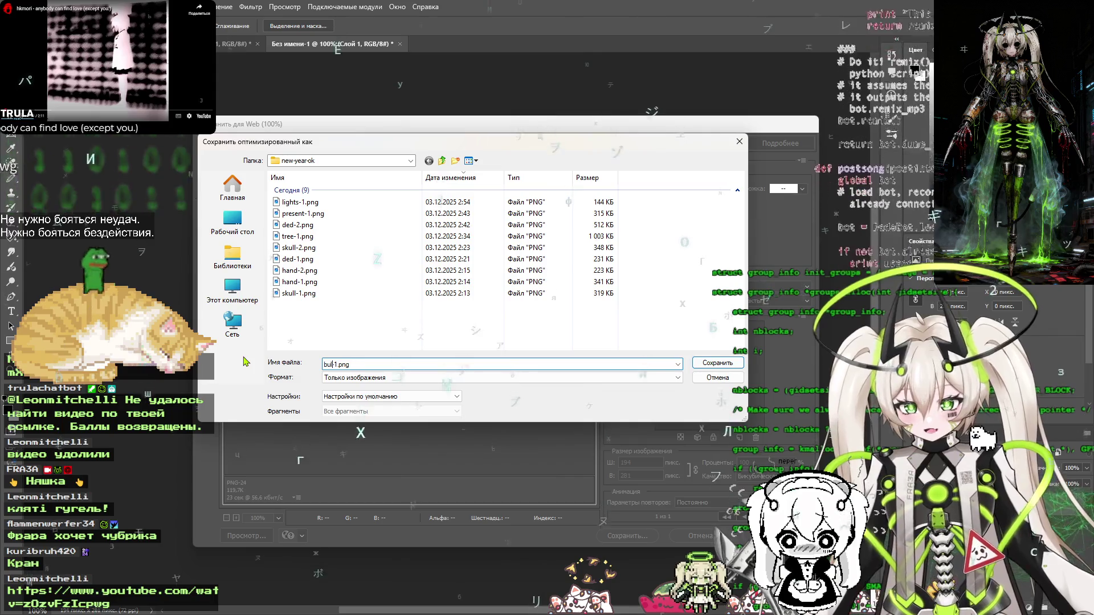
pyautogui.press('Return')
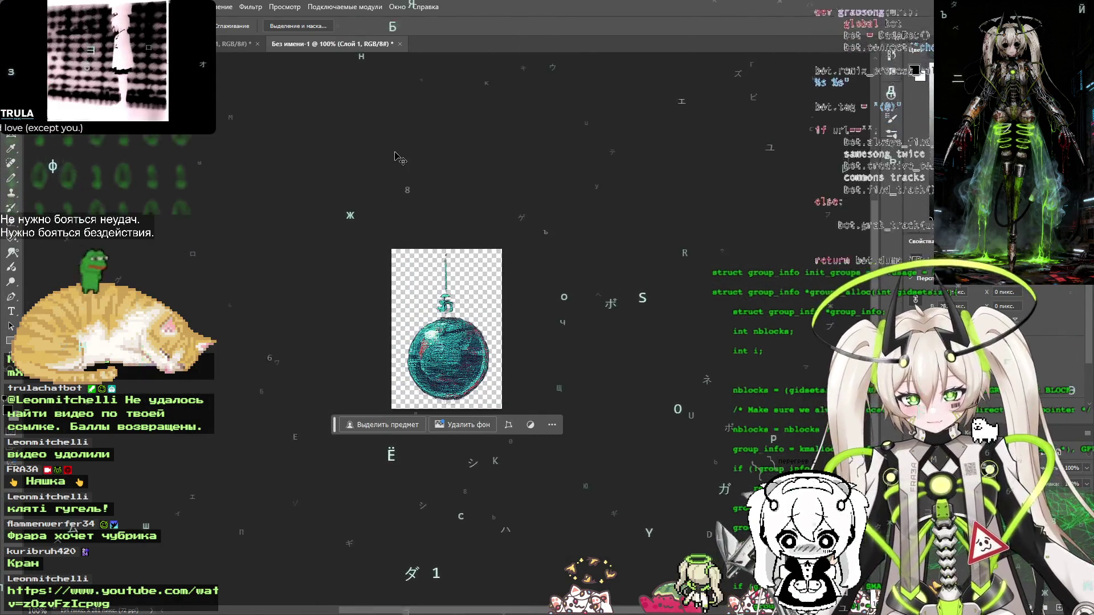
pyautogui.click(570, 232)
pyautogui.hotkey('ctrl', '0')
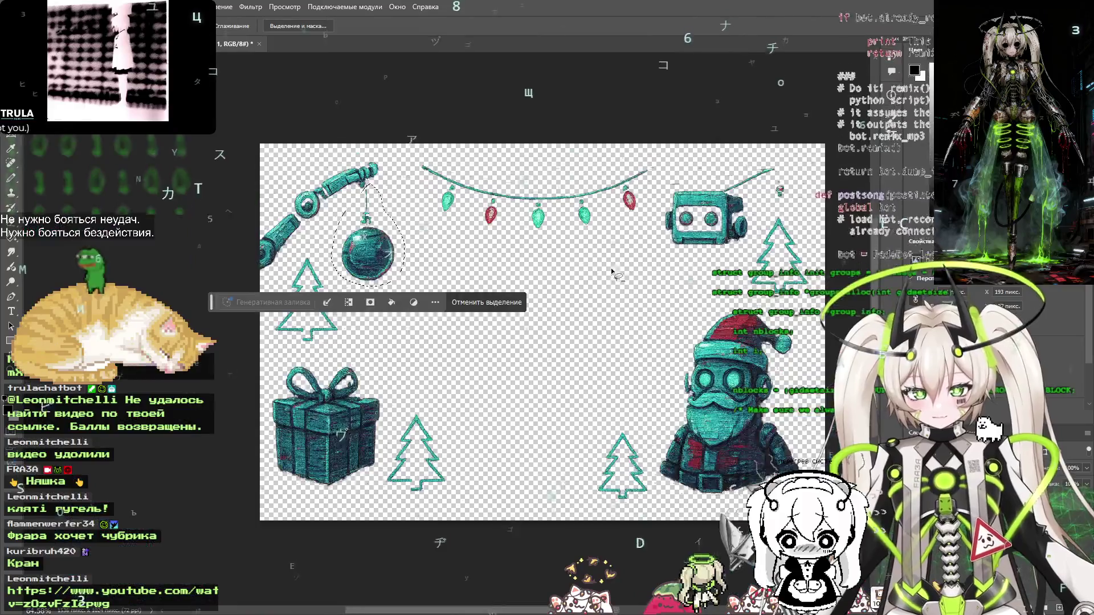
# Draw a rectangular marquee around the outlined Christmas tree and start a new document for it
pyautogui.scroll(5, 624, 357)
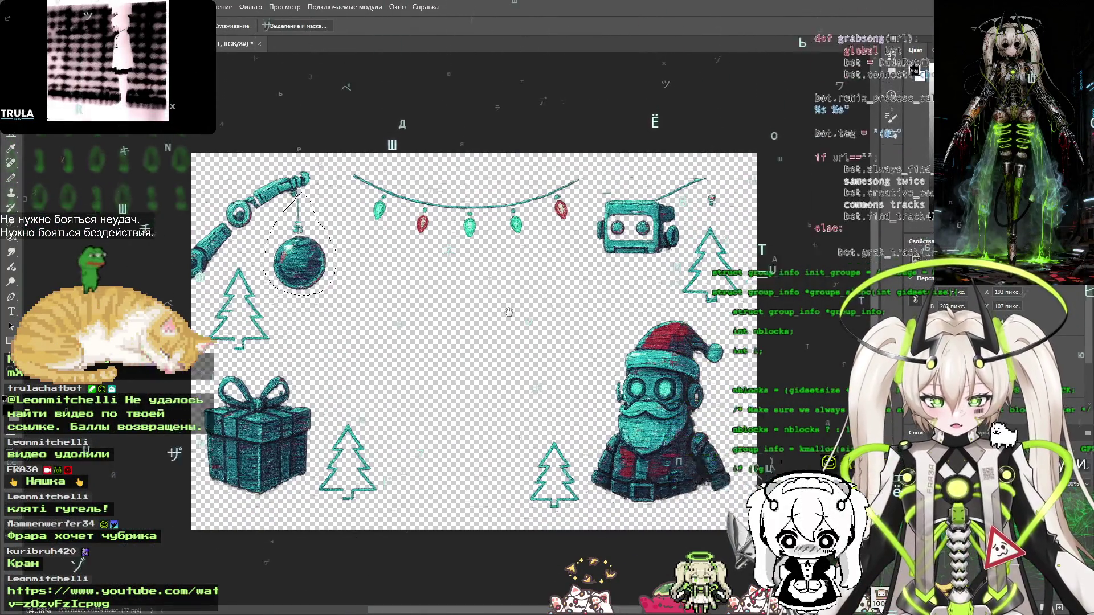
pyautogui.scroll(-3, 610, 242)
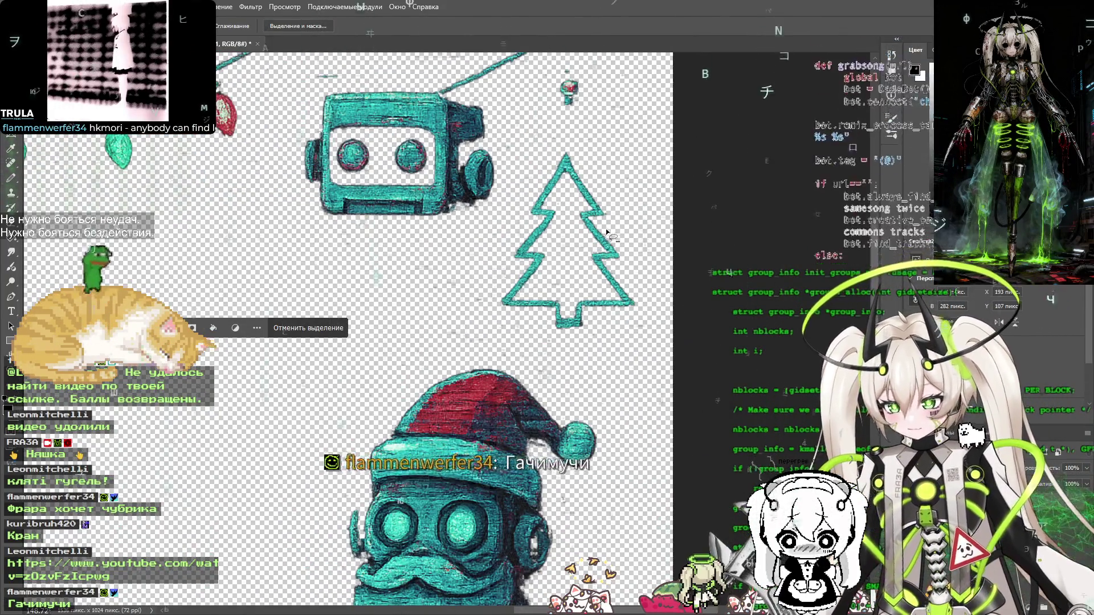
pyautogui.scroll(3, 609, 233)
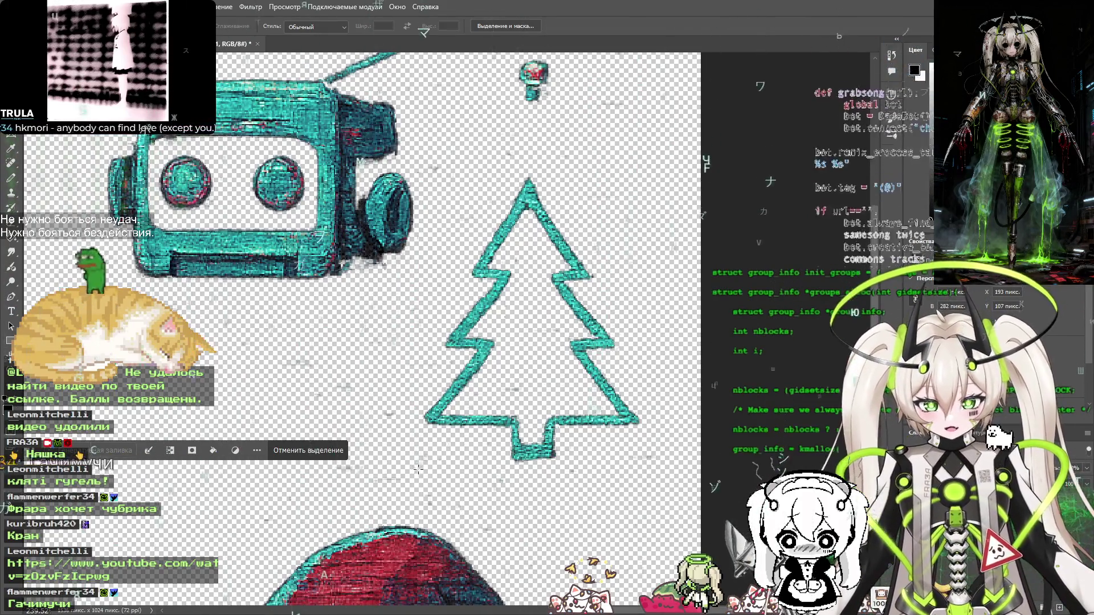
pyautogui.moveTo(417, 473)
pyautogui.mouseDown()
pyautogui.moveTo(469, 356)
pyautogui.moveTo(583, 272)
pyautogui.moveTo(631, 147)
pyautogui.moveTo(645, 148)
pyautogui.mouseUp()
pyautogui.hotkey('ctrl', 'd')
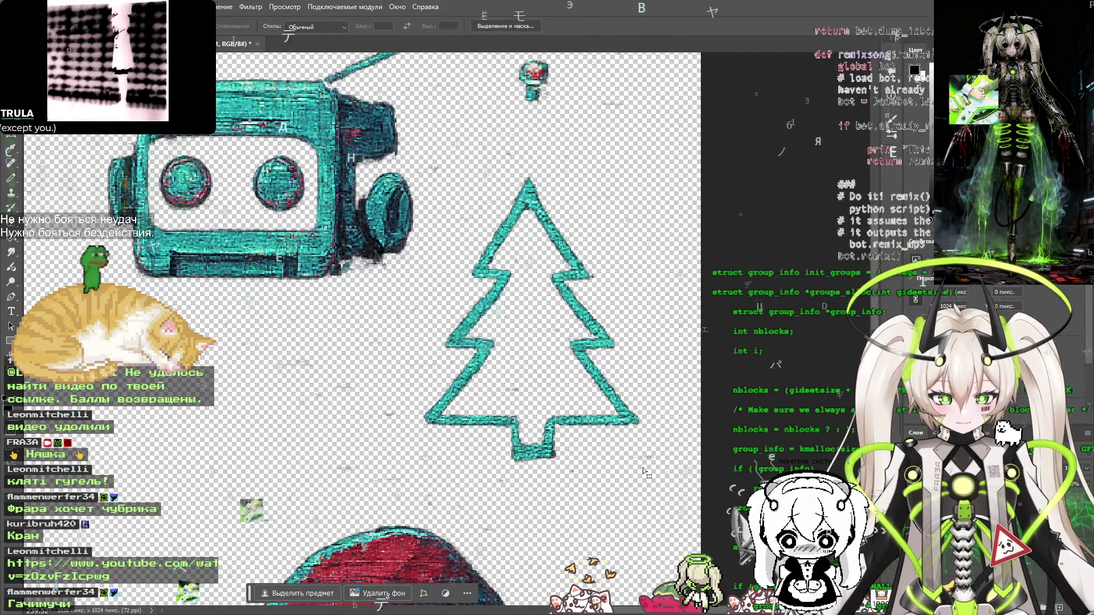
pyautogui.moveTo(644, 463)
pyautogui.mouseDown()
pyautogui.moveTo(496, 334)
pyautogui.moveTo(464, 200)
pyautogui.moveTo(538, 340)
pyautogui.moveTo(431, 228)
pyautogui.moveTo(427, 166)
pyautogui.moveTo(417, 169)
pyautogui.mouseUp()
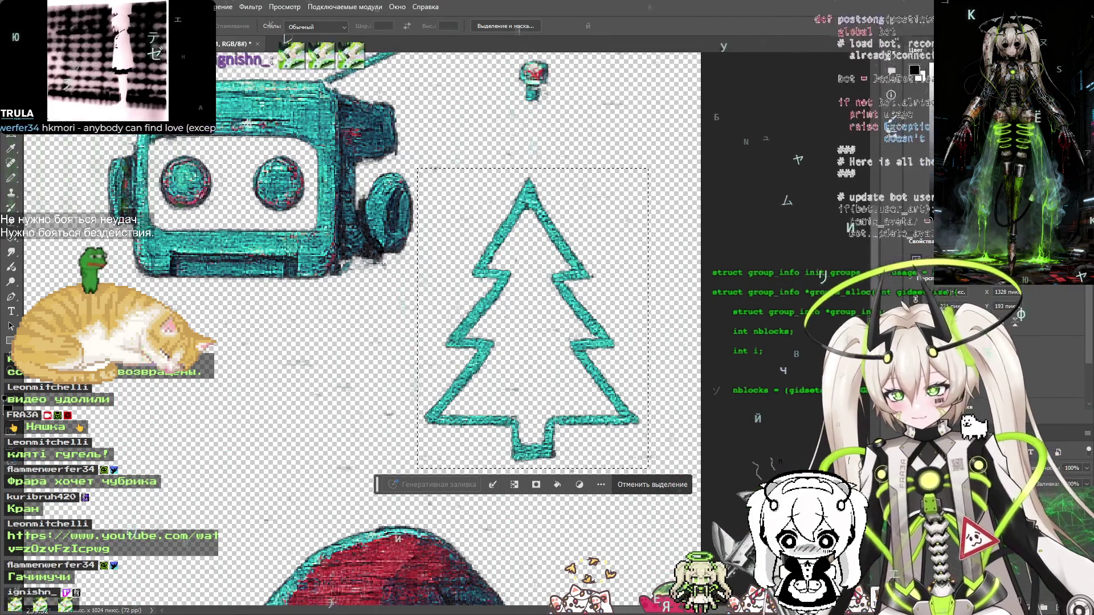
pyautogui.click(25, 7)
pyautogui.click(34, 19)
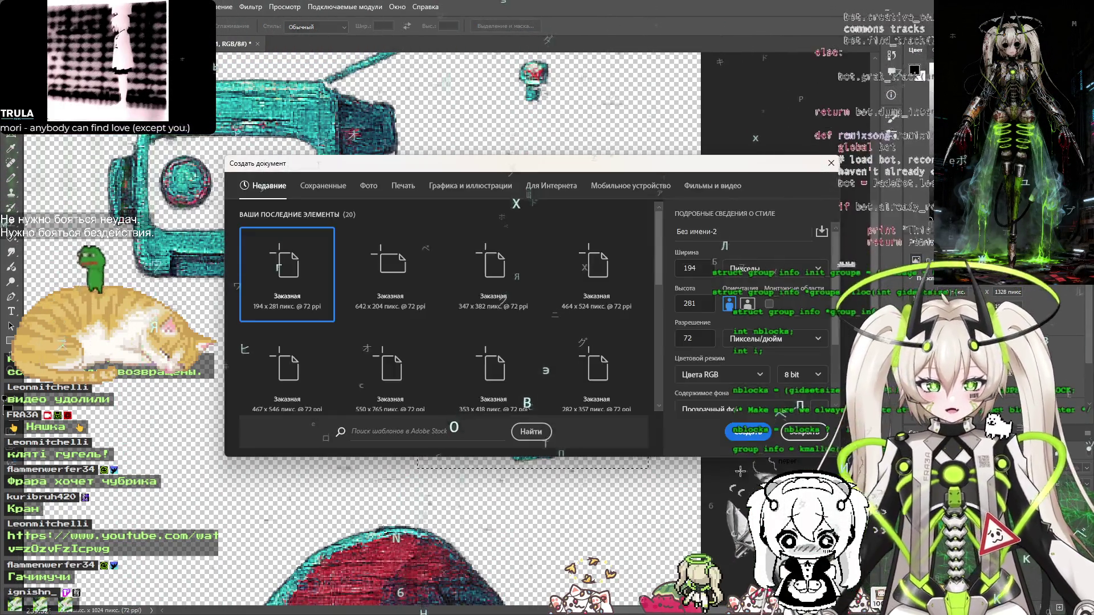
# Paste the tree into the new document and save it as a transparent tree PNG in new-year-ck
pyautogui.press('Escape')
pyautogui.hotkey('ctrl', 'v')
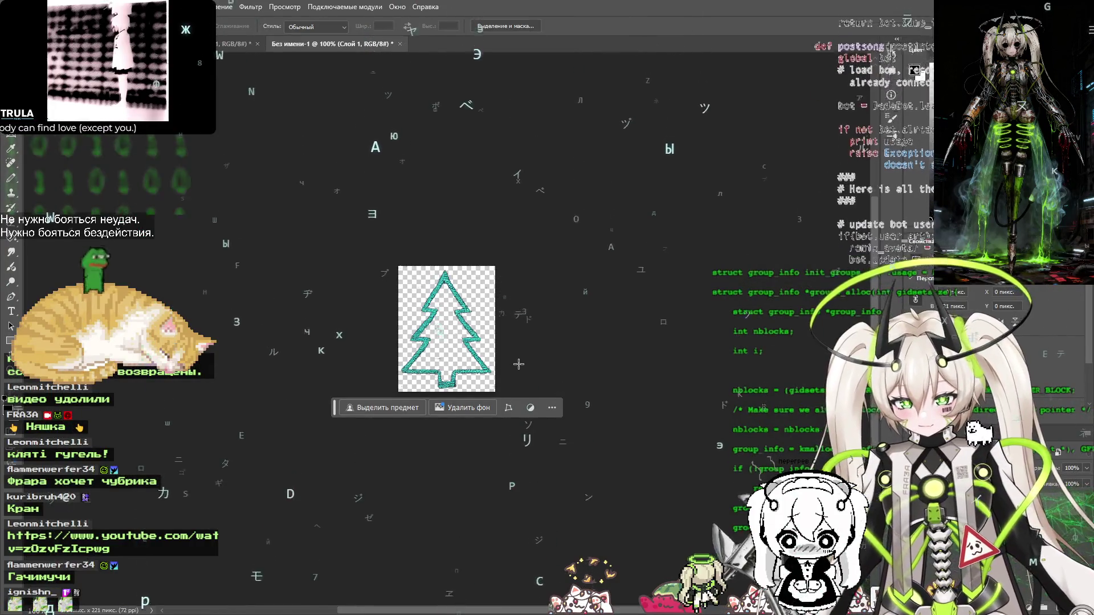
pyautogui.hotkey('ctrl', 'alt', 'shift', 's')
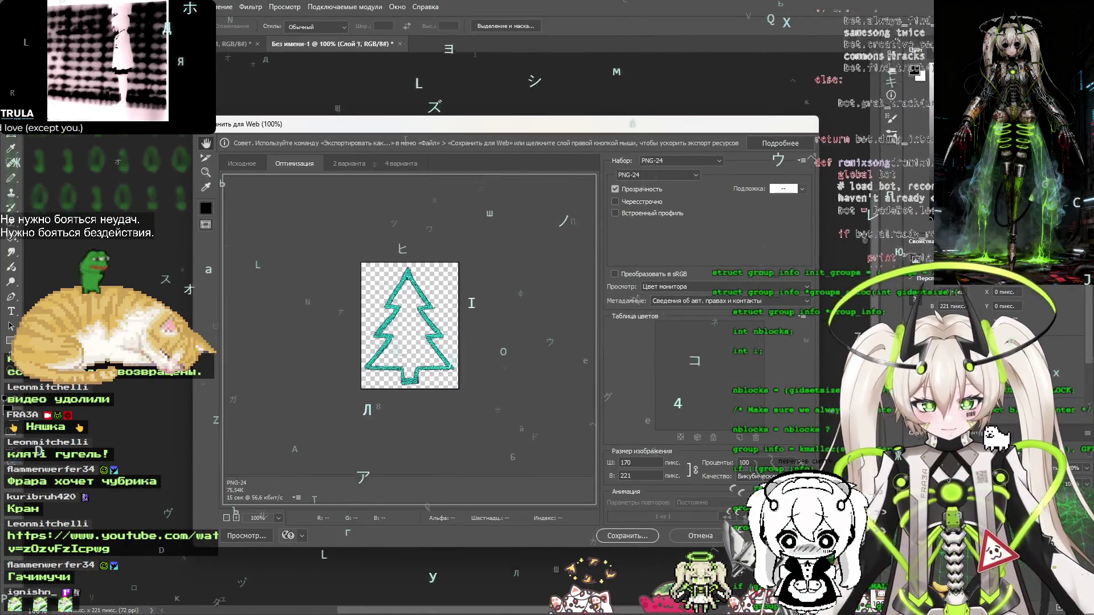
pyautogui.click(637, 533)
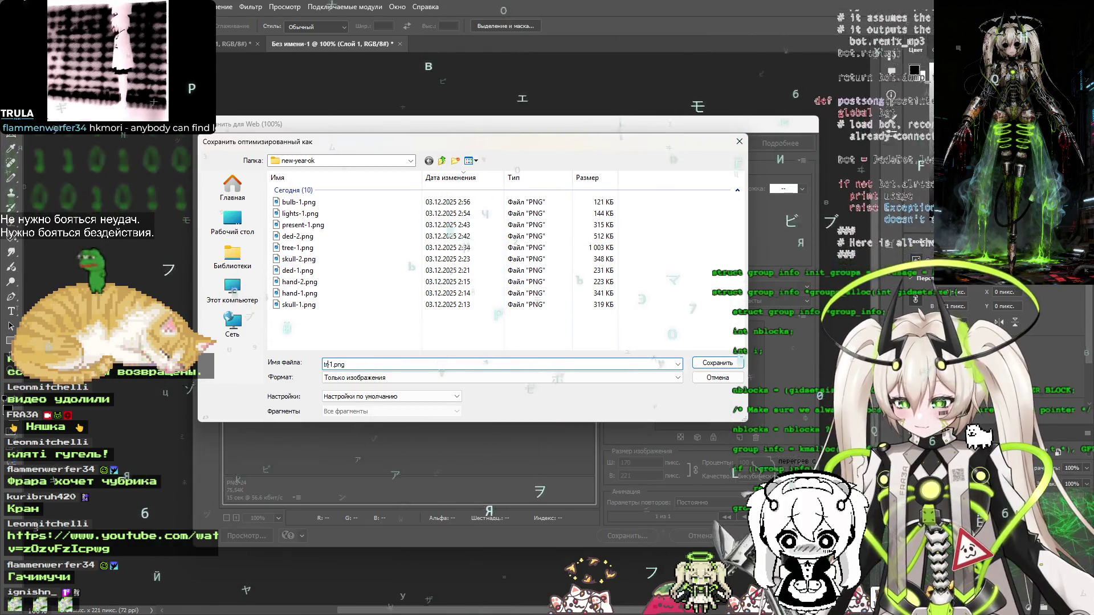
pyautogui.write('ee-2')
pyautogui.press('Return')
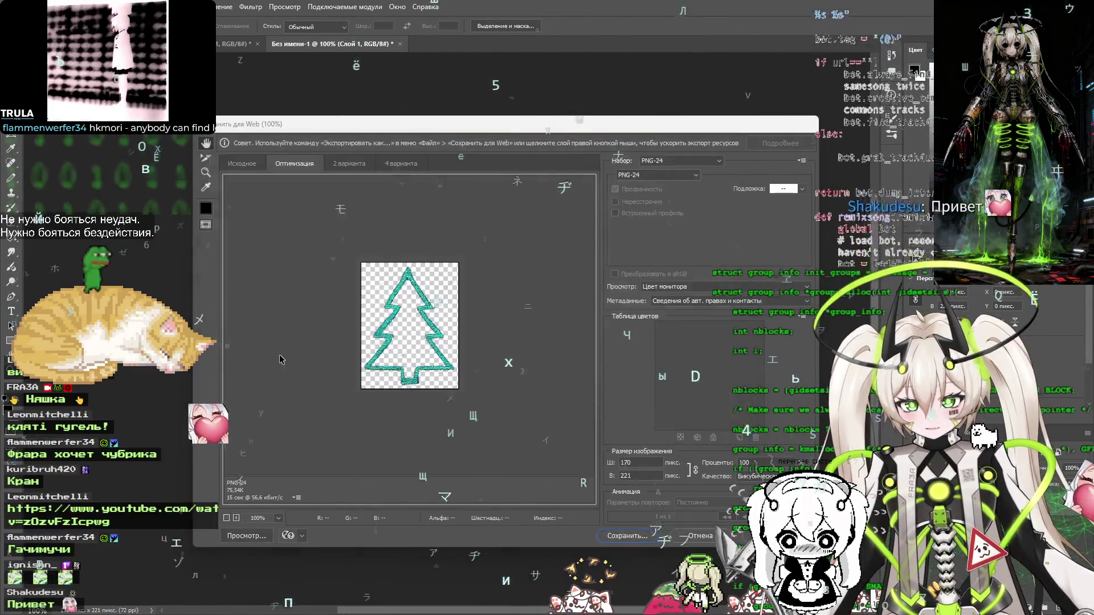
# Close the temporary tree document without saving
pyautogui.hotkey('ctrl', 'w')
pyautogui.click(597, 231)
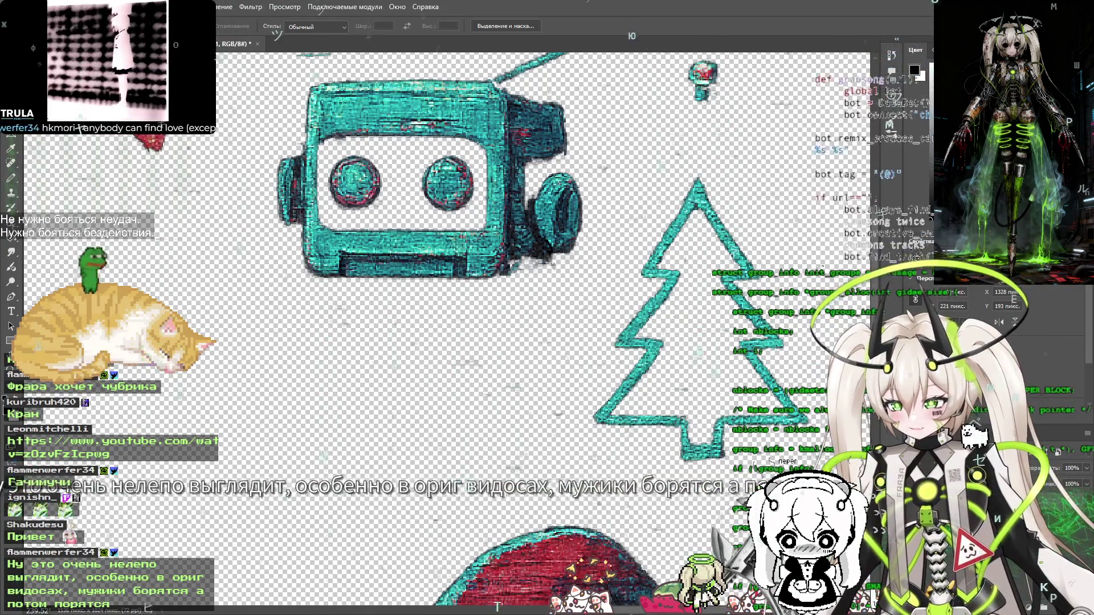
pyautogui.press('super+Tab')
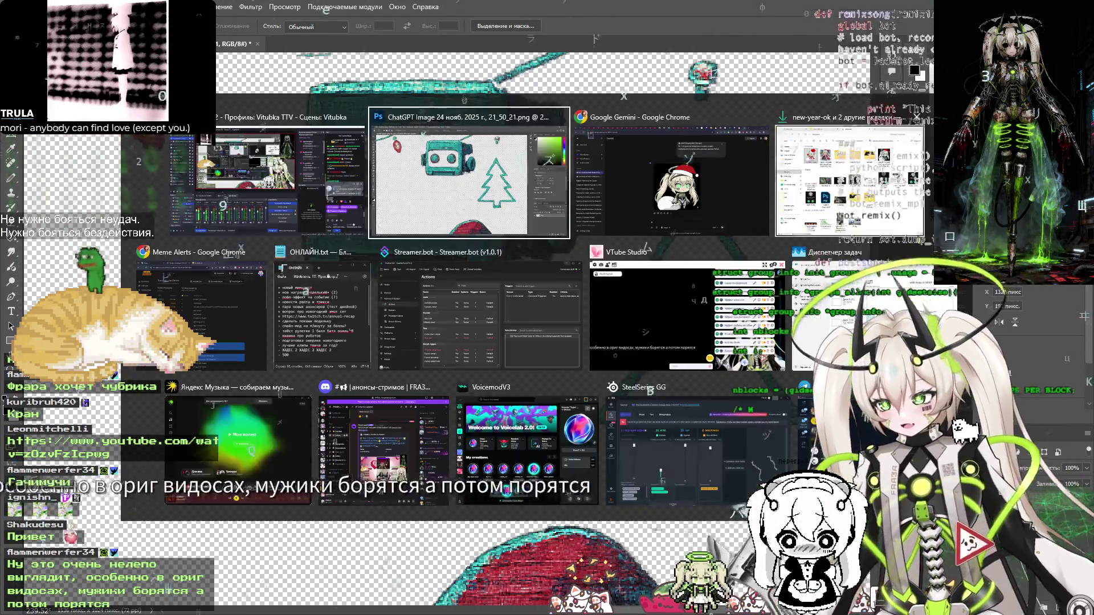
# Bring Chrome forward, close the current tab, and start typing 'tw' for a Twitch address
pyautogui.click(689, 158)
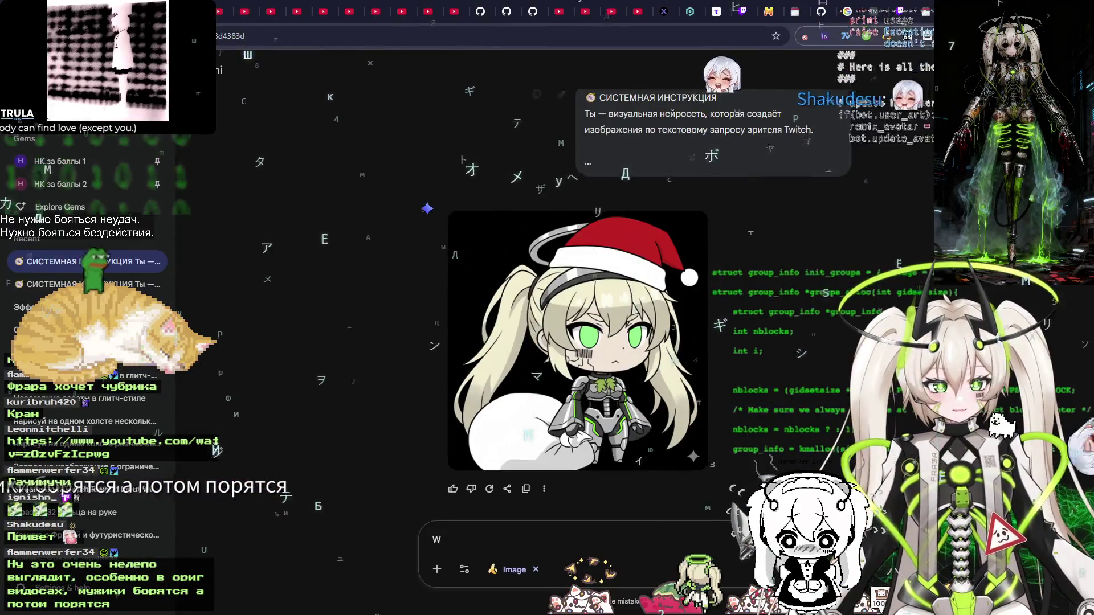
pyautogui.hotkey('ctrl', 'w')
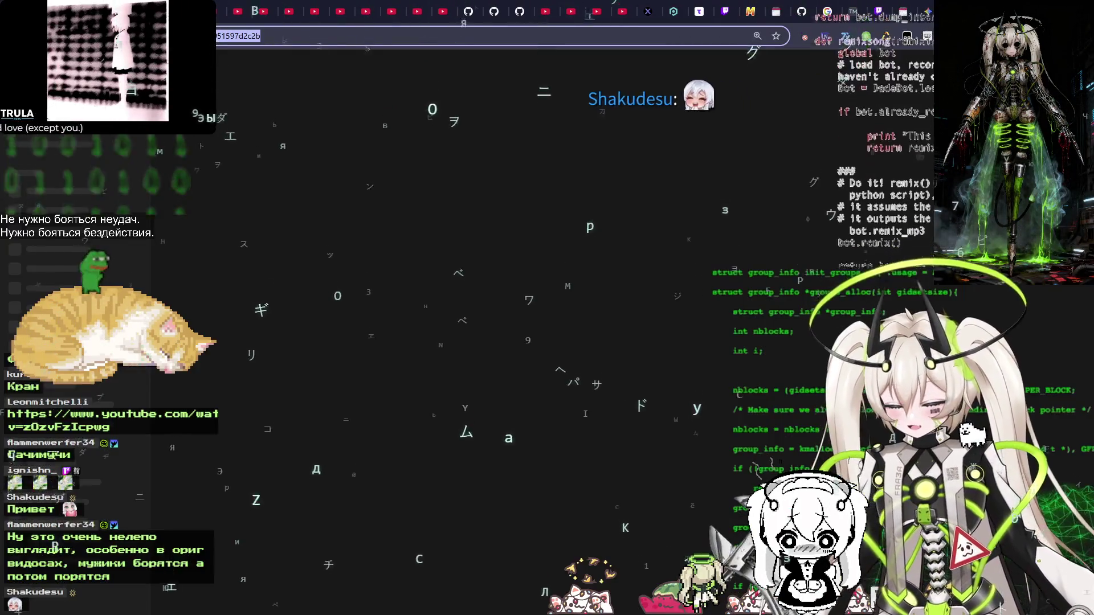
pyautogui.write('tw')
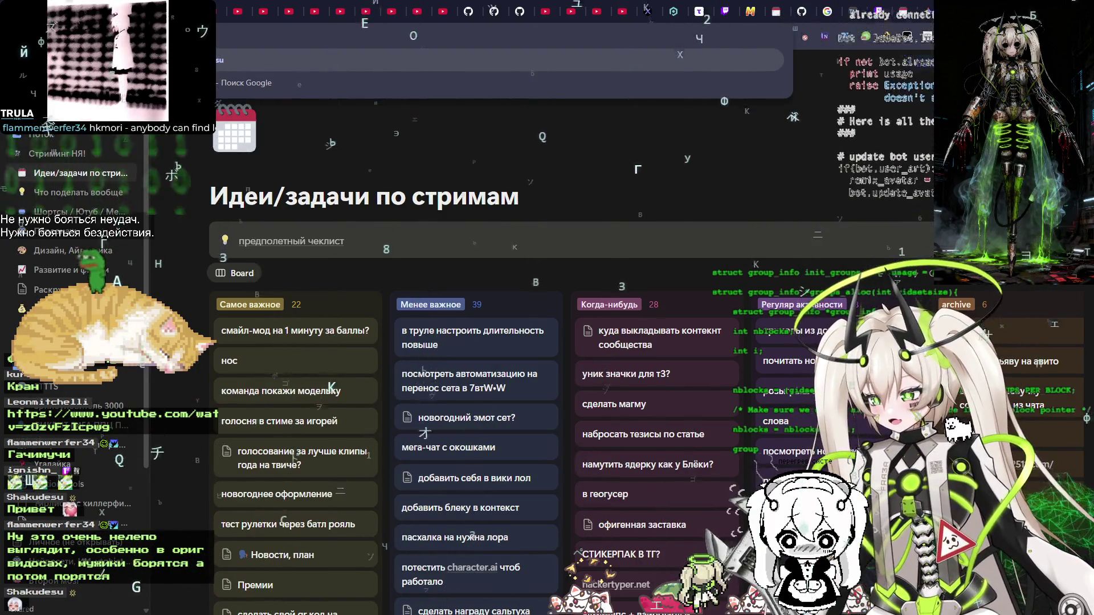
# Open the suggested streamer's Twitch channel, then start typing vtuberawards in a new tab
pyautogui.press('Return')
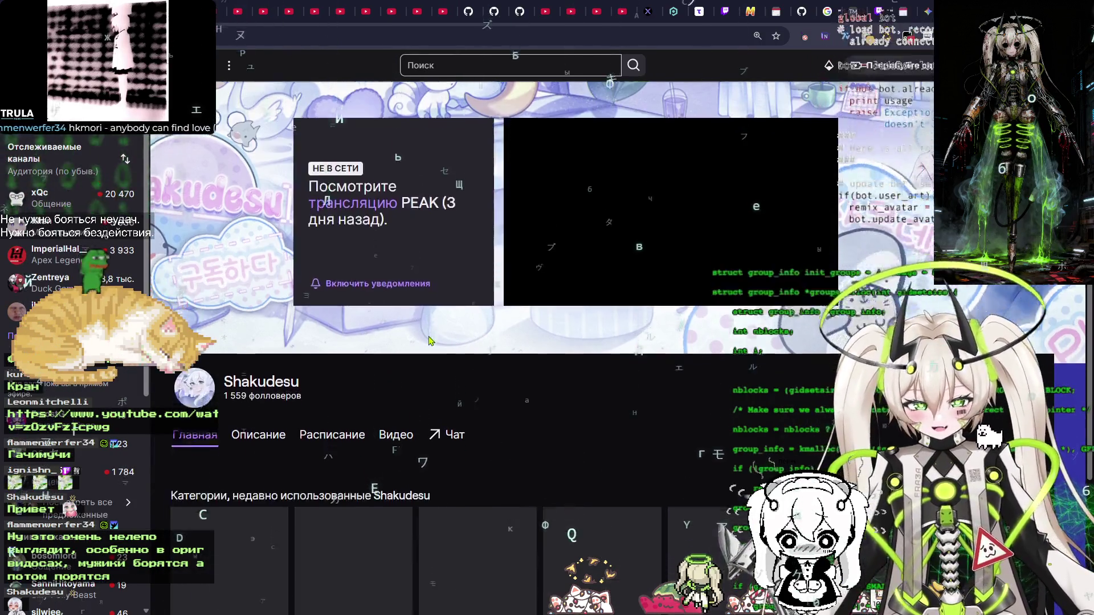
pyautogui.scroll(-2, 428, 341)
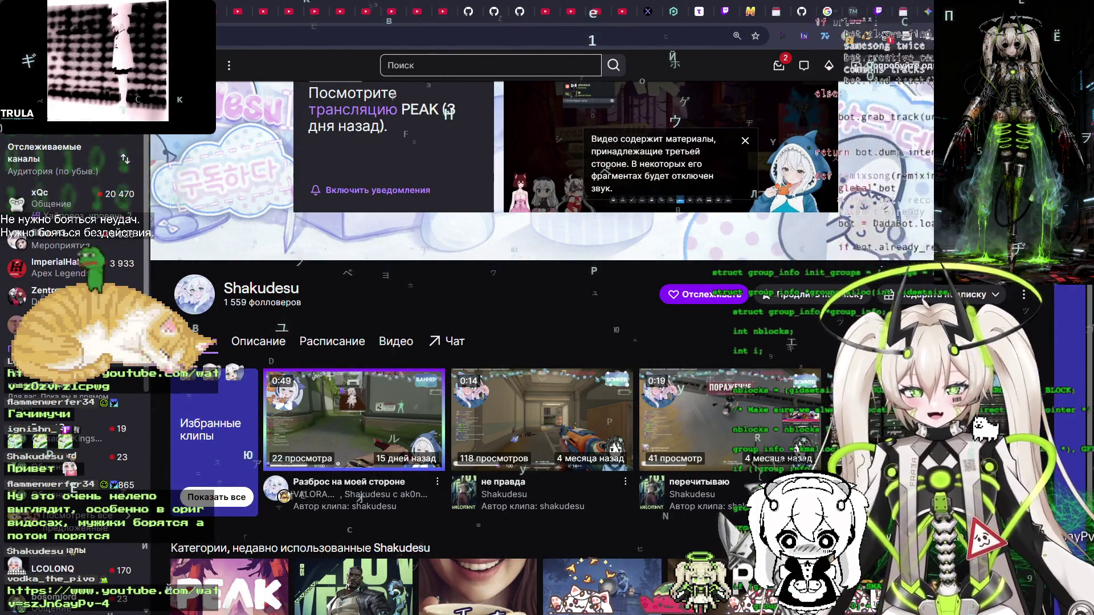
pyautogui.hotkey('ctrl', 't')
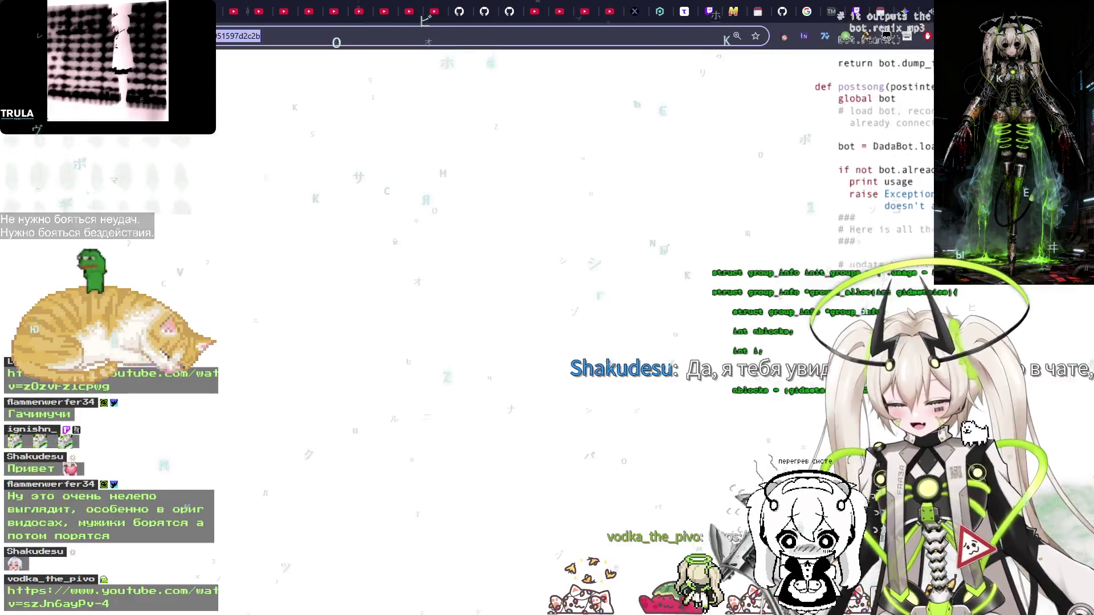
pyautogui.write('t')
pyautogui.press('BackSpace')
pyautogui.write('vtu')
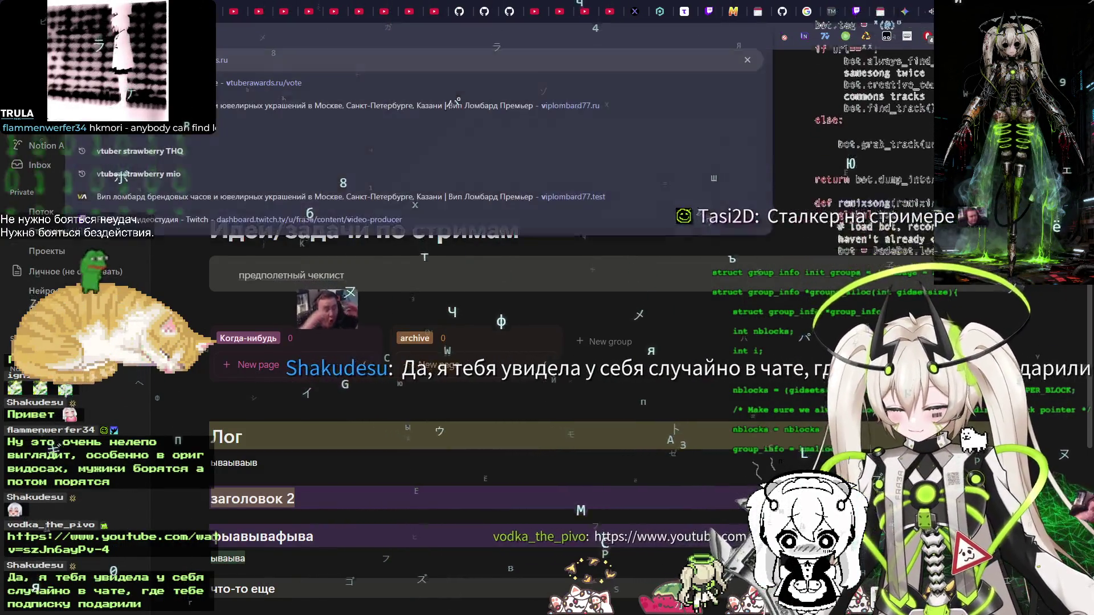
# Load vtuberawards.ru, browse the Скрытая жемчужина, Мистер VTuber and Мисс VTuber nominees, then close it
pyautogui.press('Return')
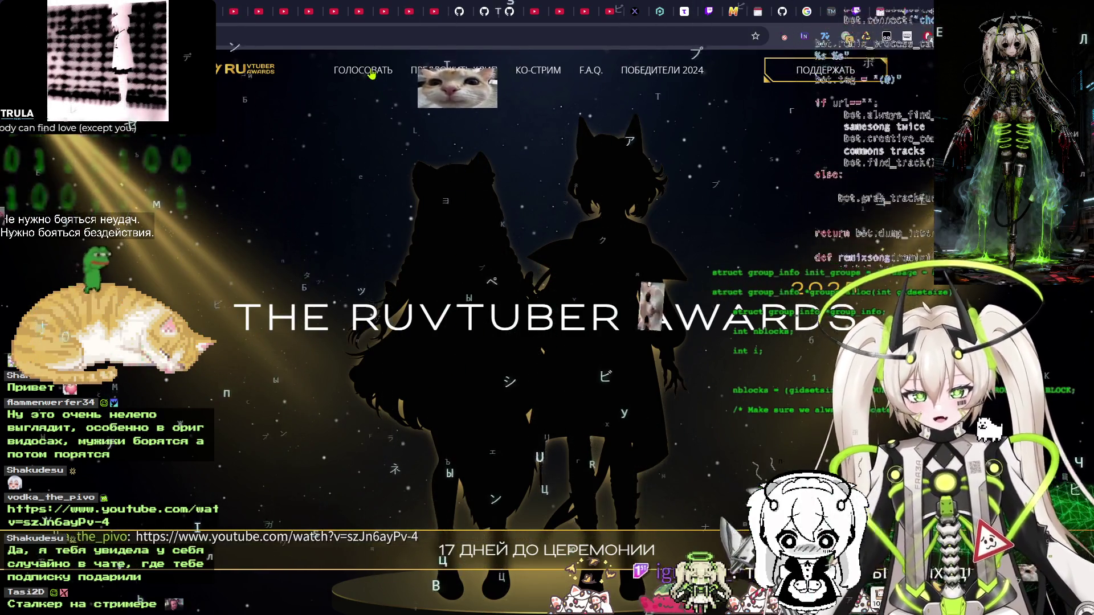
pyautogui.scroll(-5, 309, 300)
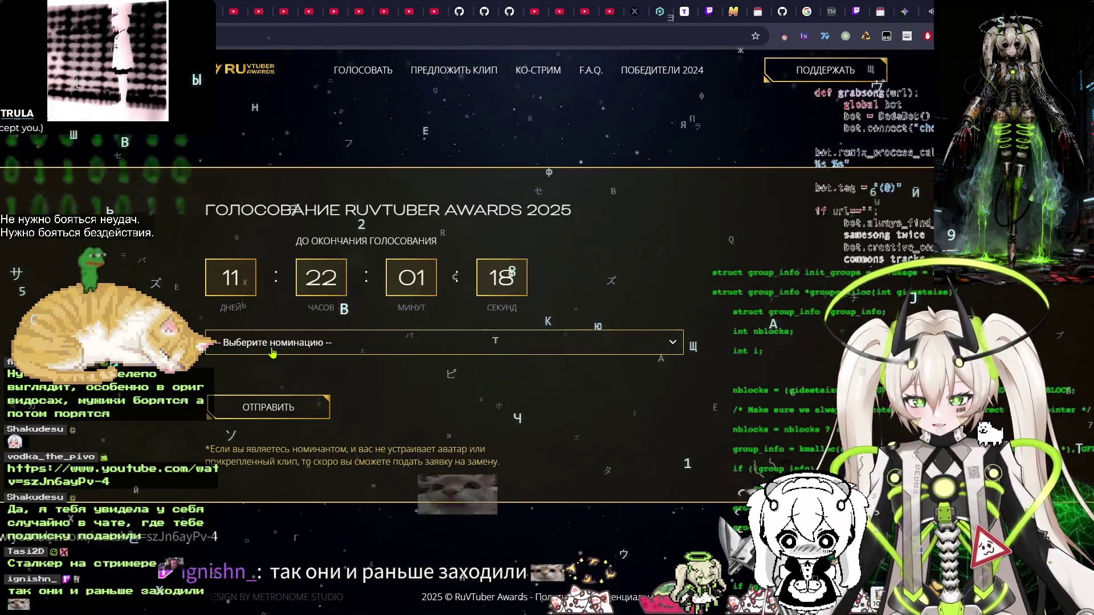
pyautogui.click(330, 342)
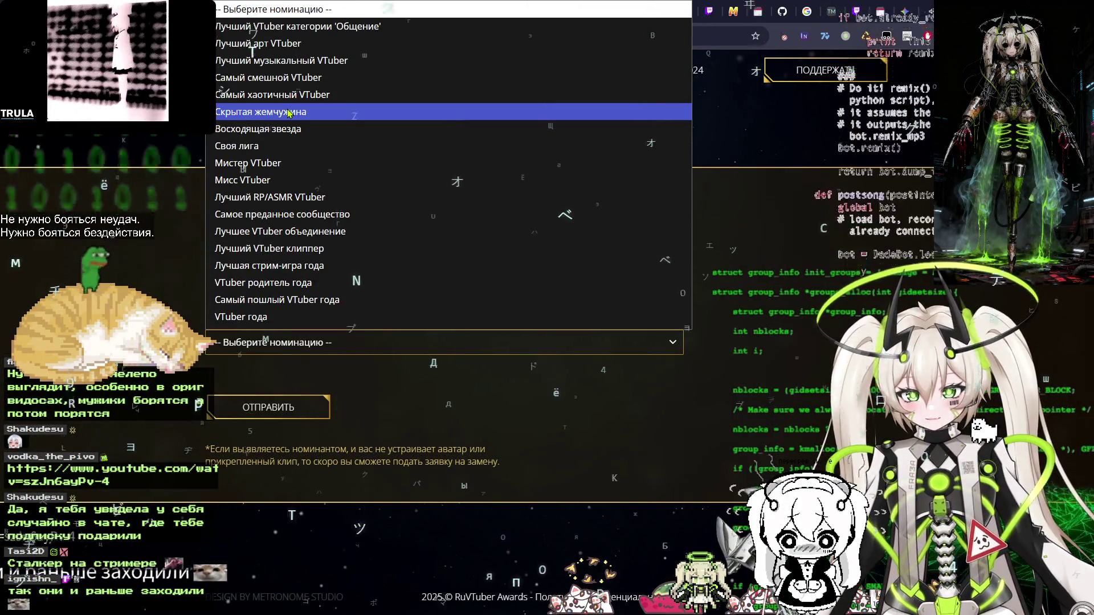
pyautogui.click(308, 103)
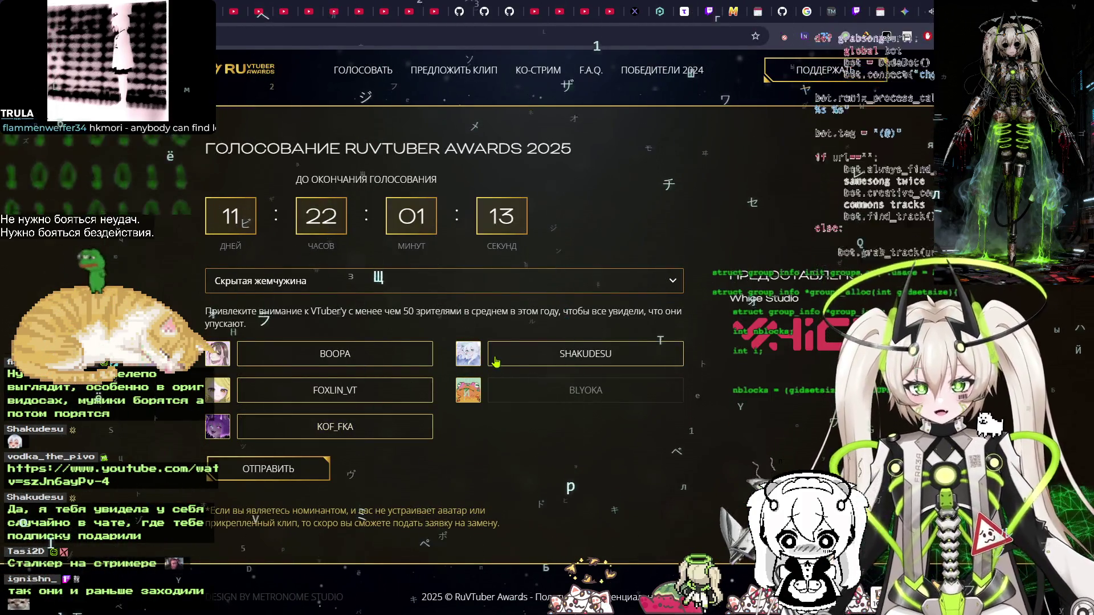
pyautogui.click(272, 280)
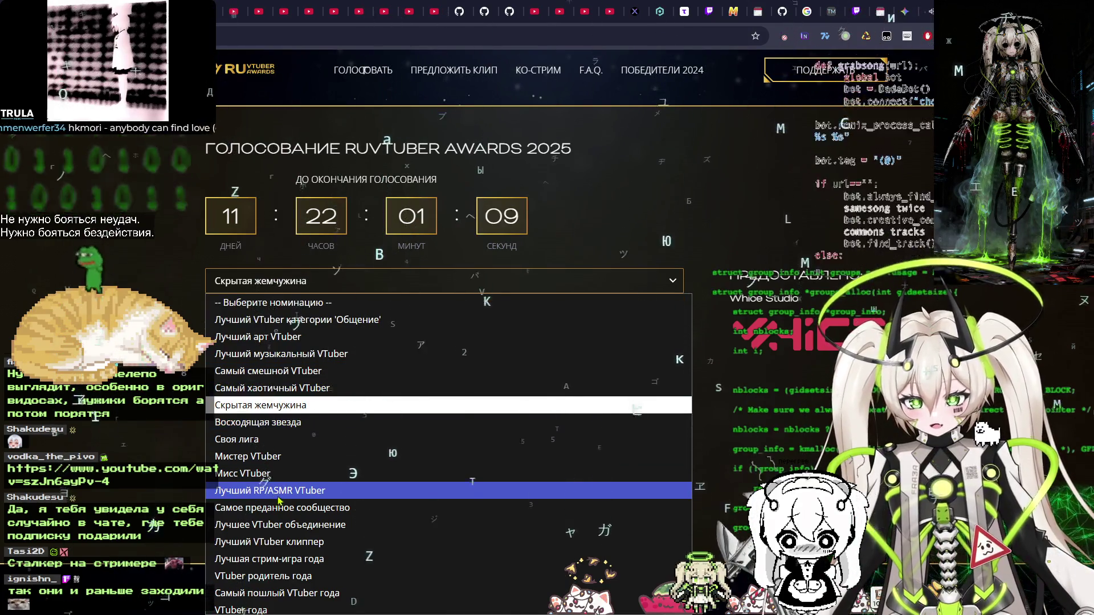
pyautogui.click(296, 453)
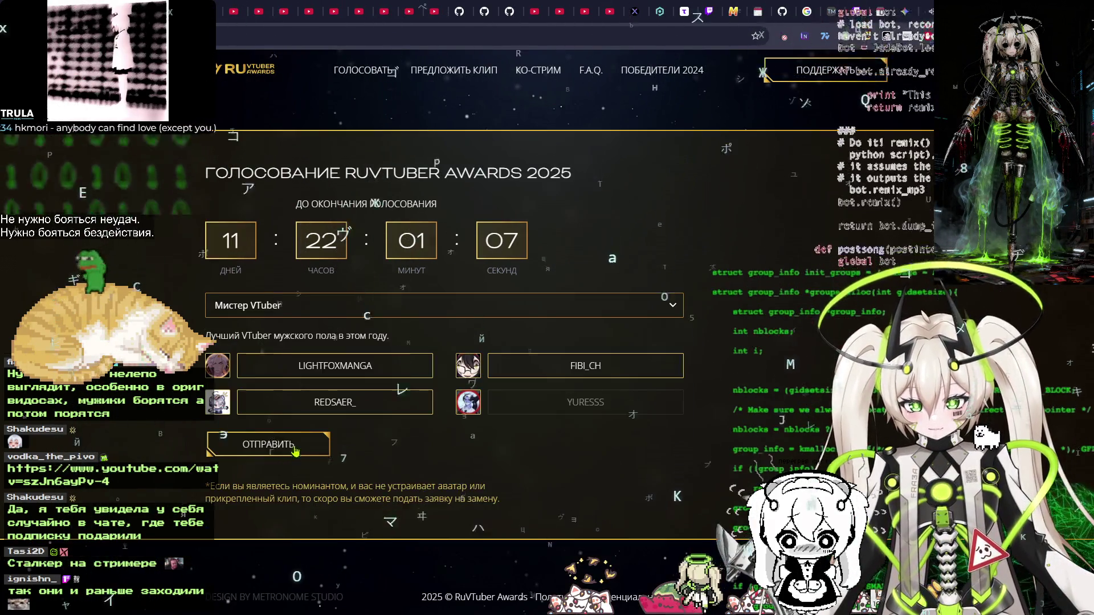
pyautogui.click(295, 305)
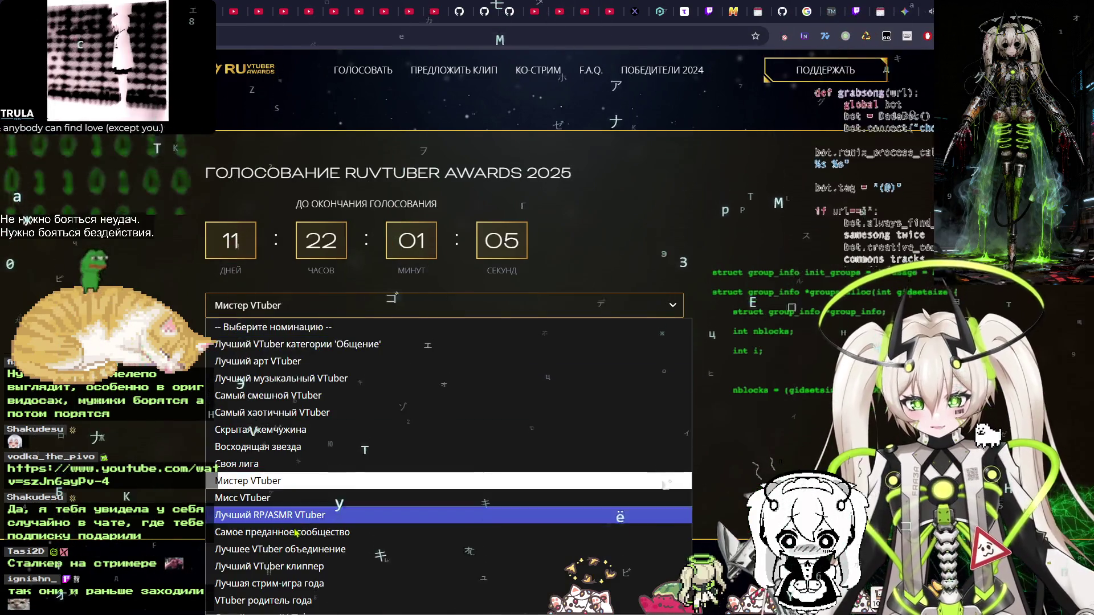
pyautogui.click(295, 498)
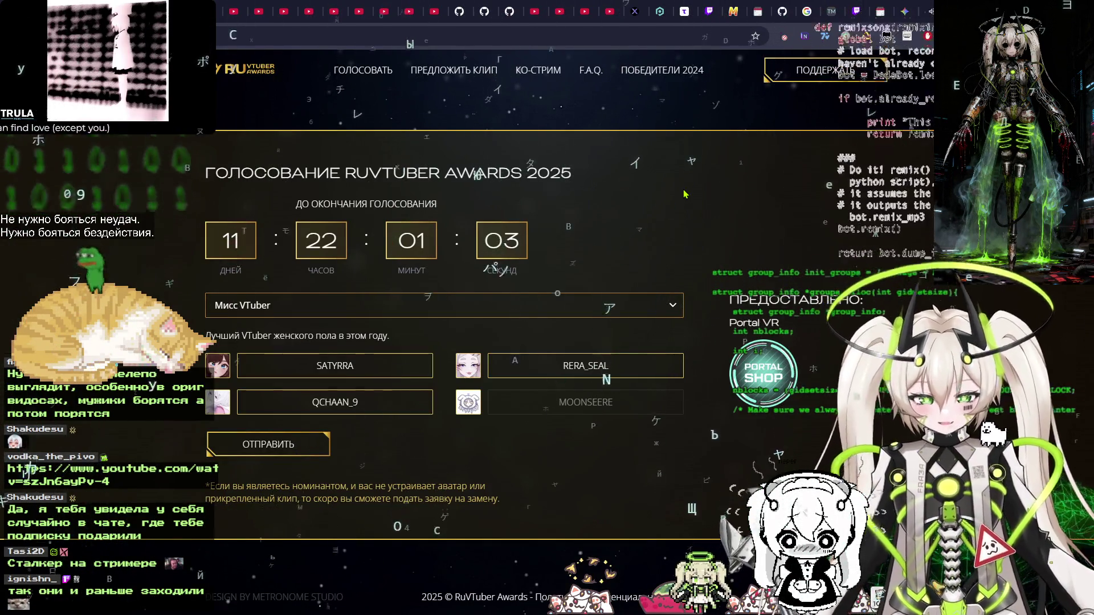
pyautogui.hotkey('ctrl', 'w')
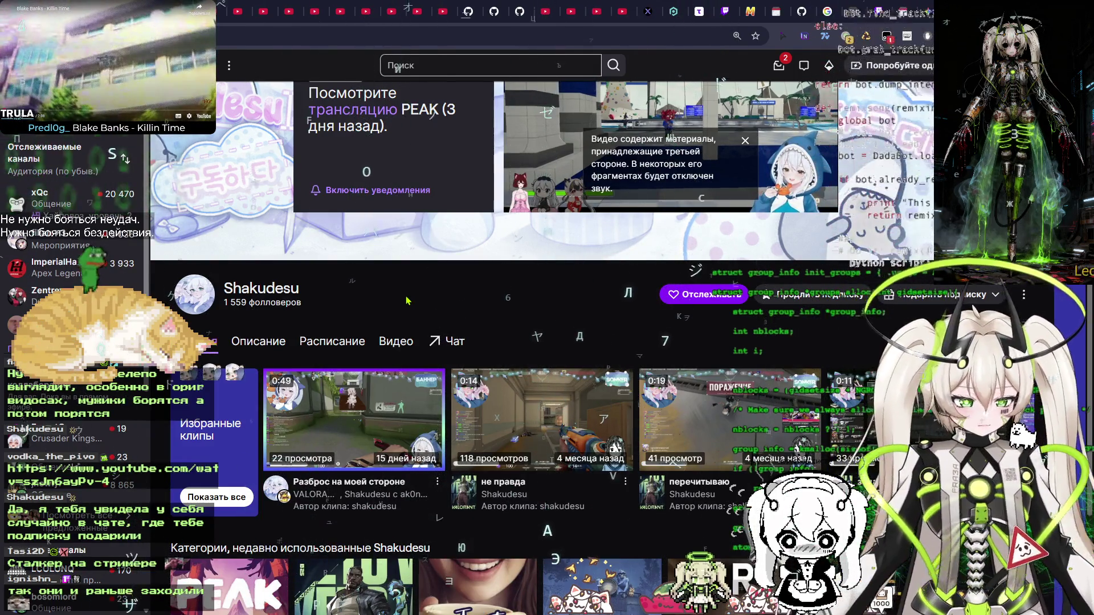
# Jump the featured Twitch video to about 04:01:57, pause it, and return to Gemini
pyautogui.scroll(2, 530, 295)
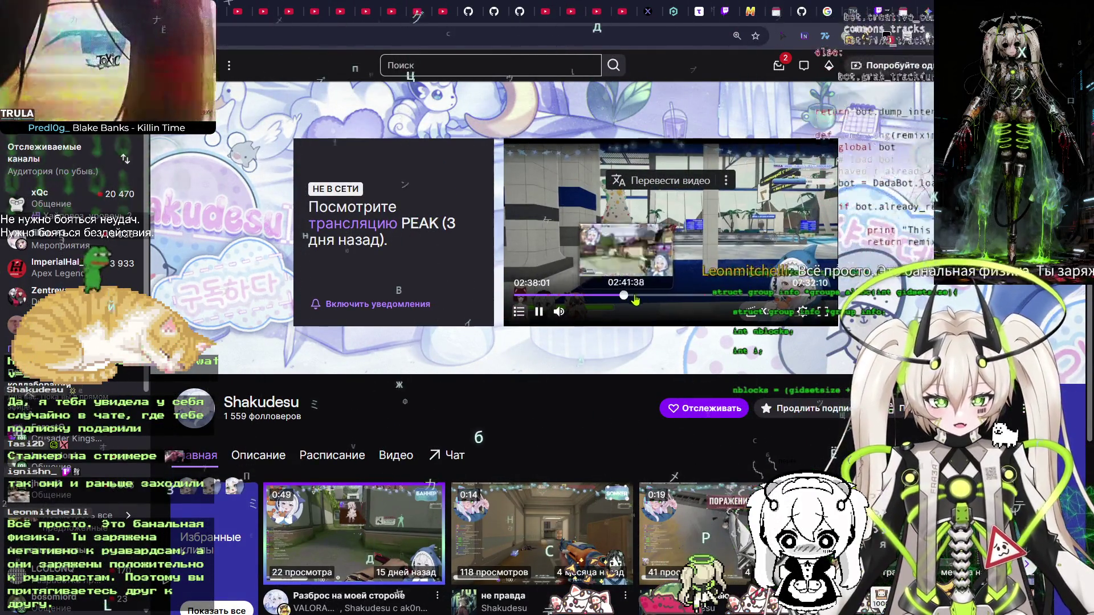
pyautogui.click(683, 296)
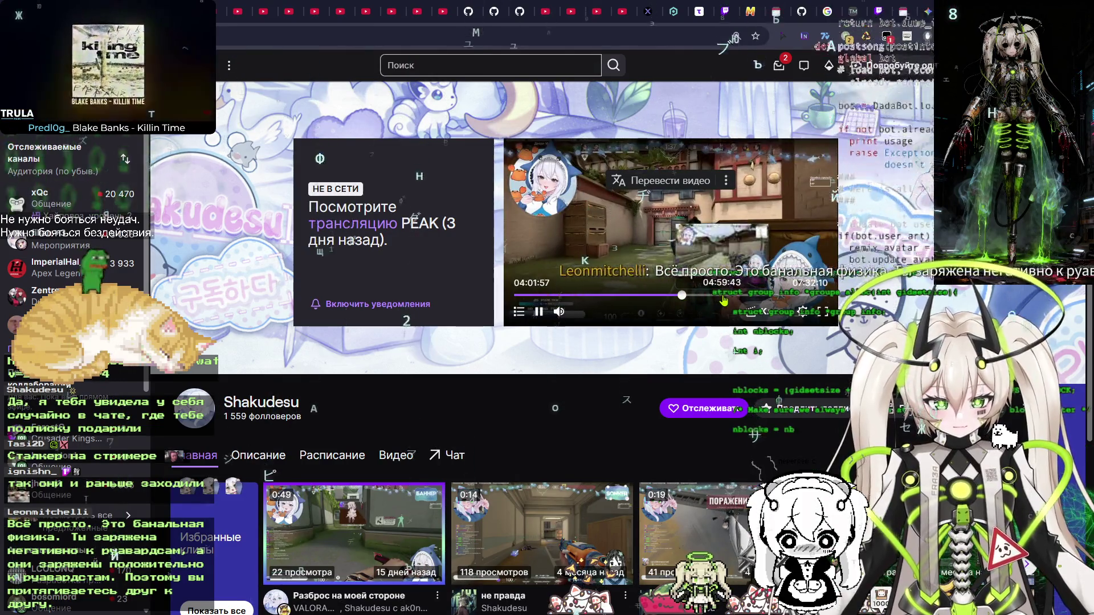
pyautogui.click(539, 316)
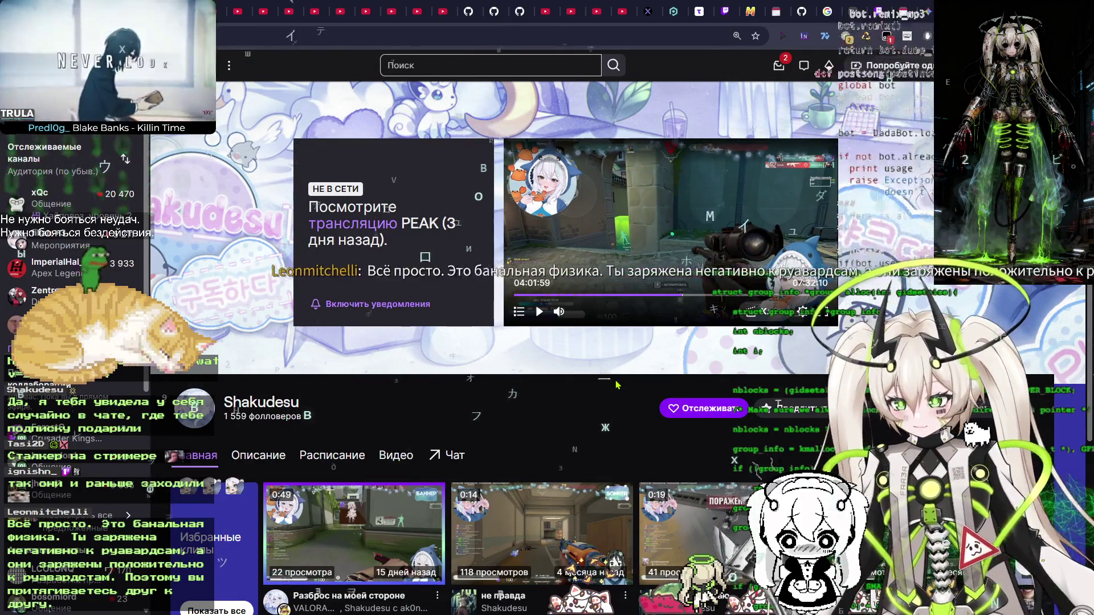
pyautogui.hotkey('alt', 'Tab')
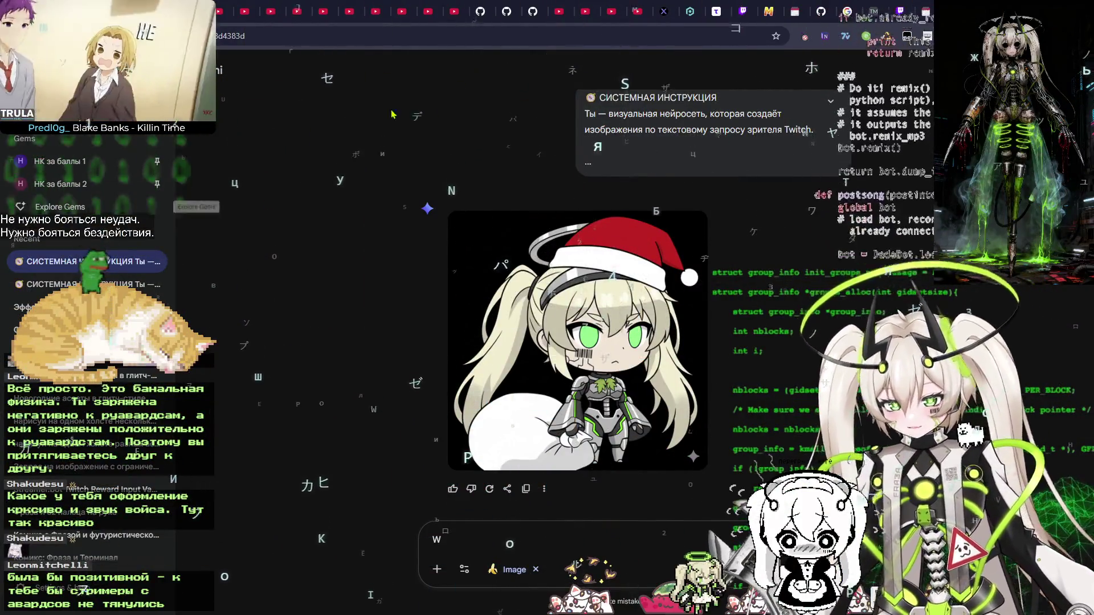
# Bring Photoshop forward, dismiss its save prompt, and switch to the File Explorer window
pyautogui.hotkey('ctrl', 'Tab')
pyautogui.hotkey('alt', 'Tab')
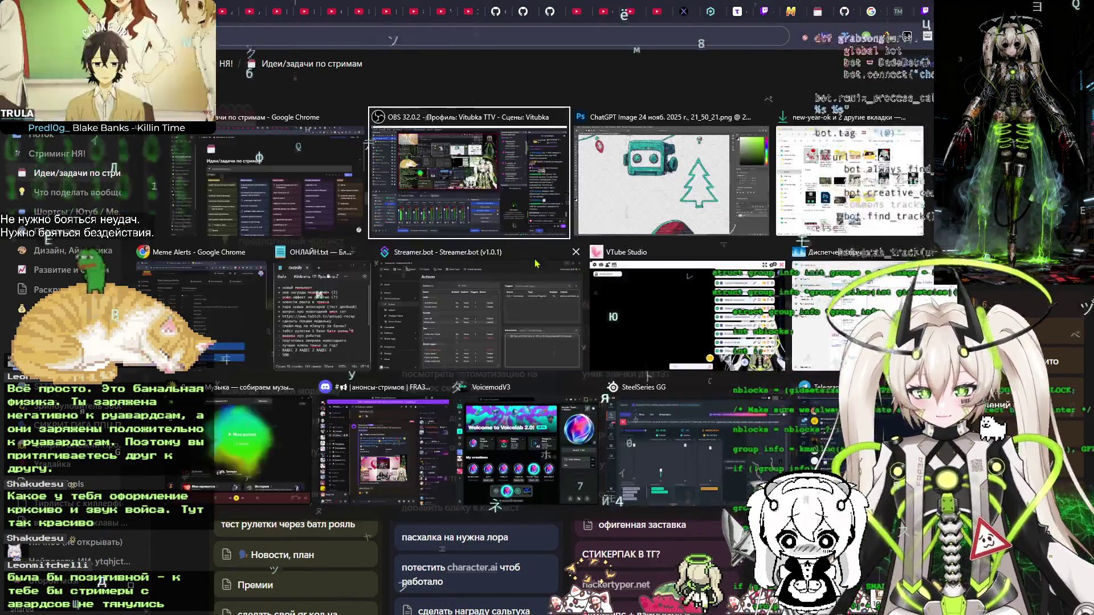
pyautogui.click(655, 204)
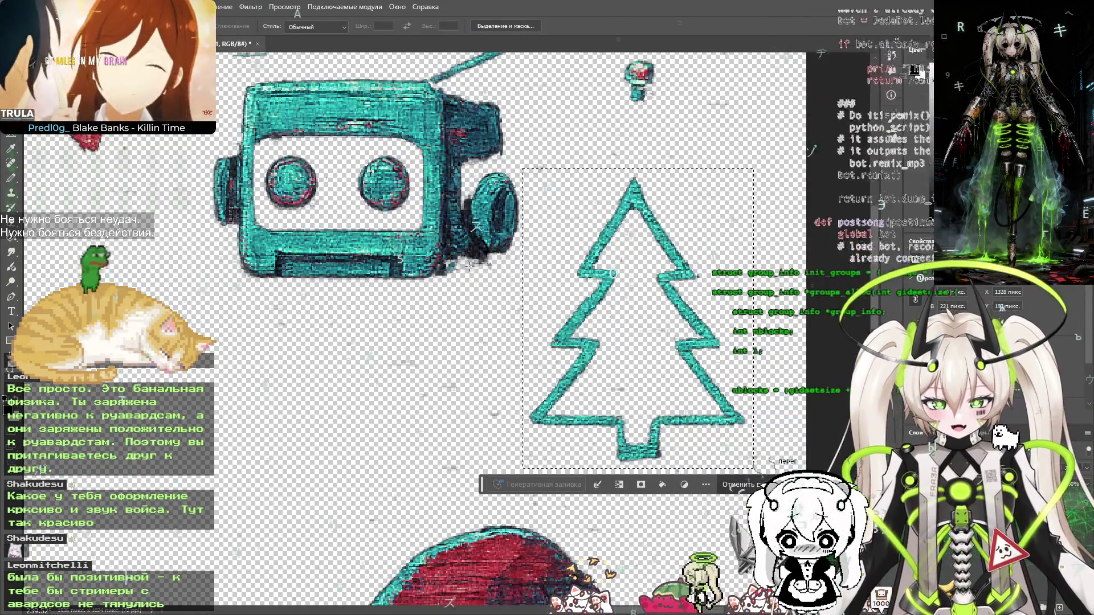
pyautogui.scroll(-5, 502, 266)
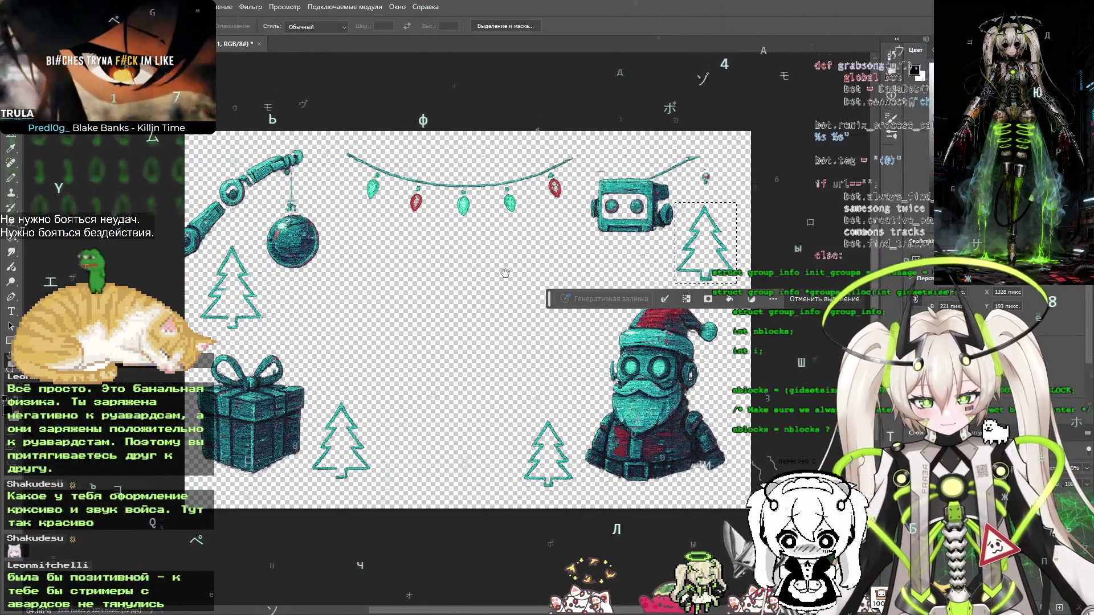
pyautogui.click(533, 231)
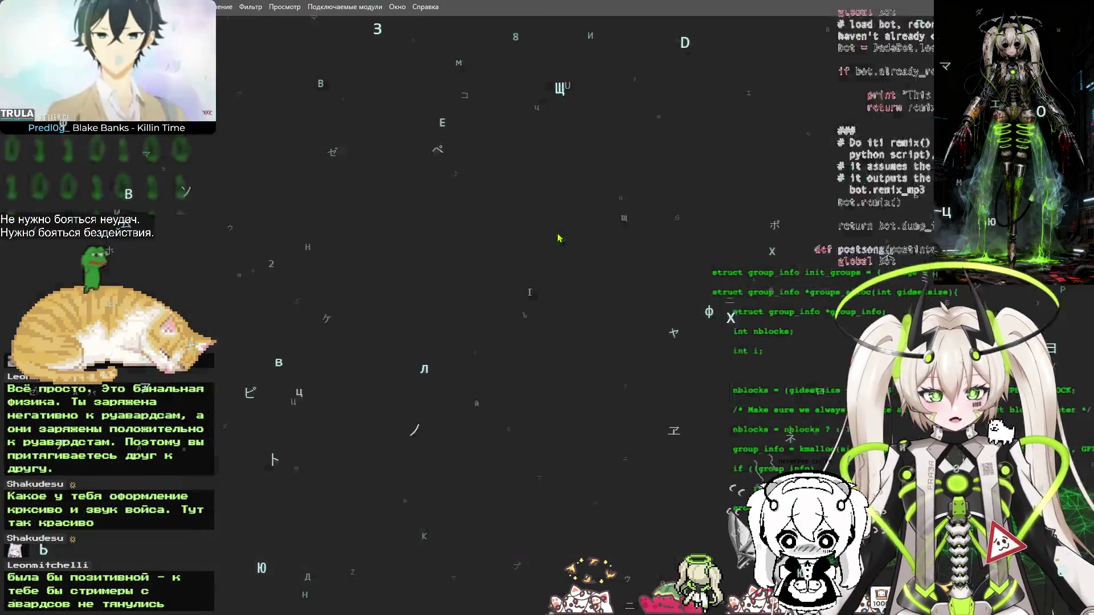
pyautogui.hotkey('alt', 'Tab')
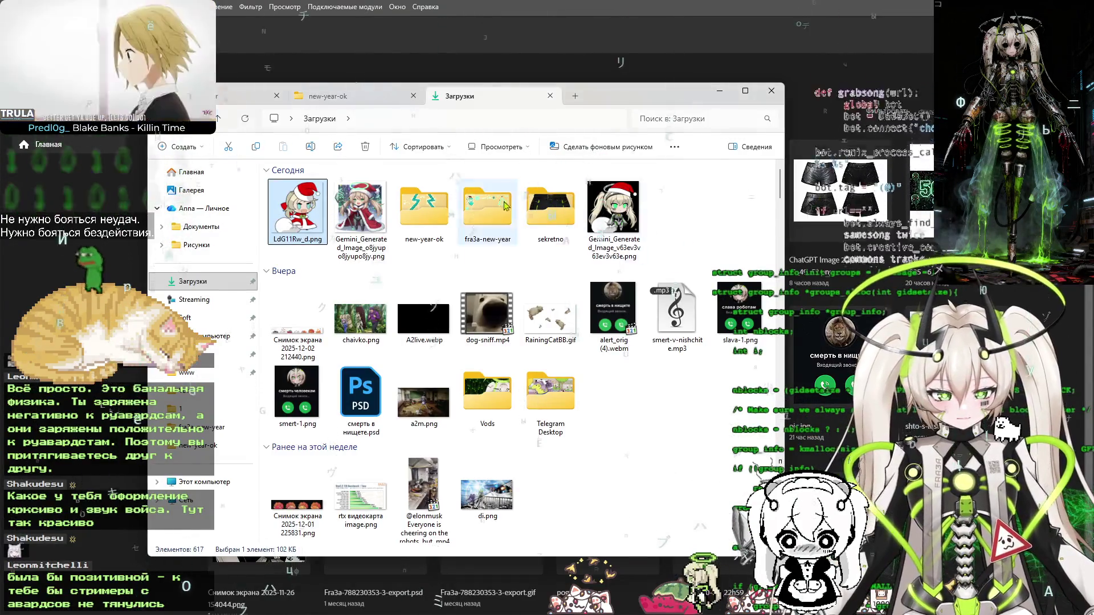
# Create a new folder named done inside the fra3a-new-year folder
pyautogui.click(344, 97)
pyautogui.click(245, 95)
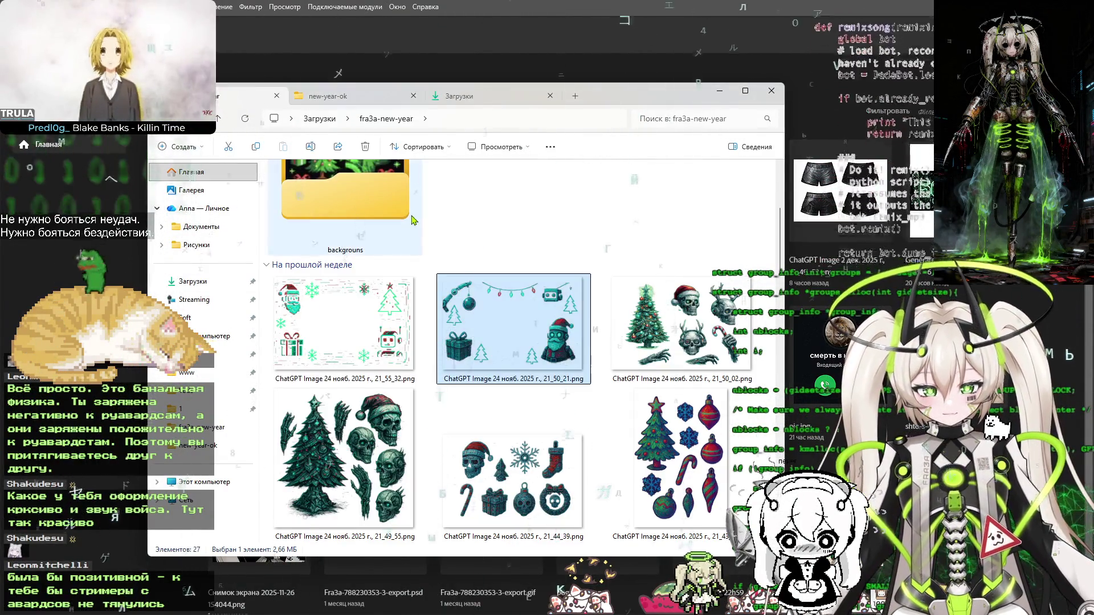
pyautogui.rightClick(533, 206)
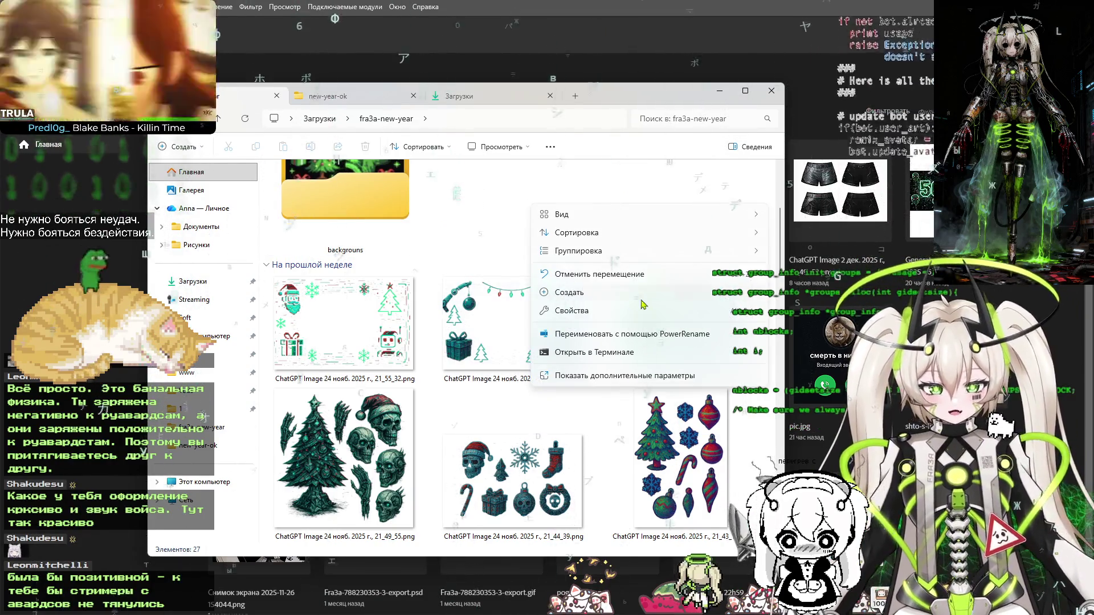
pyautogui.click(798, 294)
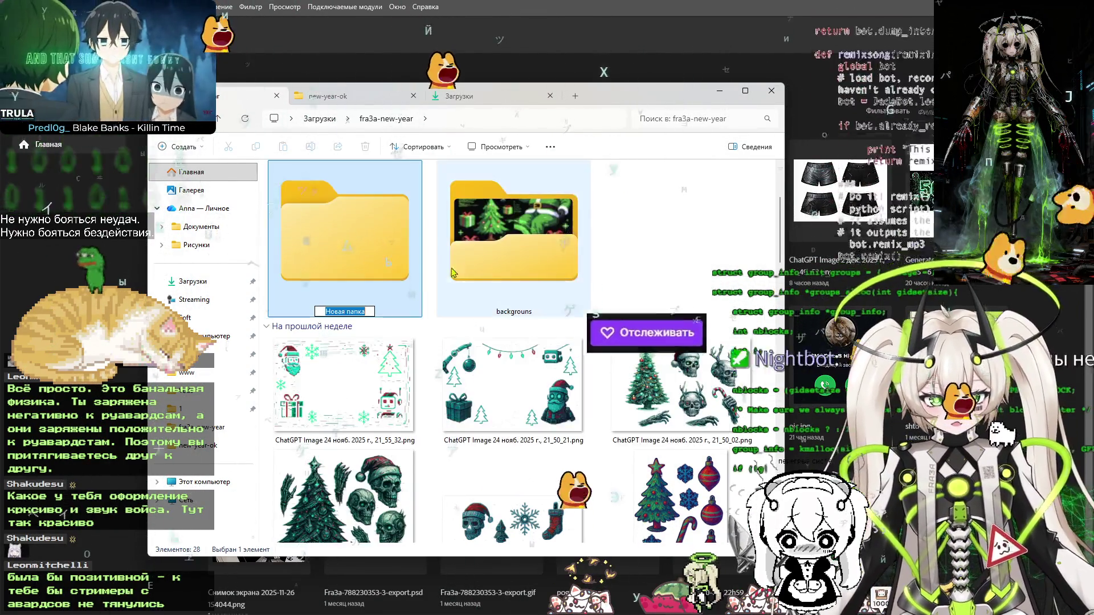
pyautogui.write('done')
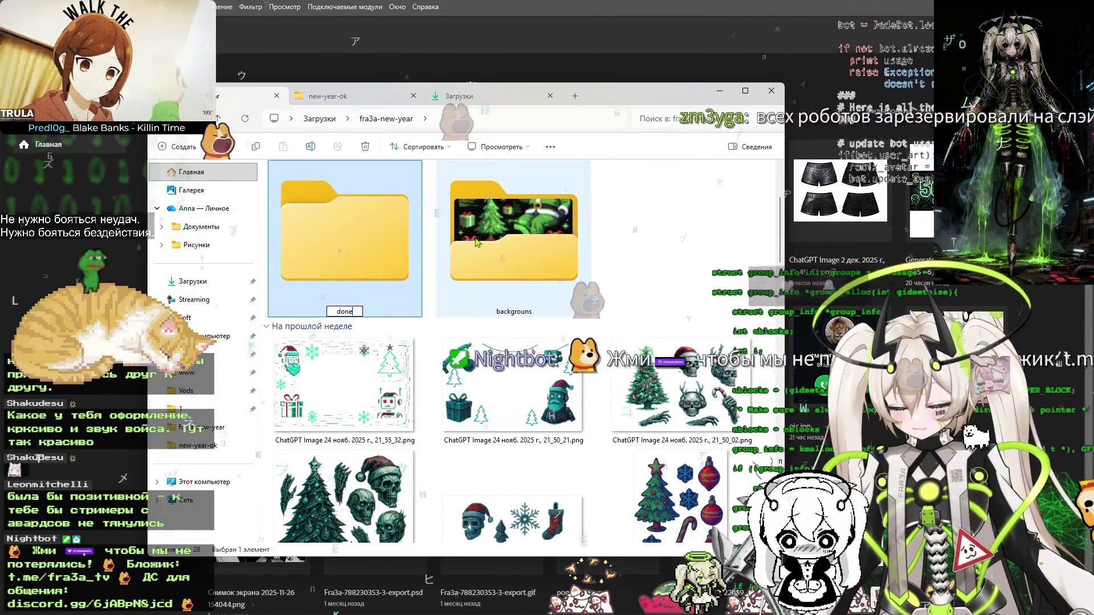
pyautogui.press('Return')
# Move the two finished sticker images into the done folder
pyautogui.click(344, 388)
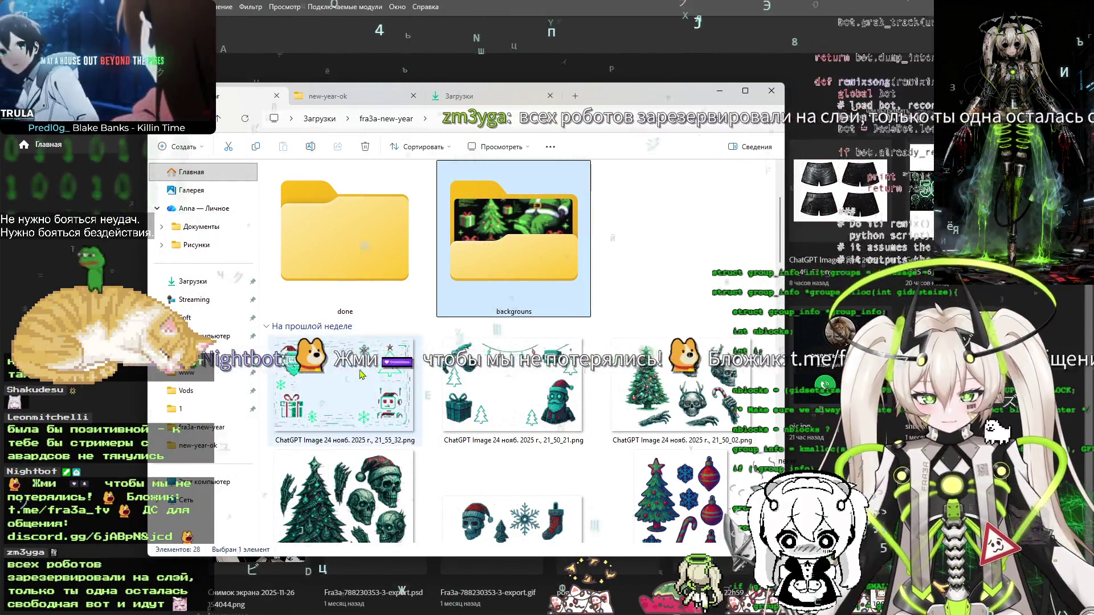
pyautogui.keyDown('ctrl'); pyautogui.click(512, 388); pyautogui.keyUp('ctrl')
pyautogui.moveTo(513, 387); pyautogui.dragTo(330, 281)
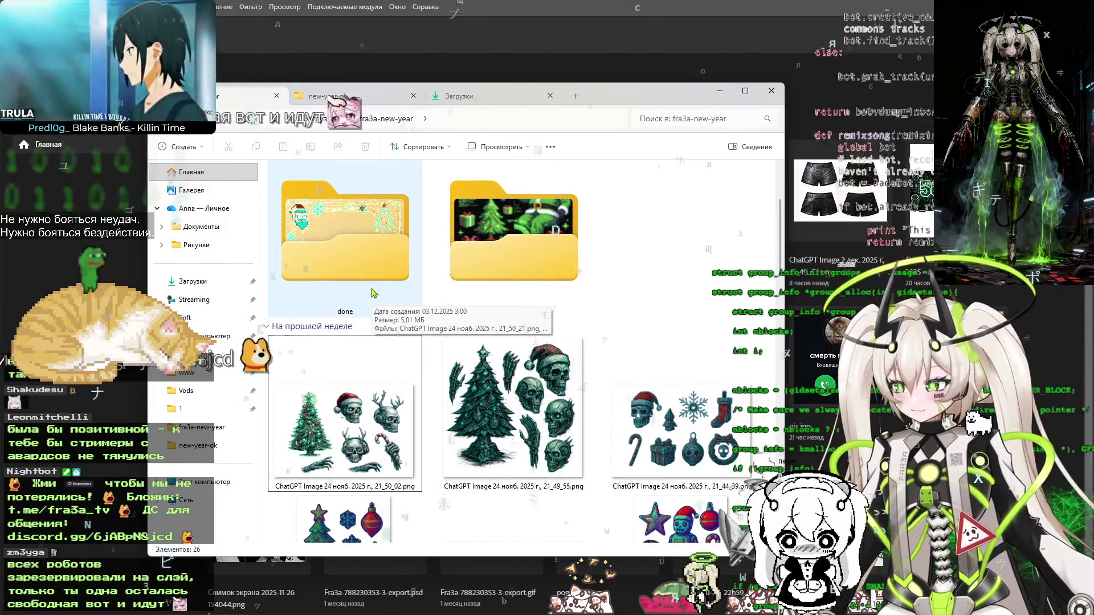
pyautogui.scroll(-2, 386, 313)
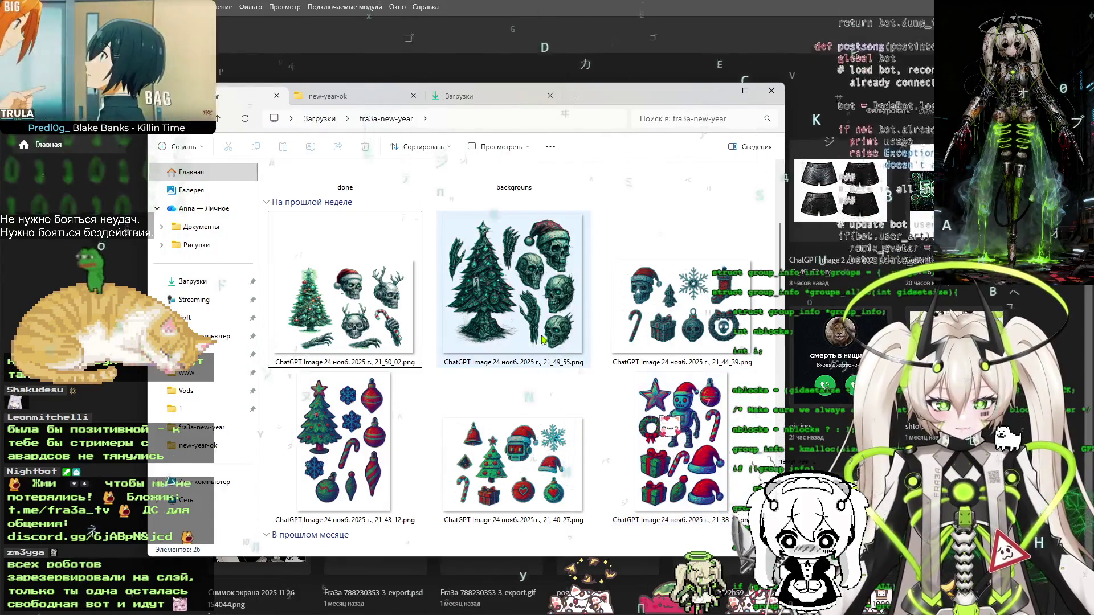
pyautogui.scroll(2, 386, 313)
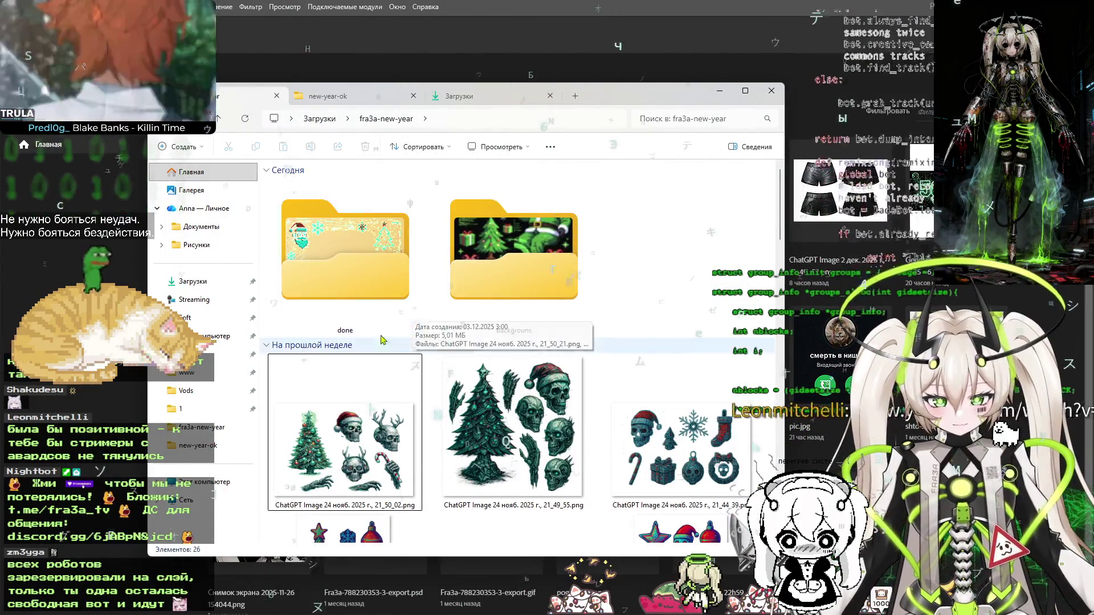
# Open the done folder in large-icon view and preview the 21_55_32 sticker sheet
pyautogui.doubleClick(366, 245)
pyautogui.rightClick(403, 263)
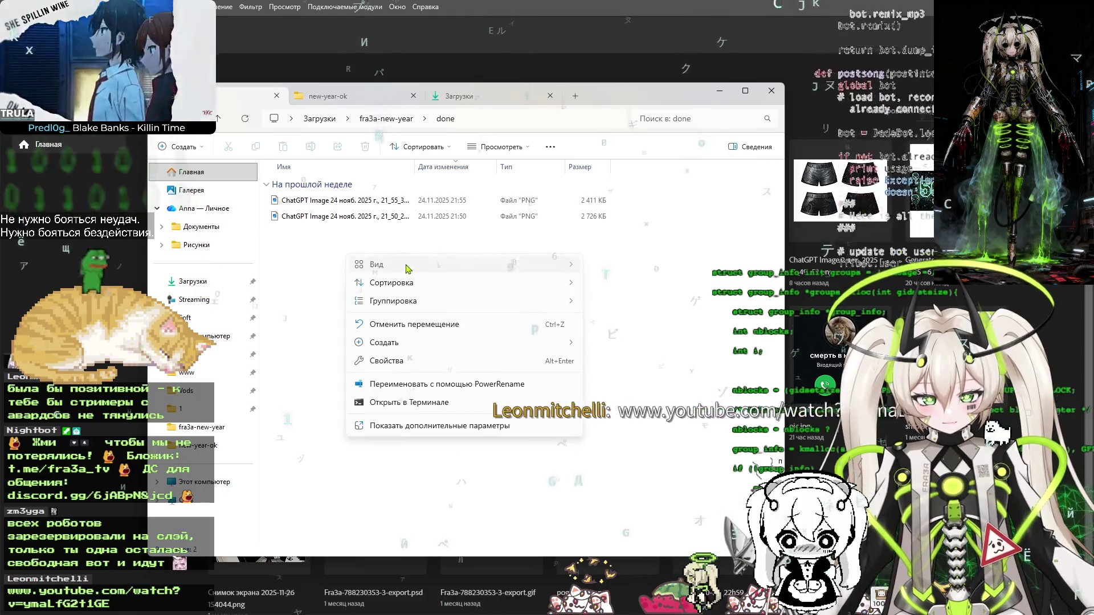
pyautogui.moveTo(433, 264)
pyautogui.click(621, 286)
pyautogui.click(361, 219)
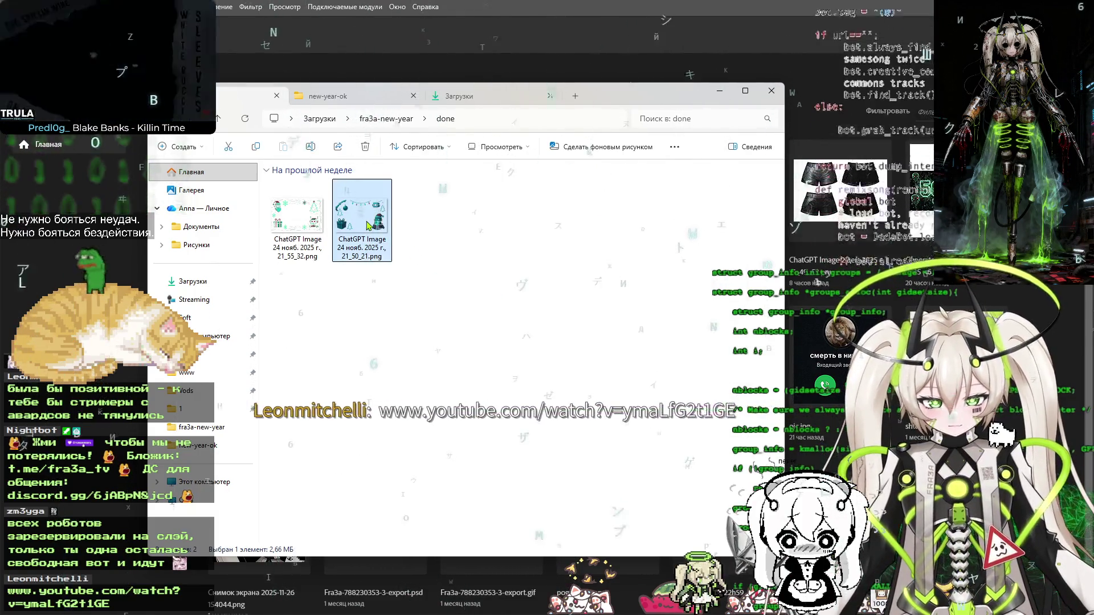
pyautogui.click(302, 226)
pyautogui.doubleClick(302, 225)
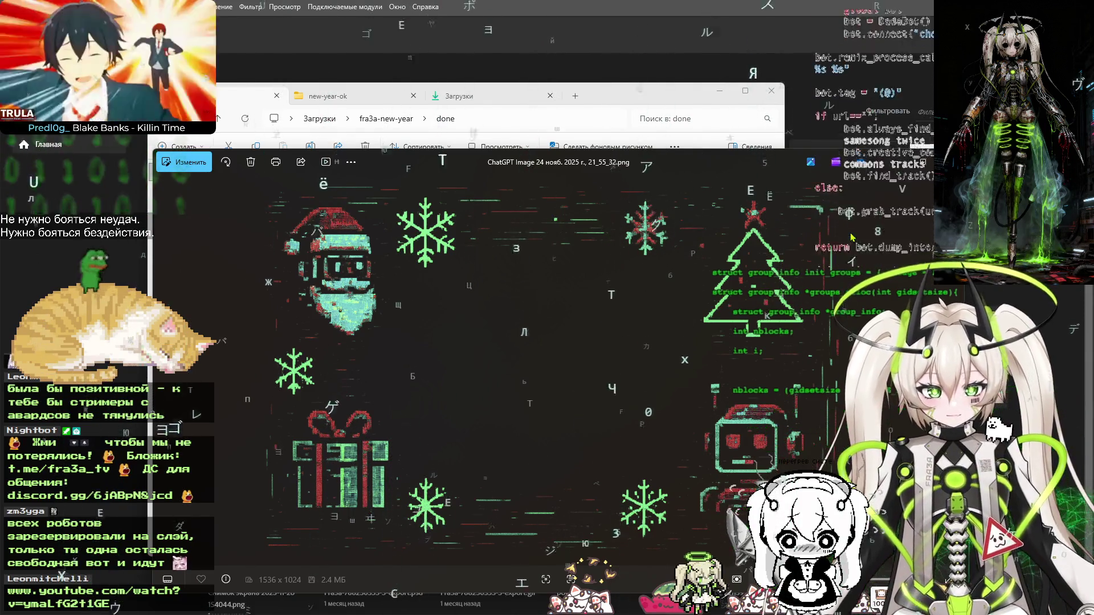
pyautogui.press('Escape')
# Move 21_50_02.png into done, then open the tree and skulls sheet in Photoshop
pyautogui.hotkey('alt', 'Up')
pyautogui.moveTo(342, 445)
pyautogui.mouseDown()
pyautogui.moveTo(359, 367)
pyautogui.moveTo(342, 262)
pyautogui.mouseUp()
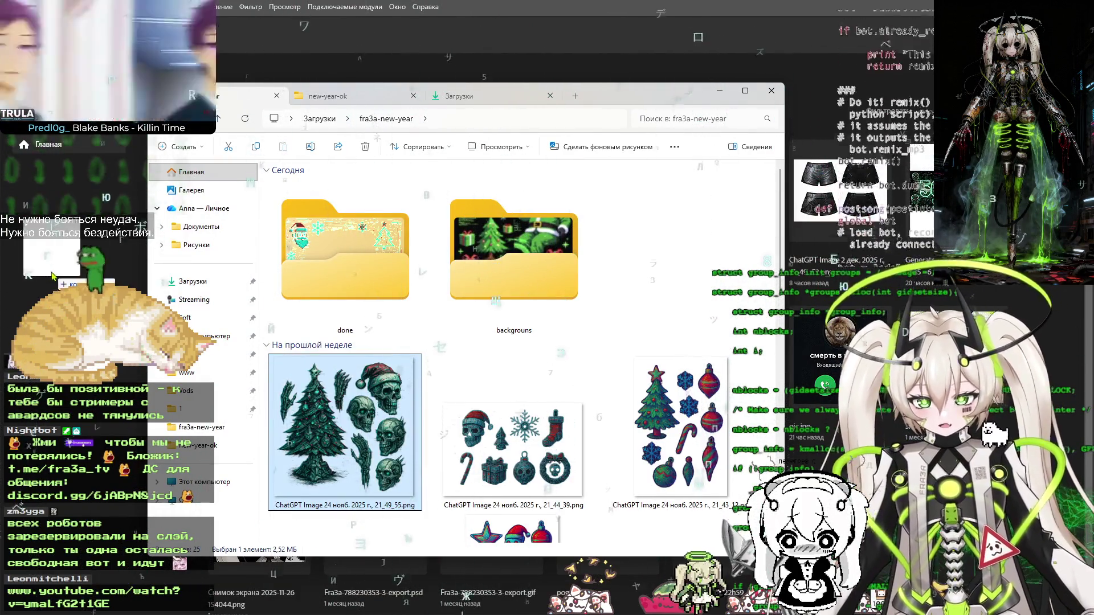
pyautogui.doubleClick(342, 399)
pyautogui.press('Return')
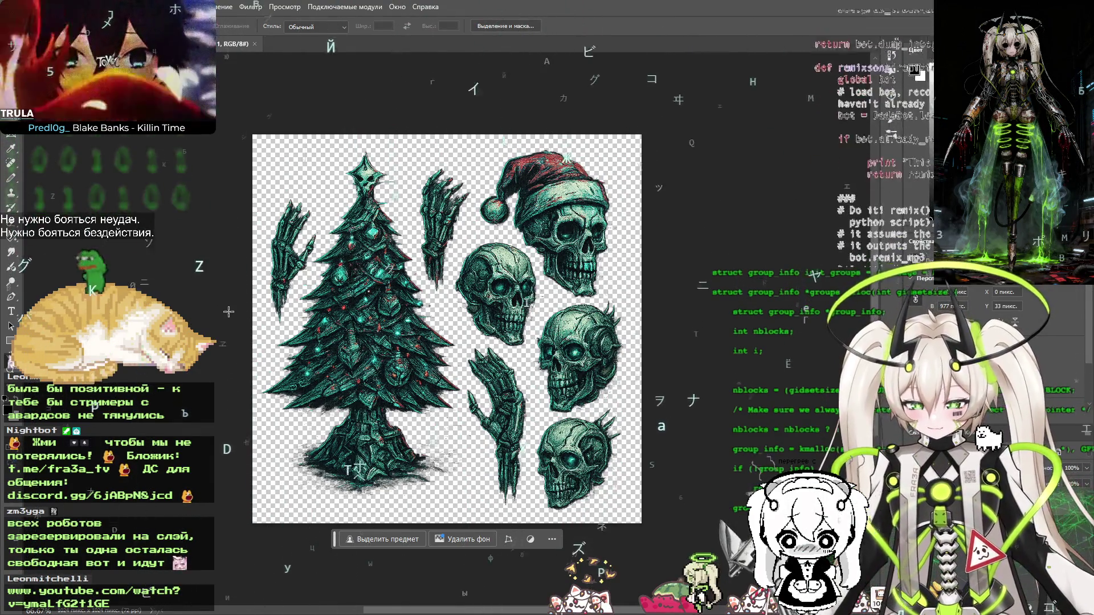
# Zoom in to check the tree and skulls sheet's edges, switch to the Eraser, and recentre the view
pyautogui.scroll(5, 585, 281)
pyautogui.scroll(-3, 585, 282)
pyautogui.scroll(3, 527, 395)
pyautogui.scroll(2, 527, 395)
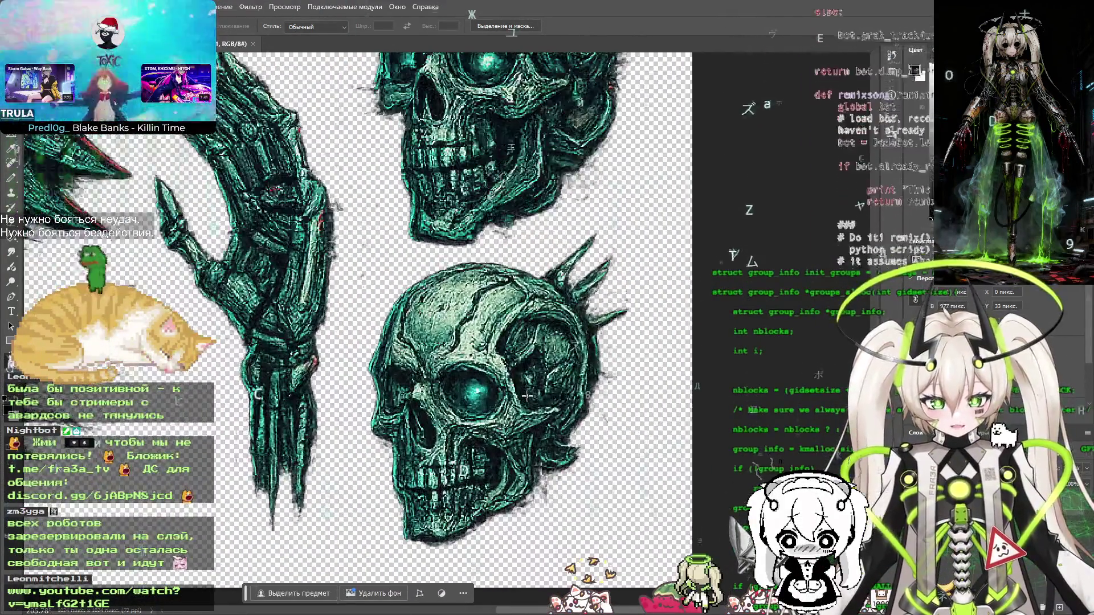
pyautogui.press('e')
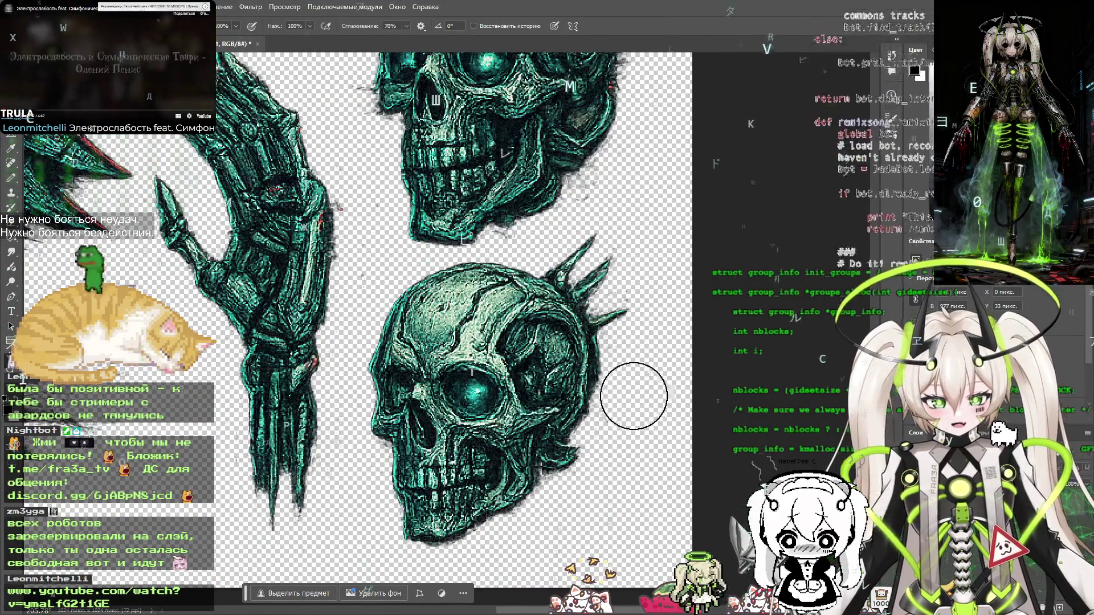
pyautogui.scroll(3, 638, 251)
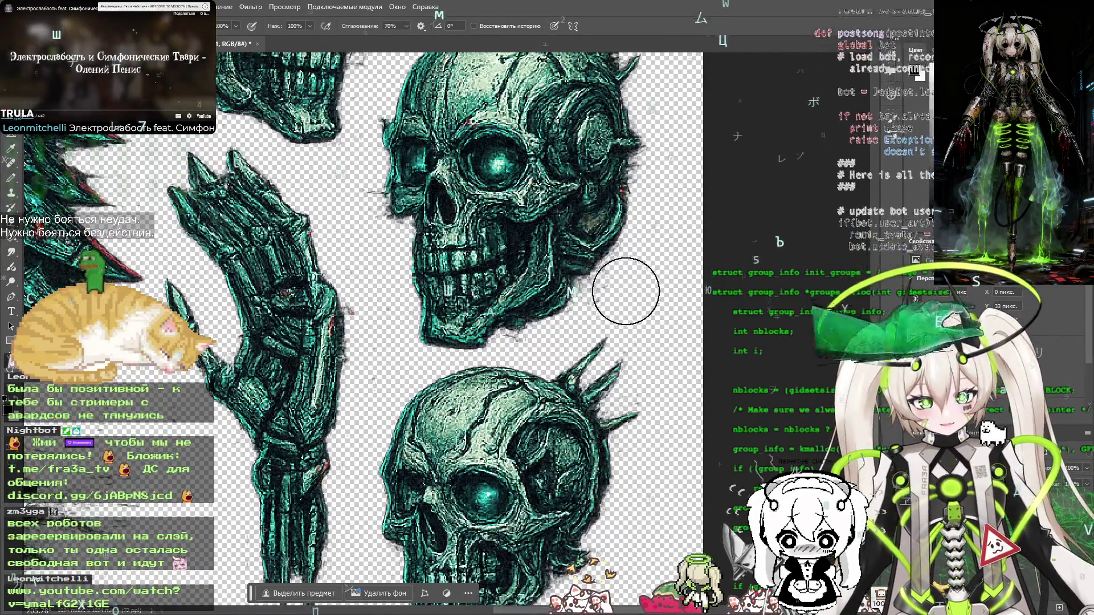
pyautogui.hscroll(-5, 622, 306)
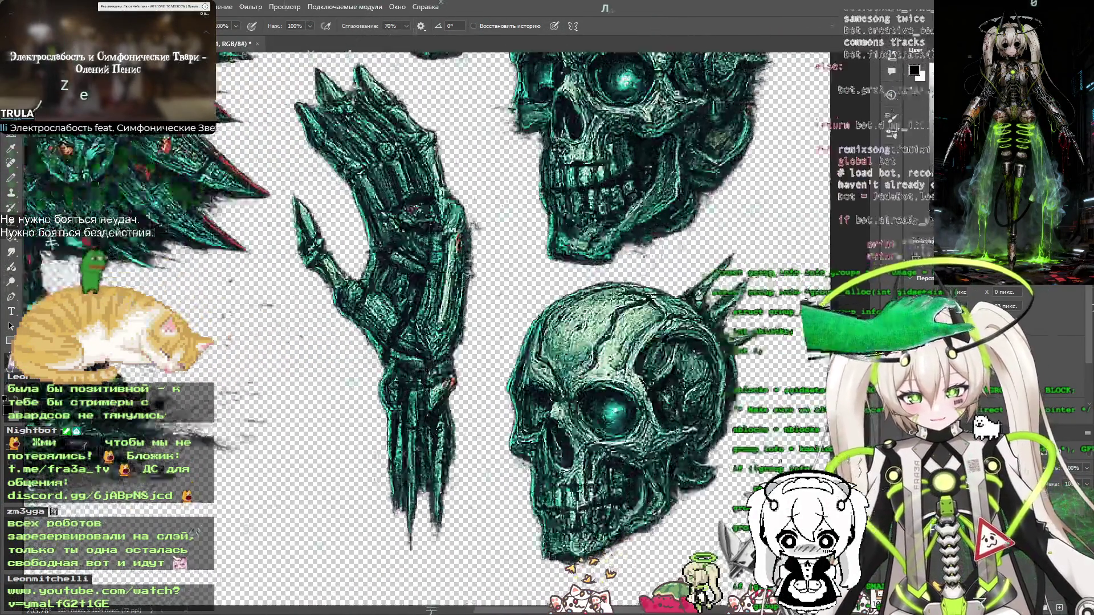
pyautogui.scroll(-6, 609, 316)
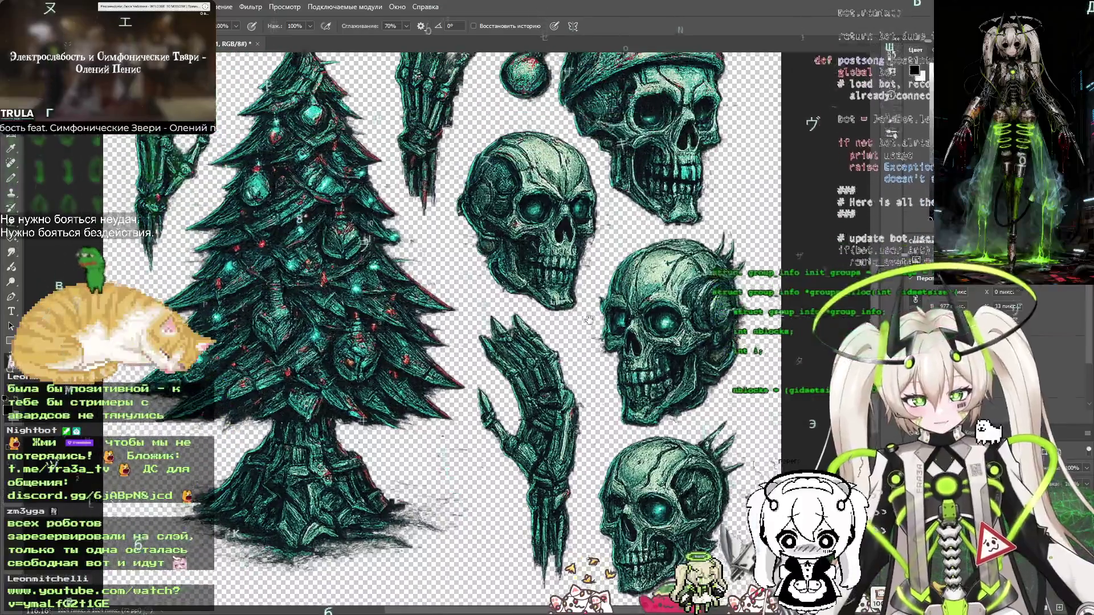
pyautogui.scroll(-5, 558, 378)
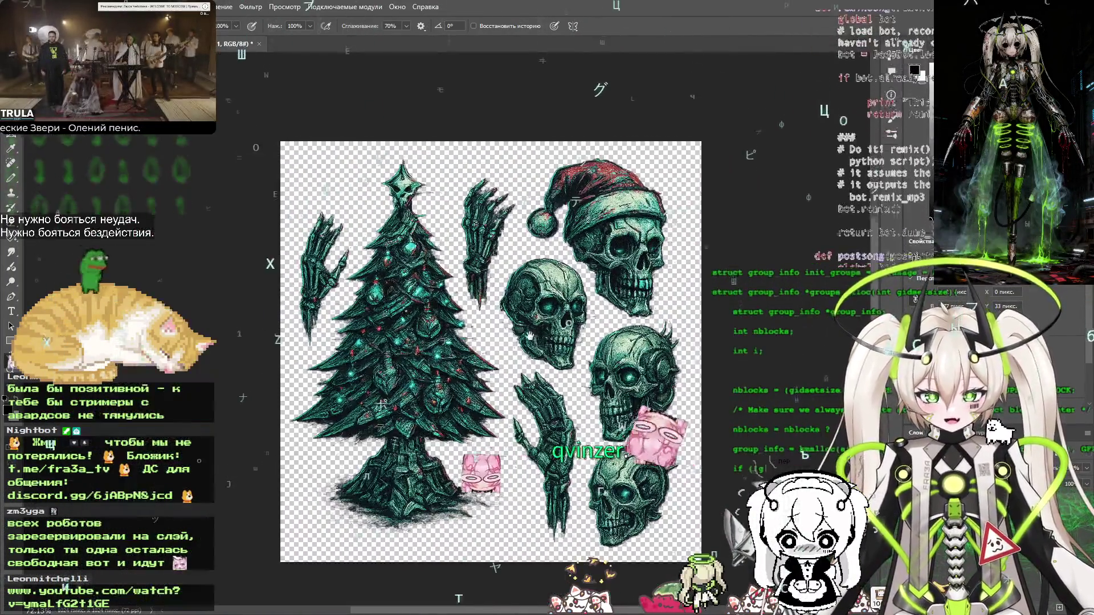
pyautogui.moveTo(529, 336); pyautogui.dragTo(561, 341)
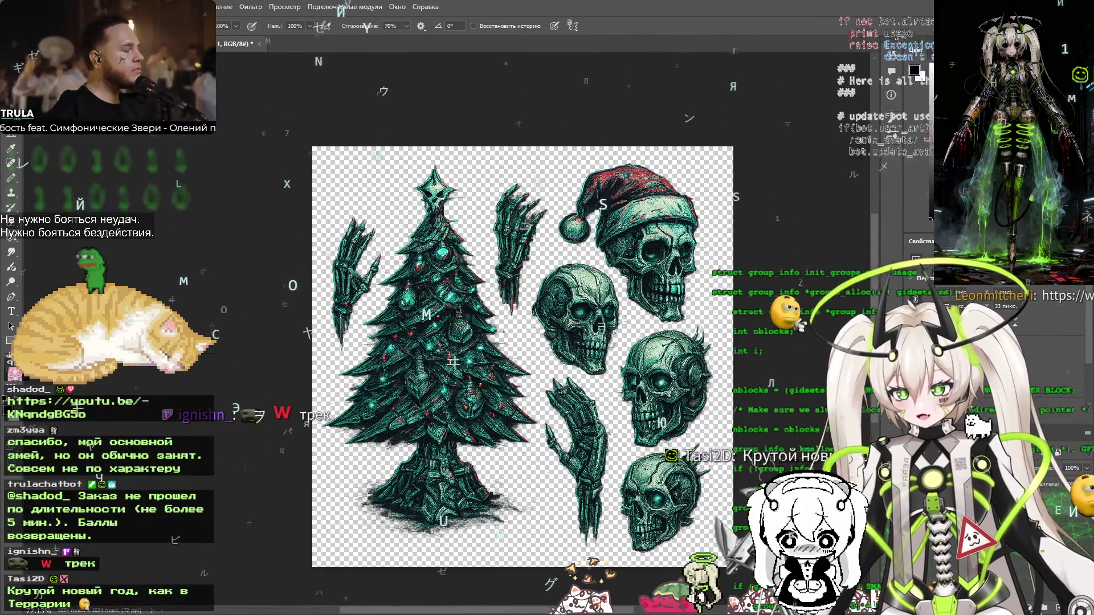
# Trace a freehand lasso outline around the dark teal Christmas tree, zooming and panning along its edge
pyautogui.press('l')
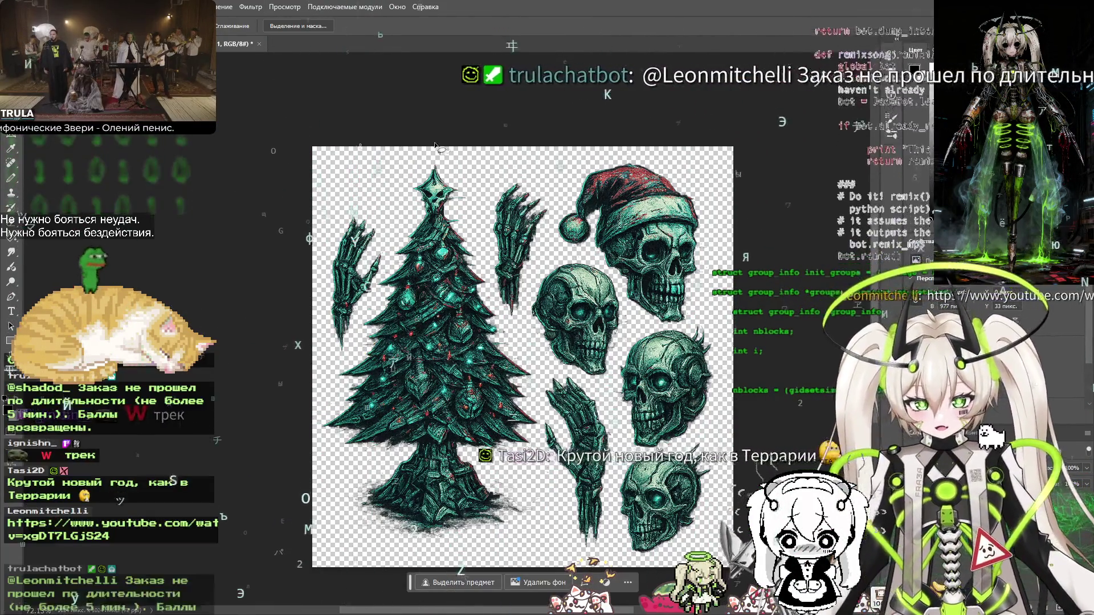
pyautogui.moveTo(442, 158)
pyautogui.mouseDown()
pyautogui.moveTo(408, 179)
pyautogui.moveTo(323, 445)
pyautogui.moveTo(351, 464)
pyautogui.moveTo(344, 502)
pyautogui.moveTo(372, 533)
pyautogui.moveTo(473, 538)
pyautogui.moveTo(530, 529)
pyautogui.moveTo(540, 432)
pyautogui.mouseUp()
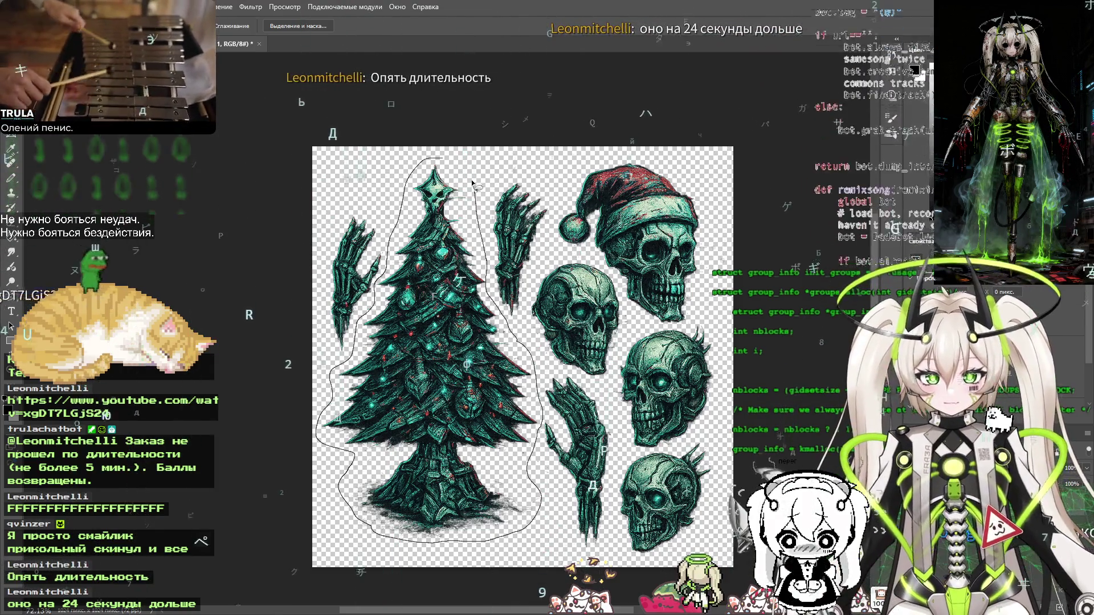
pyautogui.scroll(5, 534, 326)
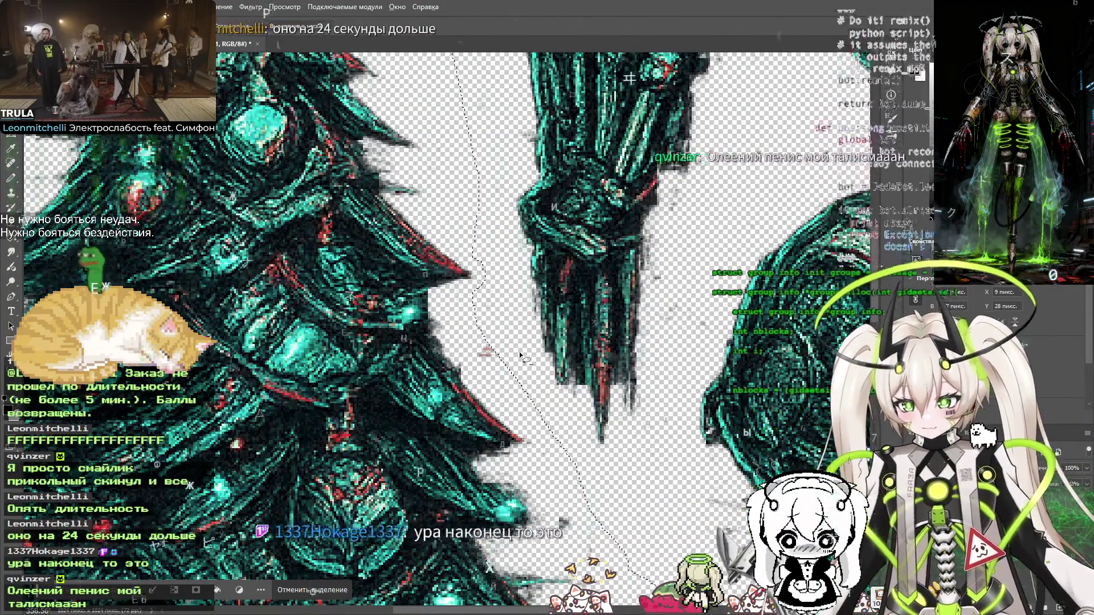
pyautogui.scroll(-3, 520, 355)
pyautogui.scroll(-2, 577, 440)
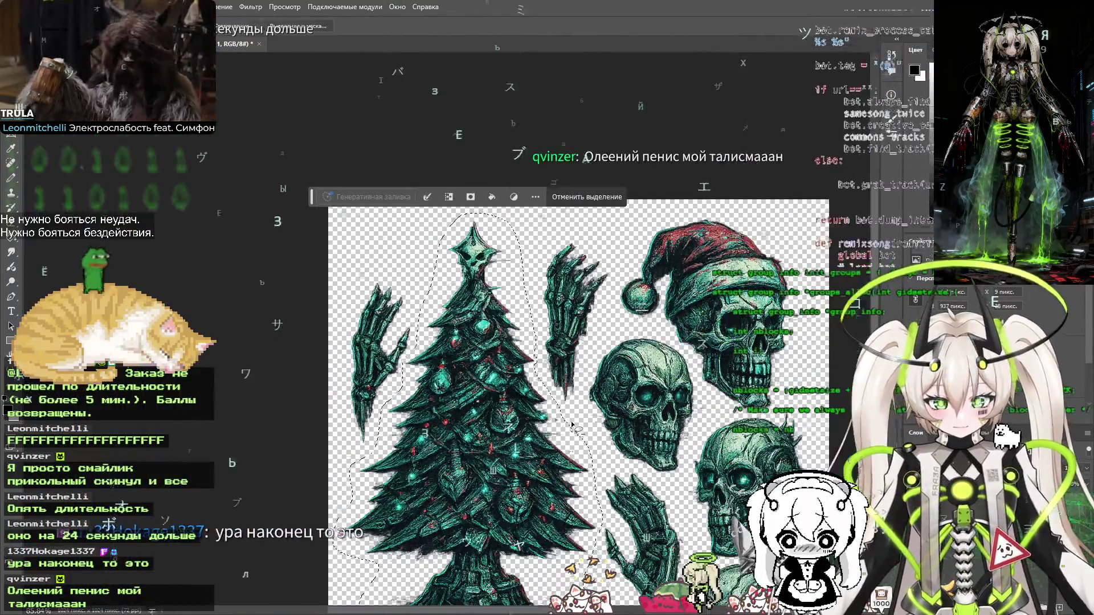
pyautogui.scroll(8, 473, 438)
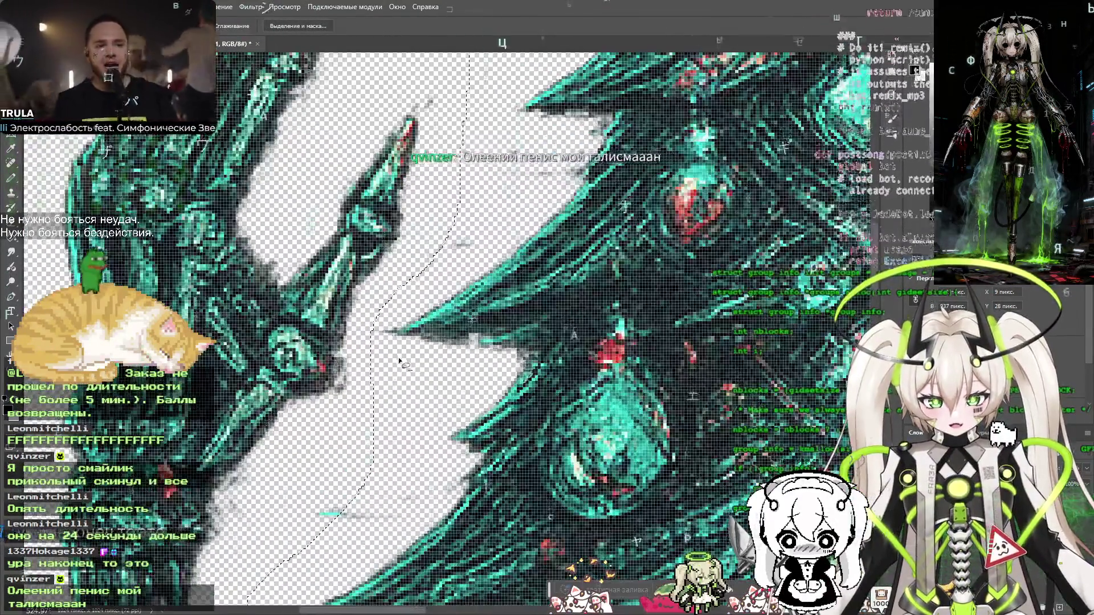
pyautogui.scroll(-4, 398, 354)
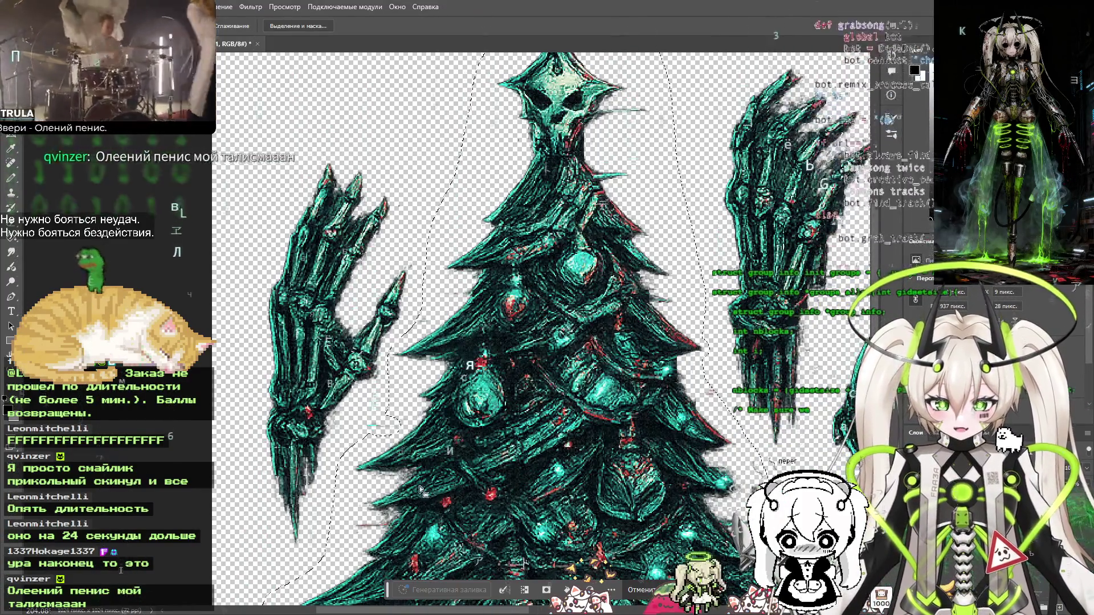
pyautogui.scroll(4, 422, 490)
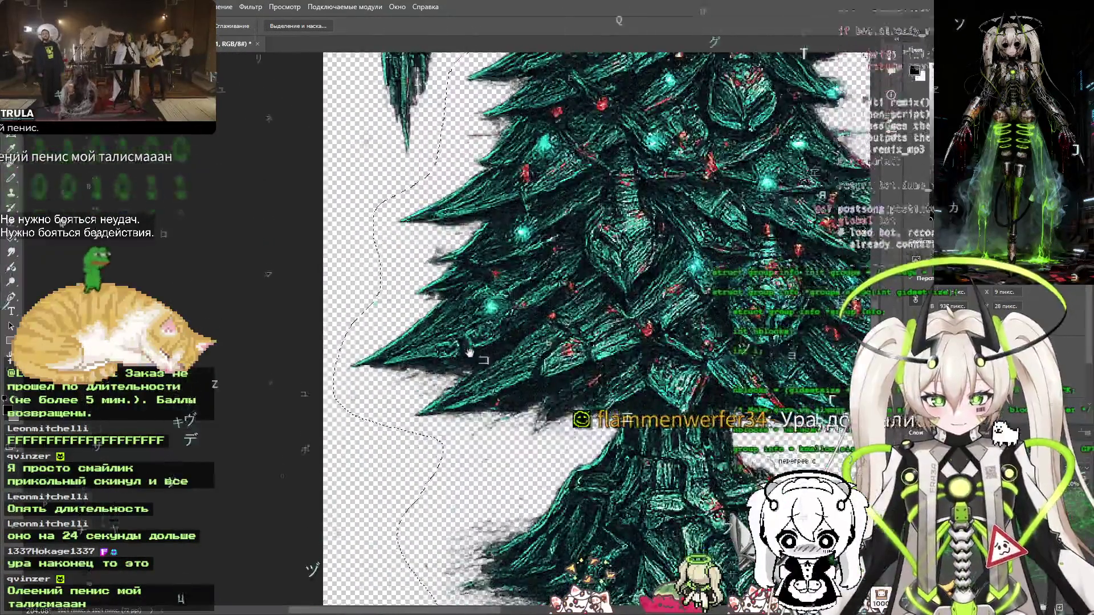
pyautogui.scroll(3, 469, 353)
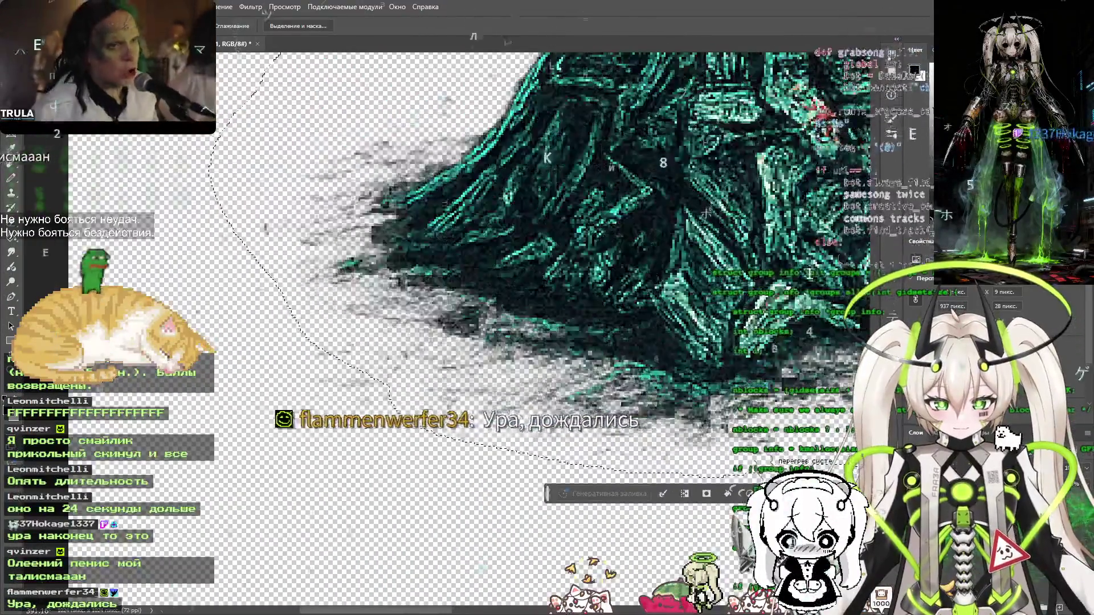
pyautogui.scroll(1, 371, 406)
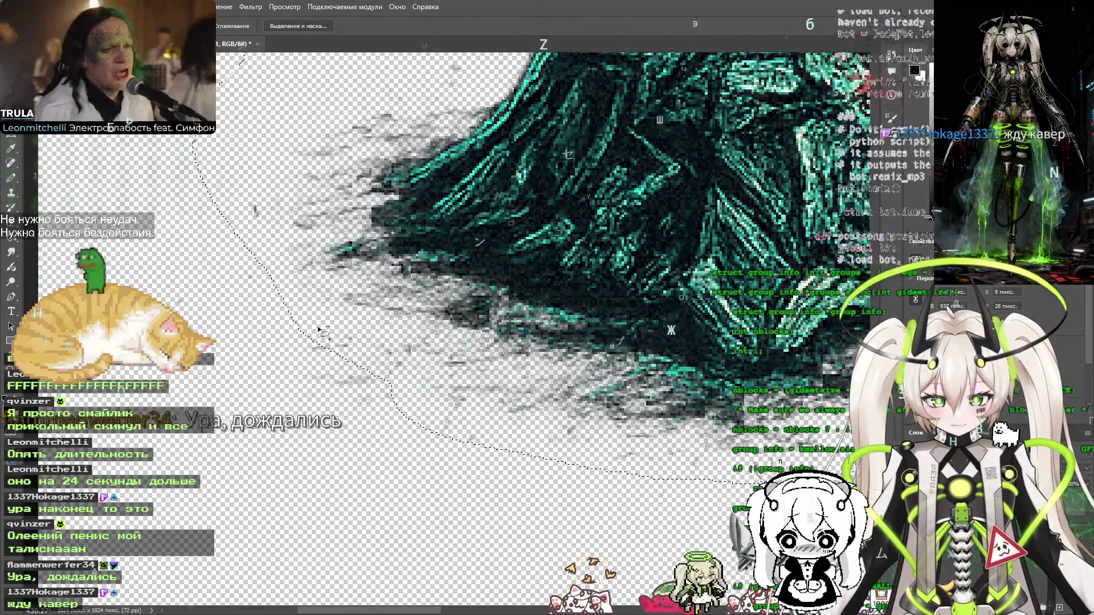
pyautogui.moveTo(639, 403)
pyautogui.mouseDown()
pyautogui.moveTo(410, 319)
pyautogui.moveTo(399, 406)
pyautogui.moveTo(456, 501)
pyautogui.mouseUp()
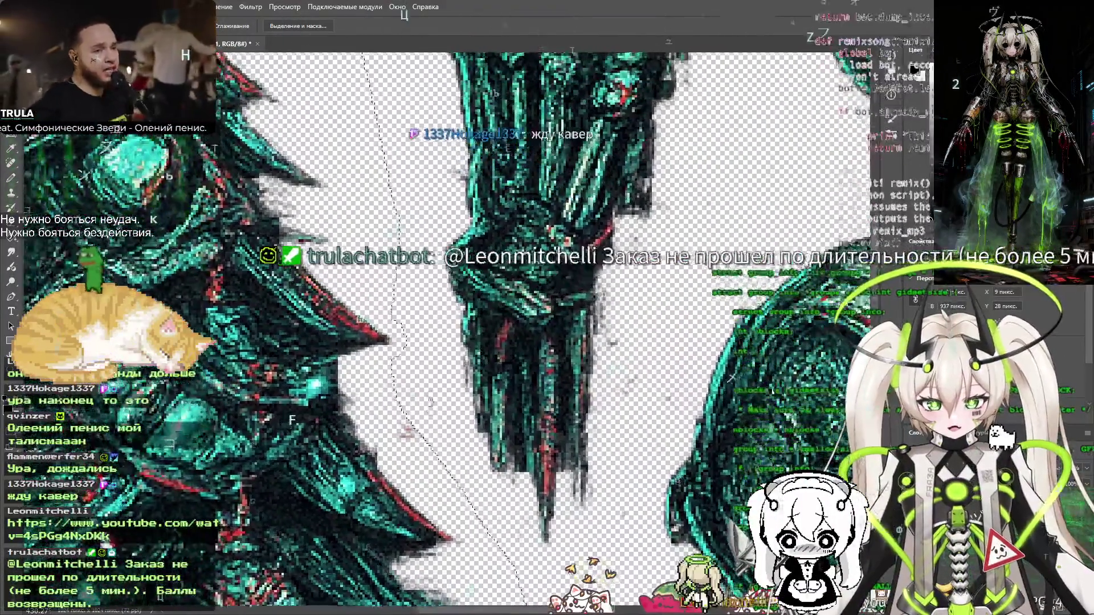
pyautogui.moveTo(419, 399); pyautogui.dragTo(436, 432)
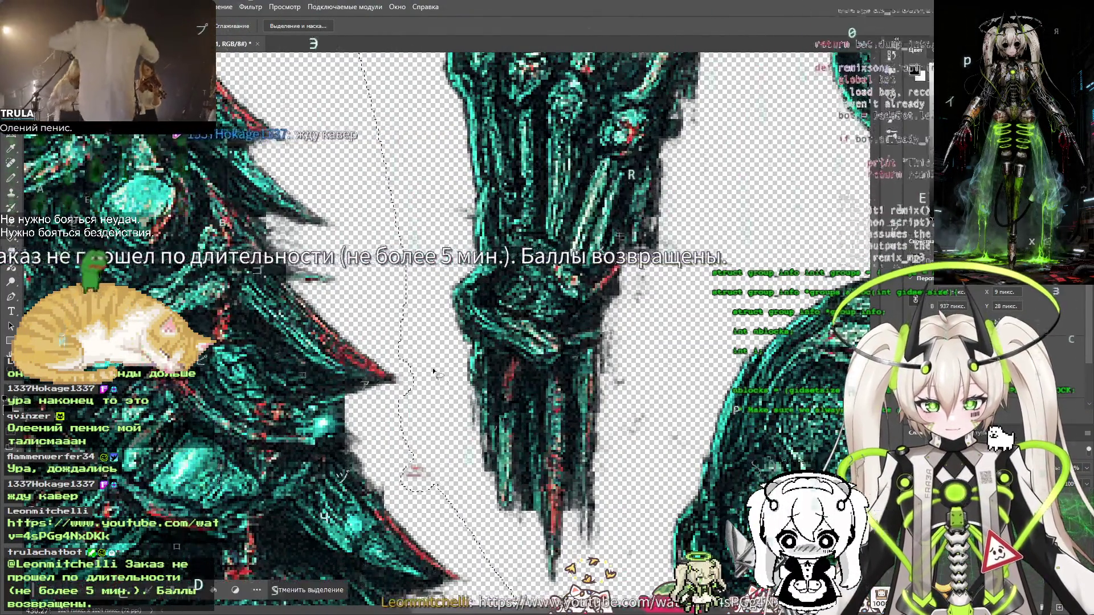
pyautogui.scroll(-5, 434, 372)
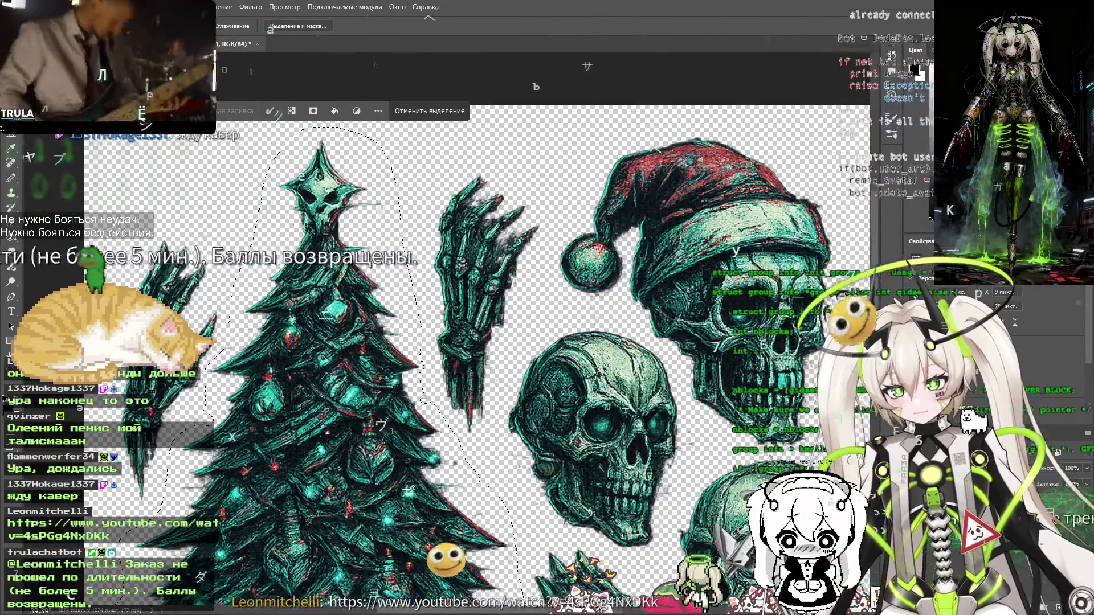
# Create a new Clipboard-sized document for the tree and export it through Save for Web
pyautogui.hotkey('ctrl', 'n')
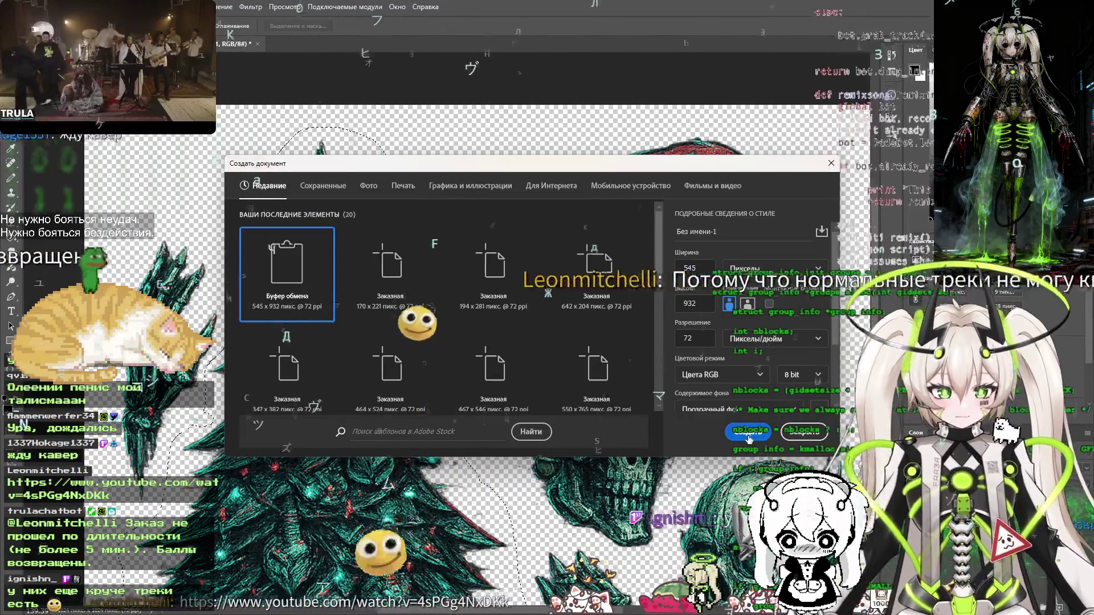
pyautogui.click(748, 434)
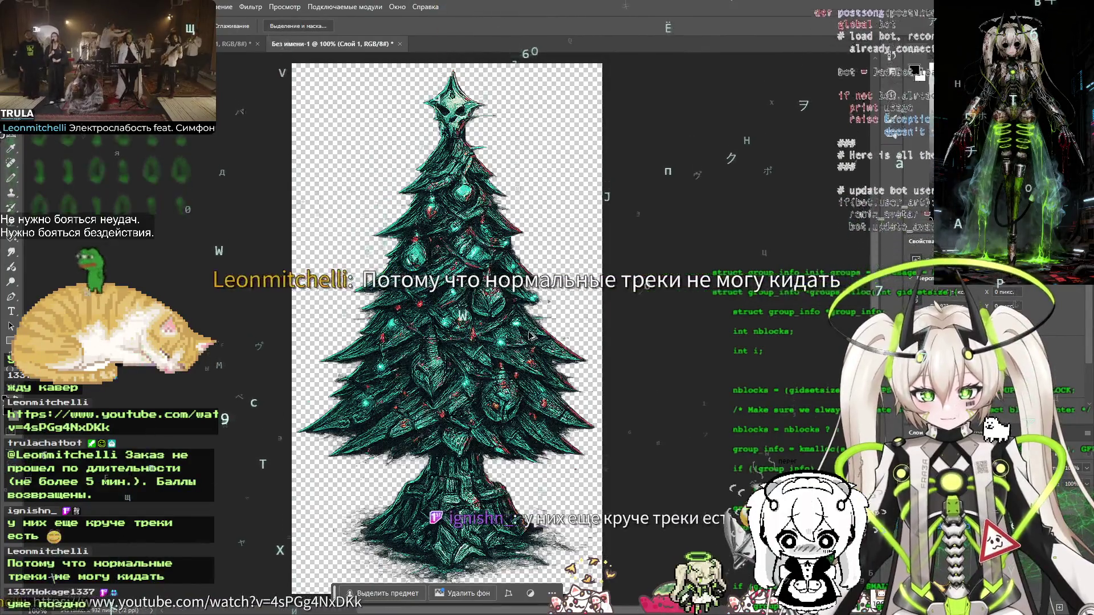
pyautogui.hotkey('ctrl', 'alt', 'shift', 's')
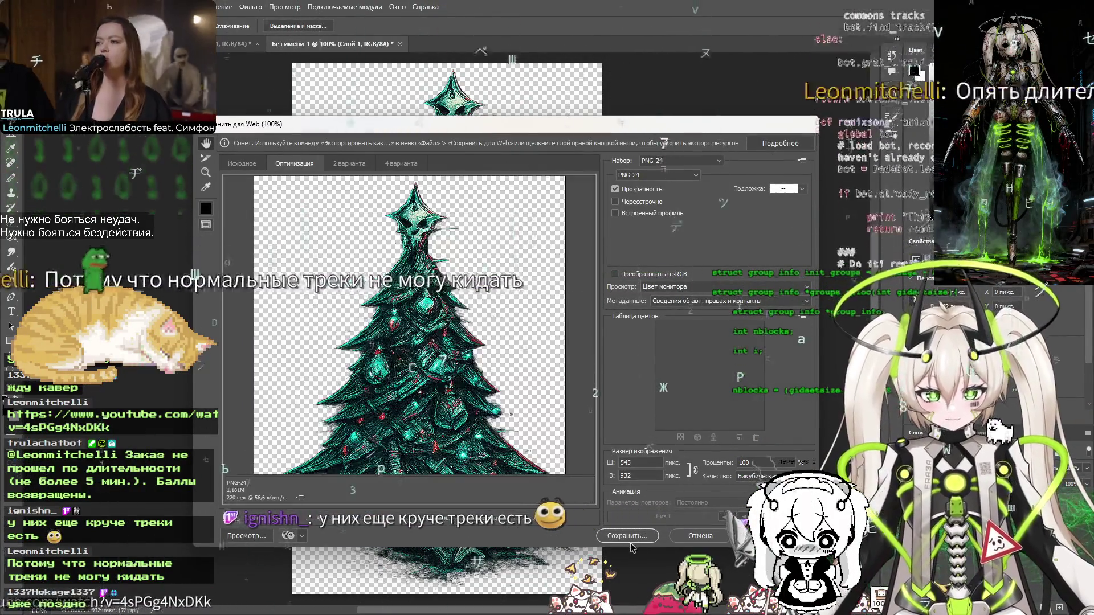
pyautogui.click(627, 536)
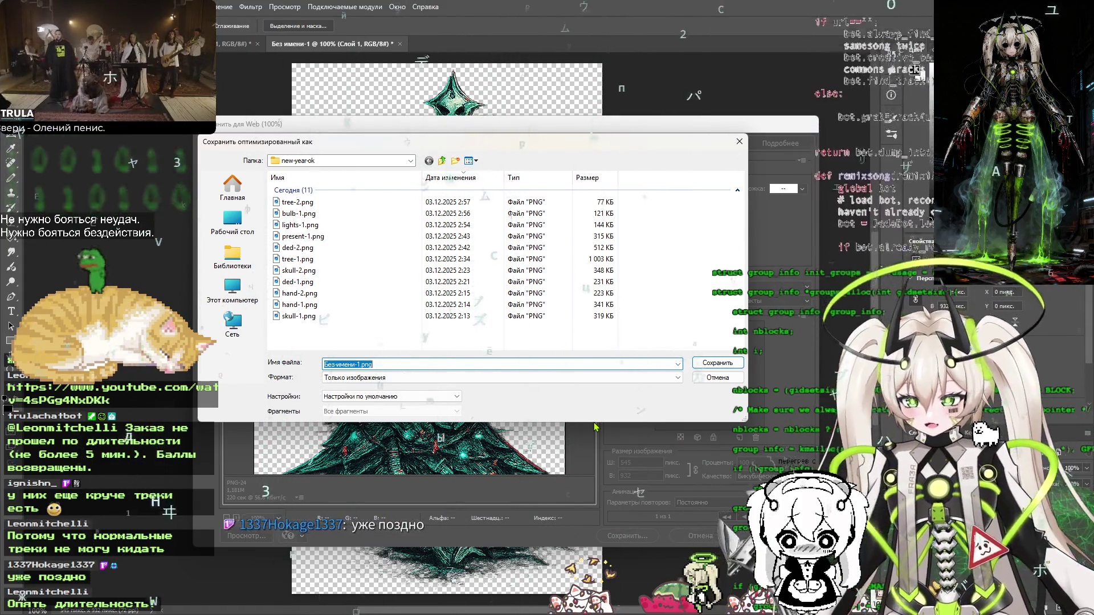
# Save the PNG as tree, then close the tree document without saving
pyautogui.moveTo(354, 364); pyautogui.dragTo(322, 362)
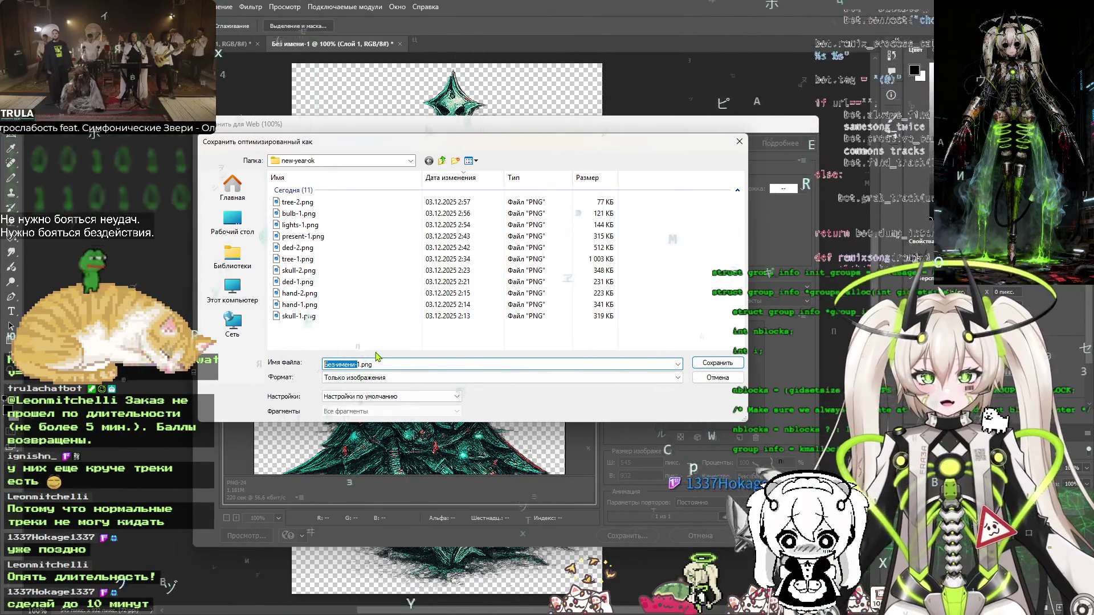
pyautogui.moveTo(356, 364); pyautogui.dragTo(323, 364)
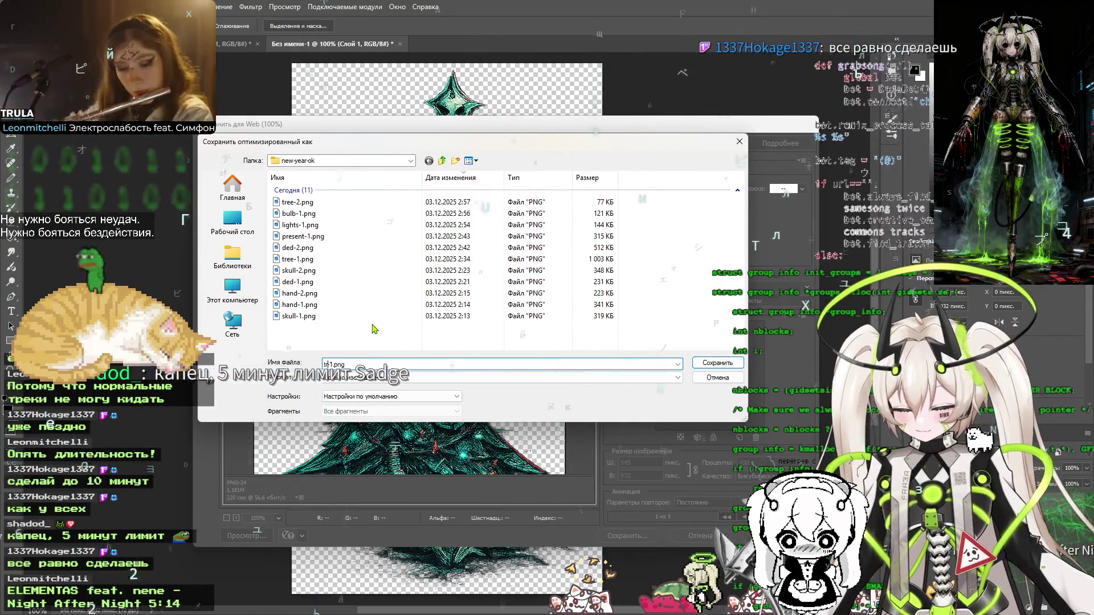
pyautogui.write('tree')
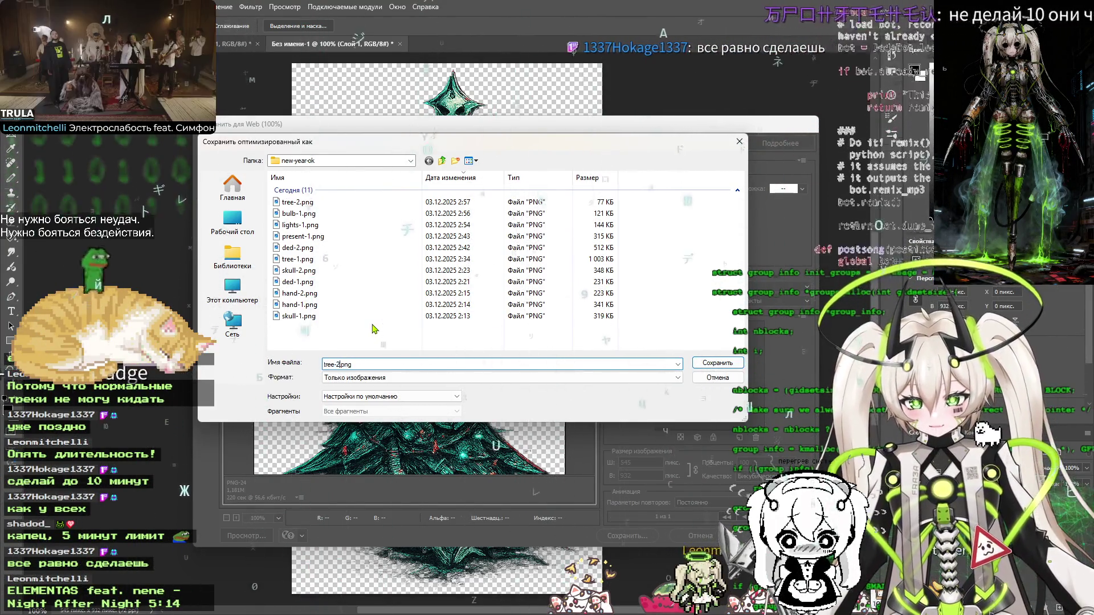
pyautogui.press('Return')
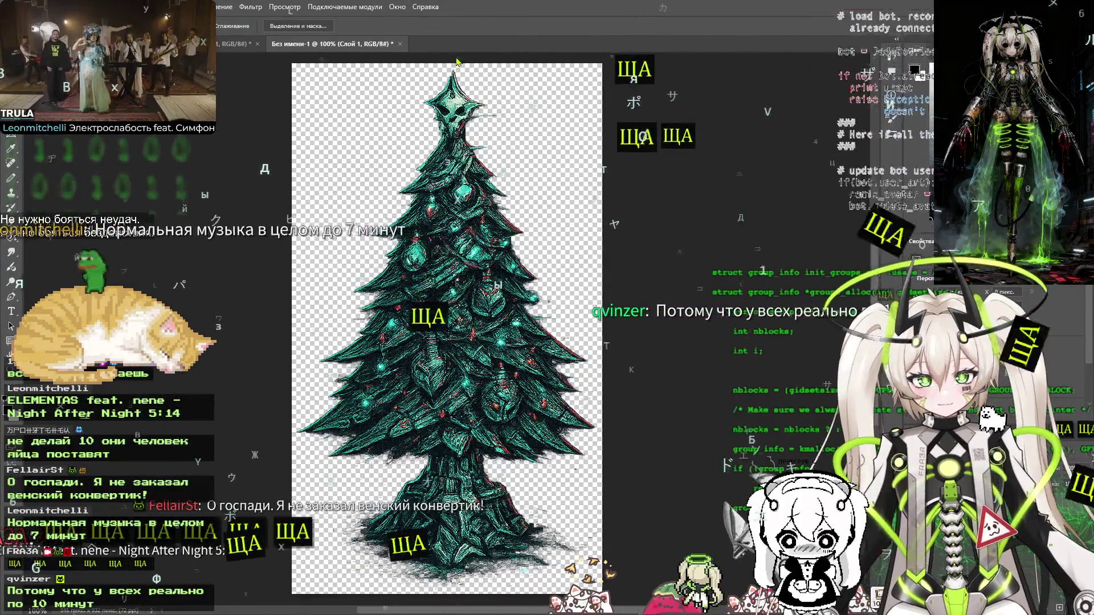
pyautogui.hotkey('ctrl', 'w')
pyautogui.press('n')
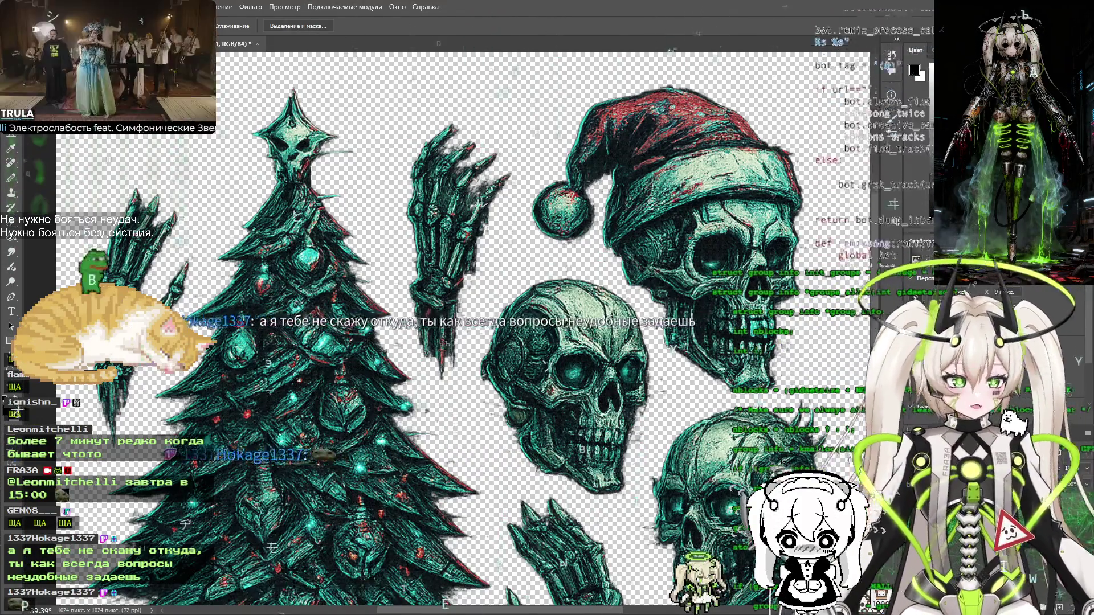
# Switch from Photoshop to the browser and open a new blank tab
pyautogui.hotkey('alt', 'Tab')
pyautogui.hotkey('ctrl', 't')
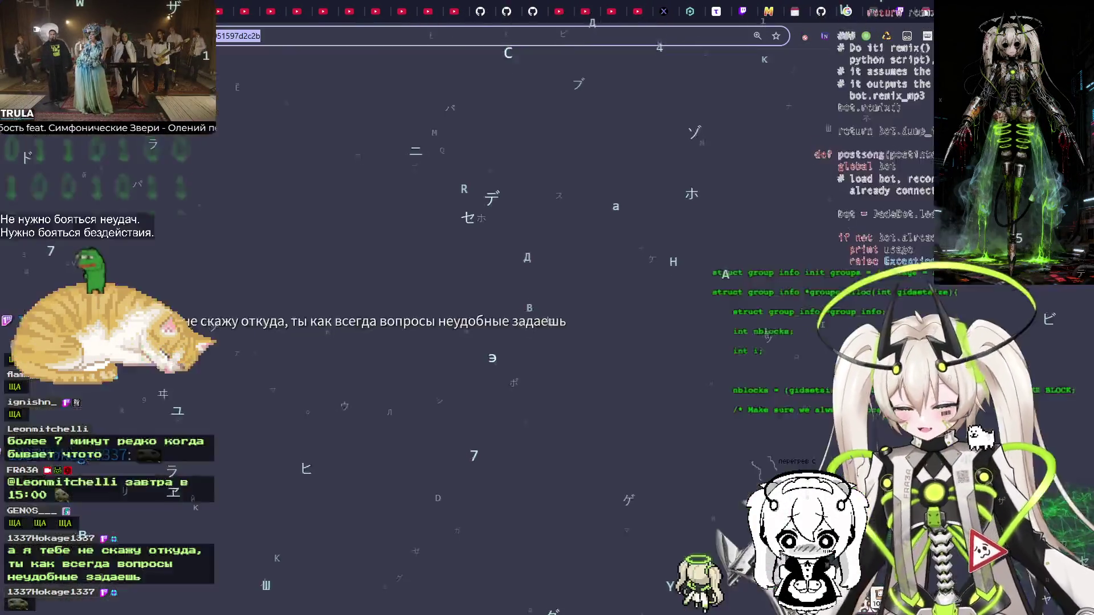
# Open trula-music.ru, sign in, view the Донаты > Фильтры settings, then open Награды
pyautogui.press('BackSpace')
pyautogui.write('tr')
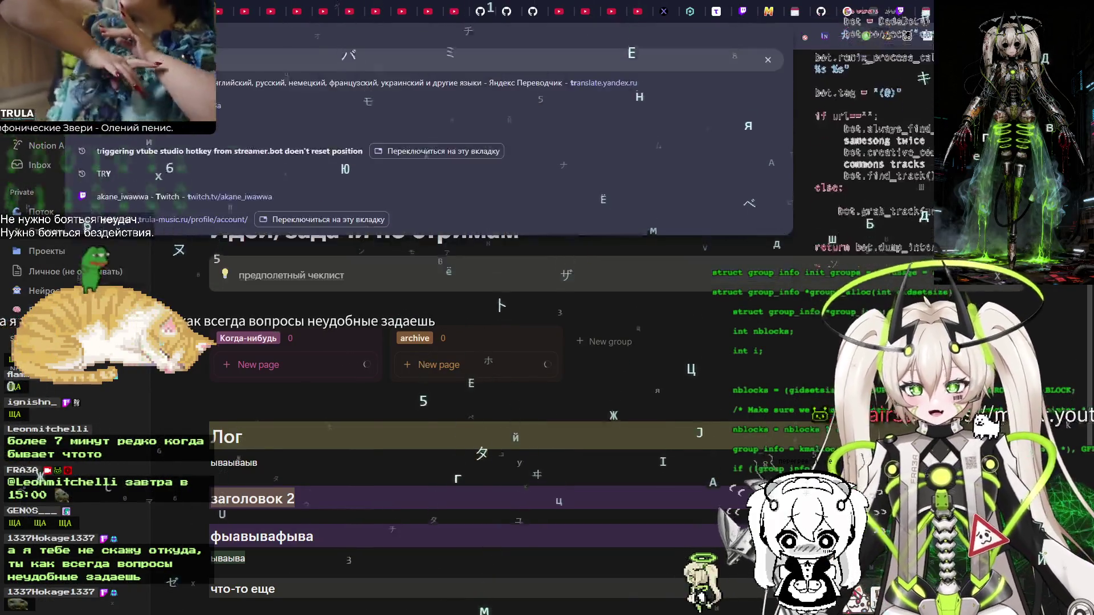
pyautogui.press('Return')
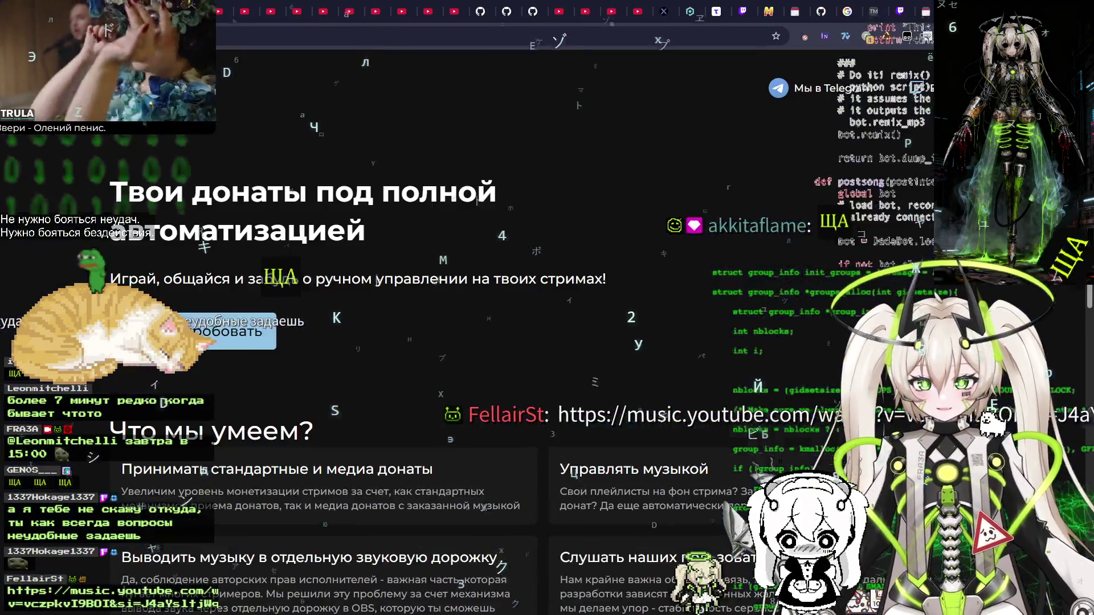
pyautogui.click(240, 332)
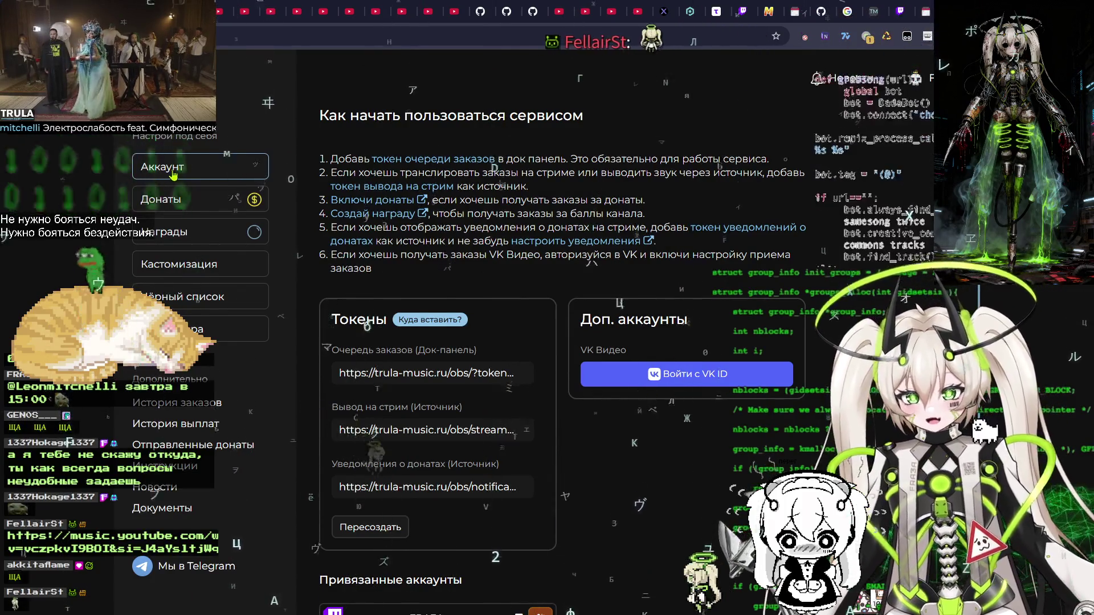
pyautogui.scroll(-3, 400, 227)
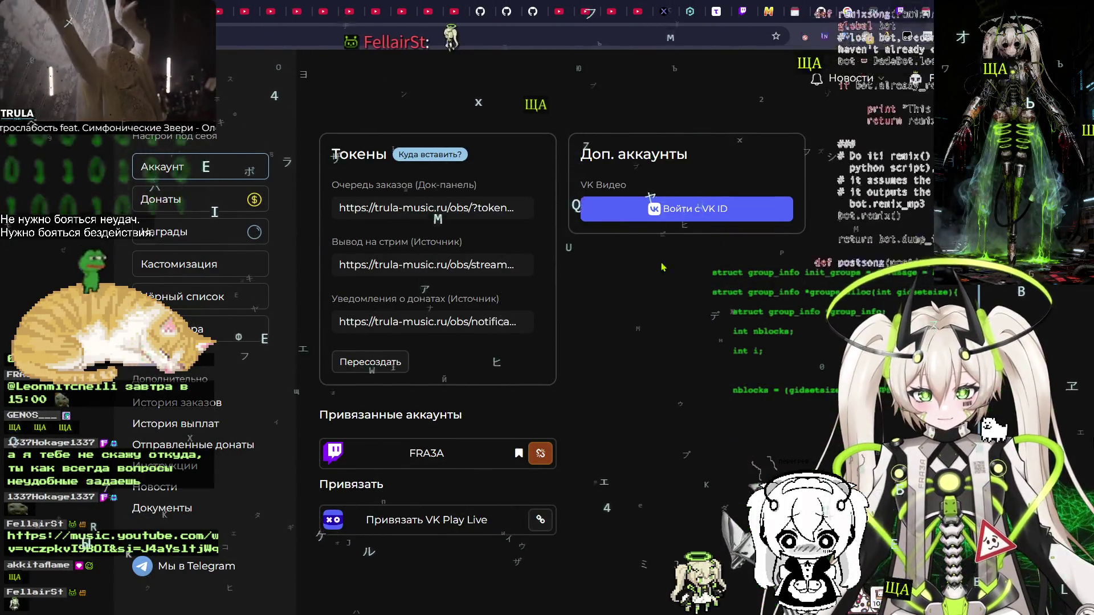
pyautogui.scroll(3, 622, 252)
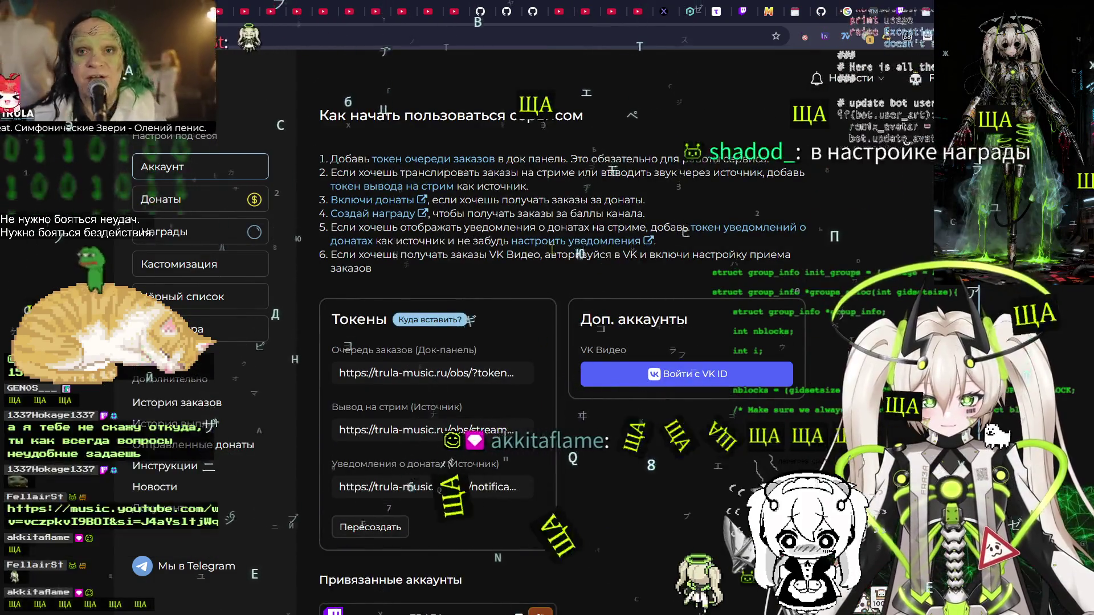
pyautogui.click(169, 201)
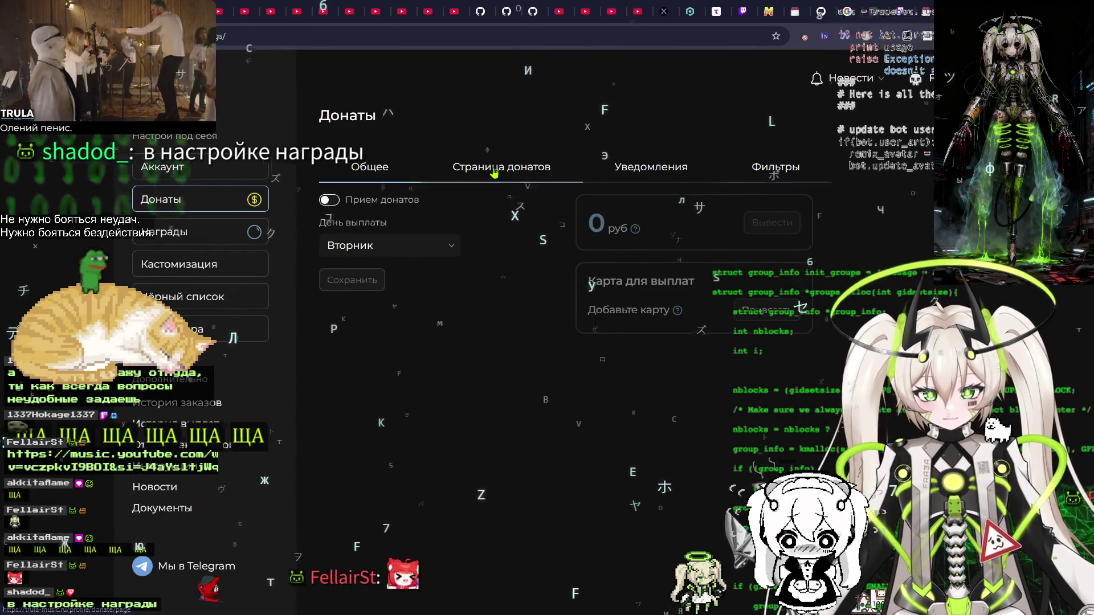
pyautogui.click(778, 166)
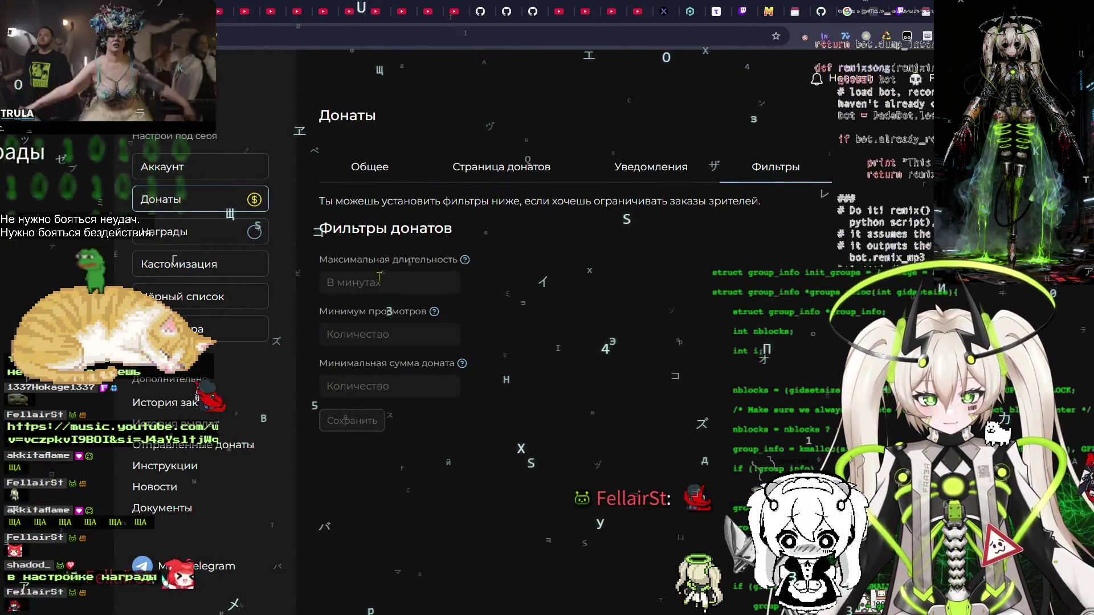
pyautogui.click(200, 232)
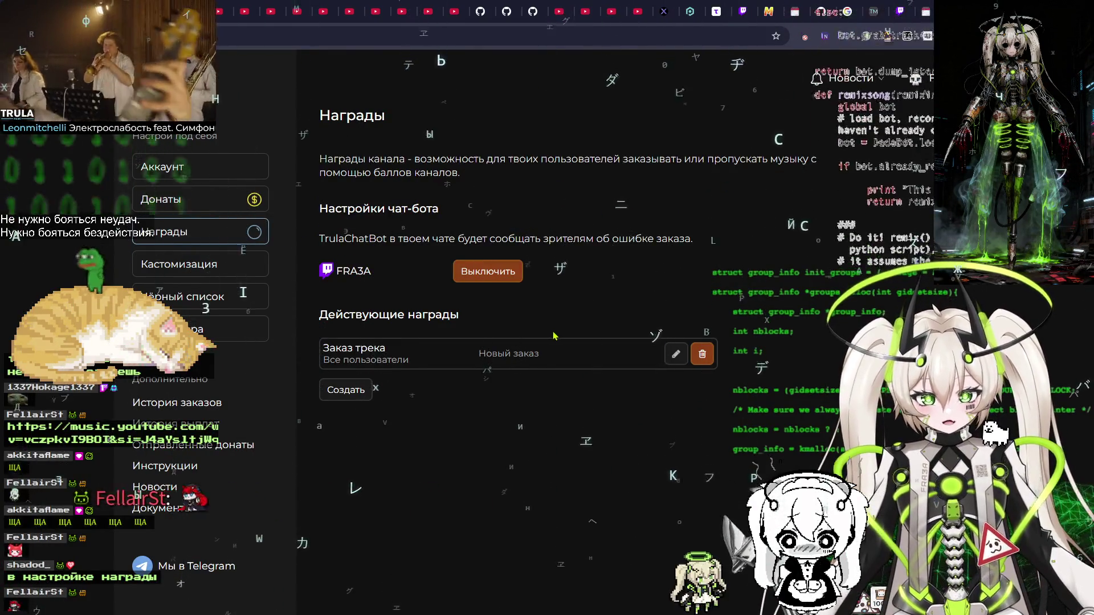
# Edit the Заказ трека reward so Максимальная длительность is 10 instead of 5, leaving 1500 views
pyautogui.click(676, 356)
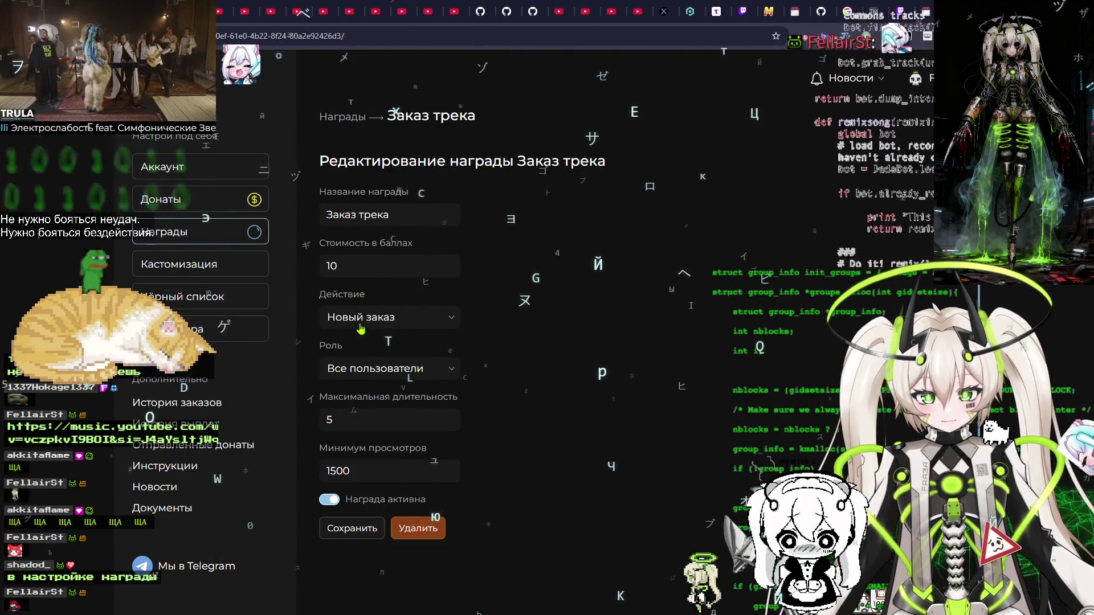
pyautogui.doubleClick(395, 426)
pyautogui.write('10')
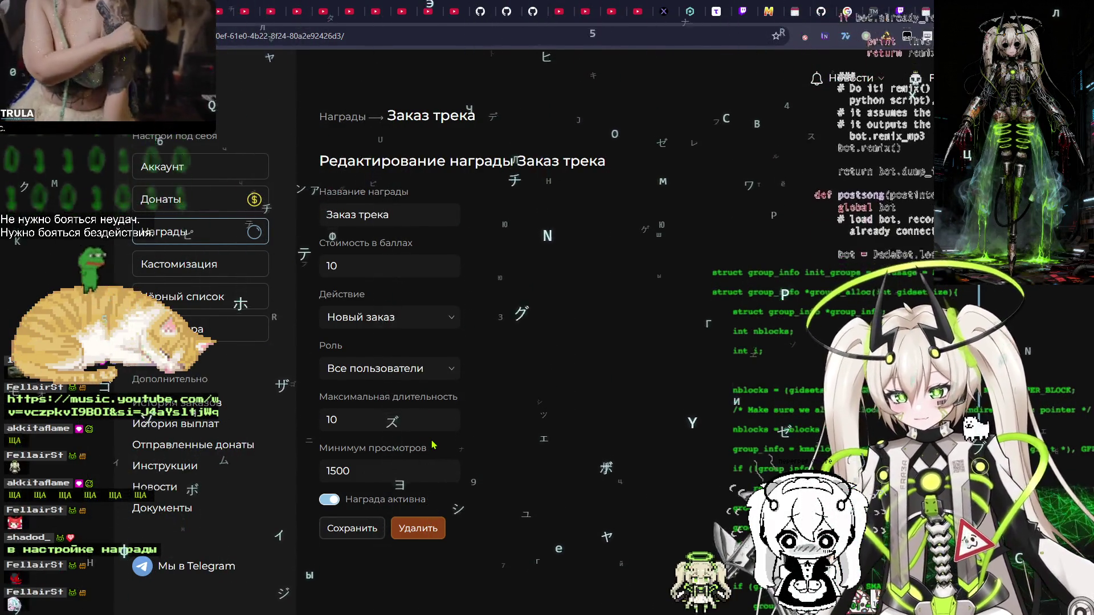
pyautogui.doubleClick(368, 469)
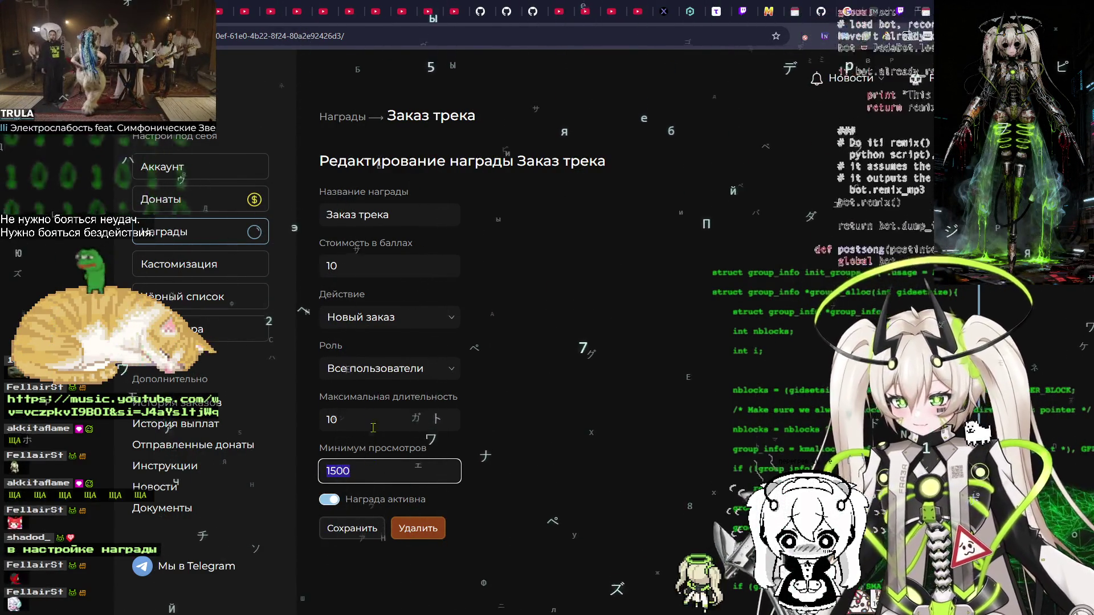
pyautogui.click(353, 415)
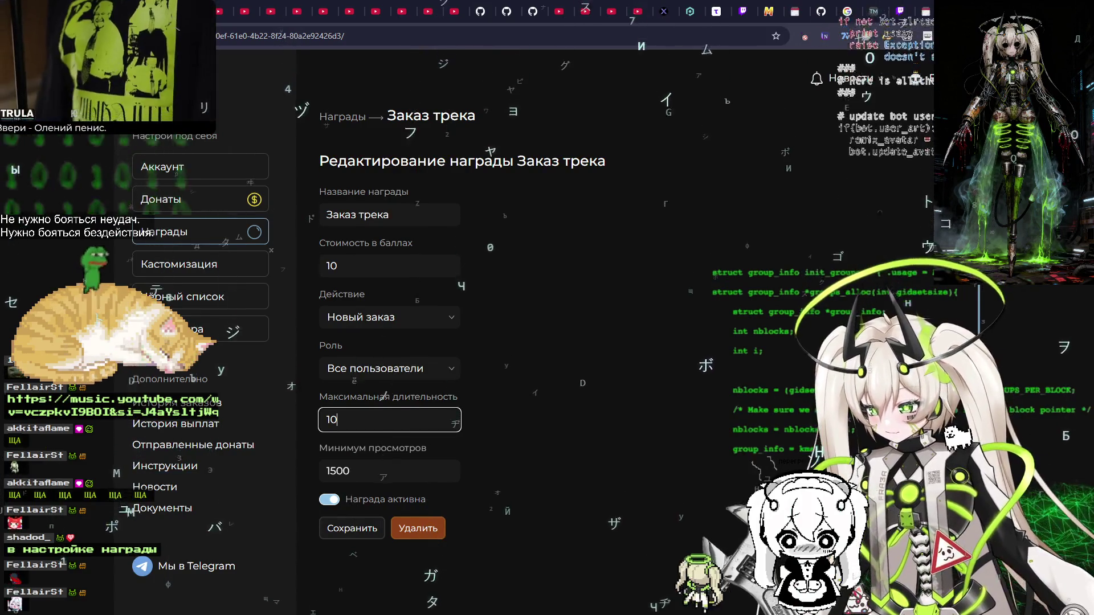
pyautogui.hotkey('alt', 'Tab')
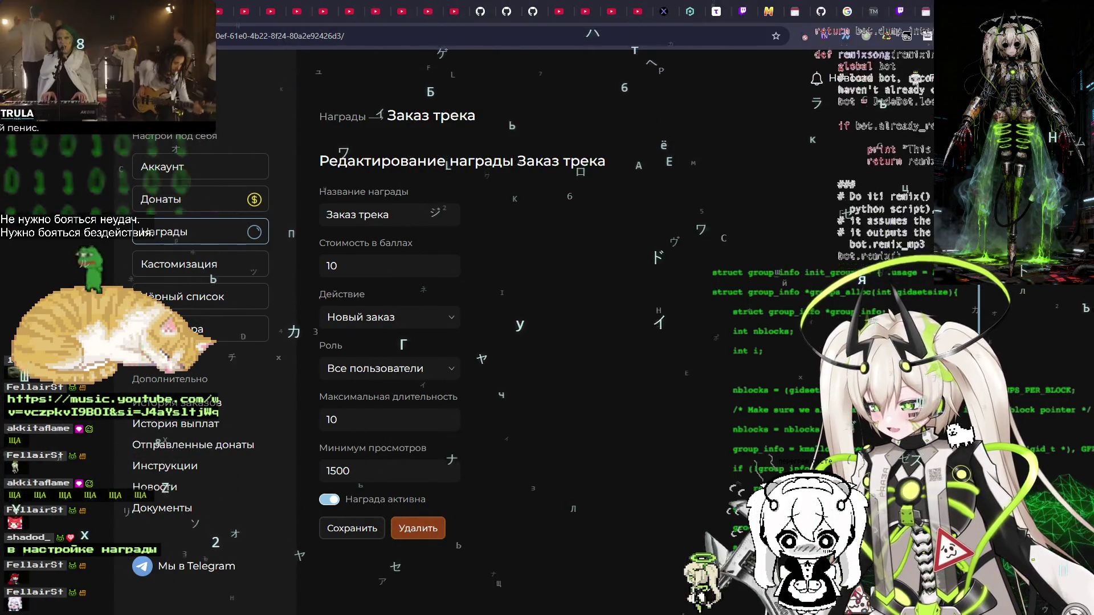
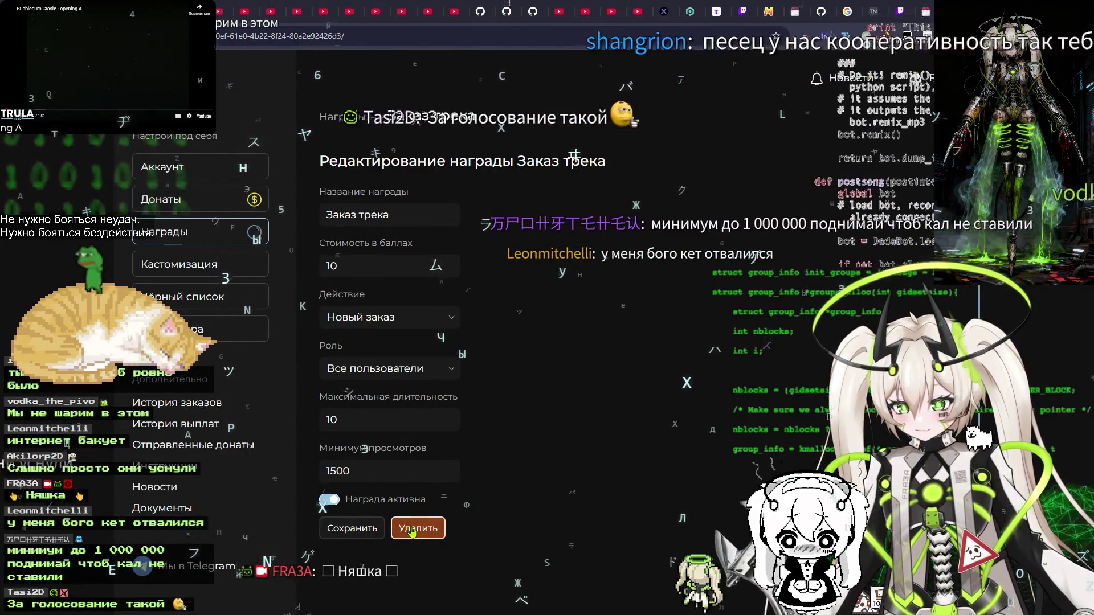
# Save the Заказ трека reward with 1500 minimum views and switch to the stream ideas board
pyautogui.doubleClick(342, 471)
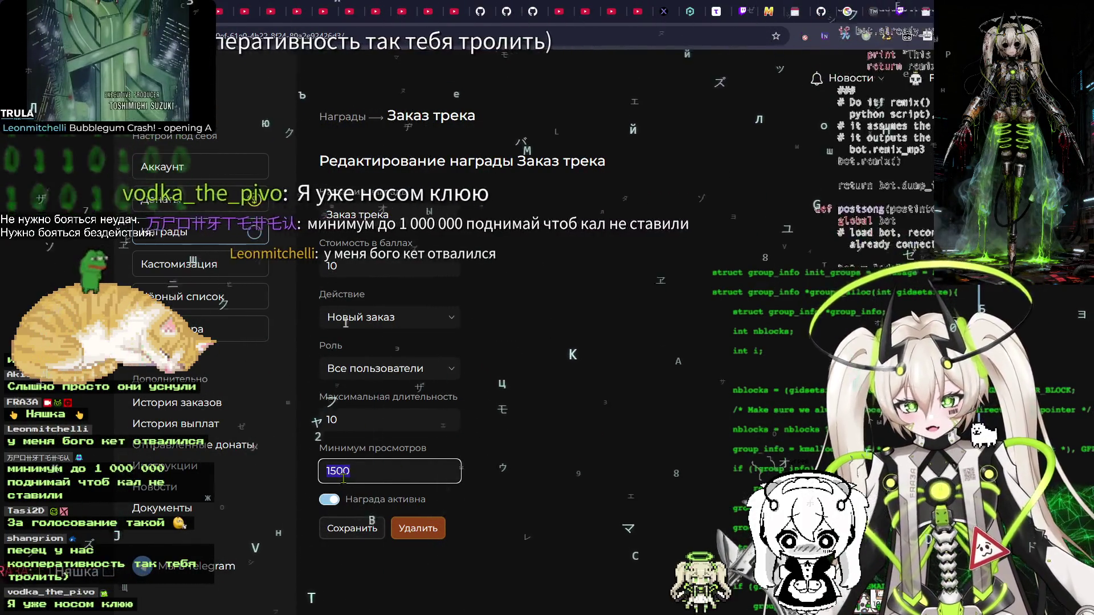
pyautogui.click(352, 529)
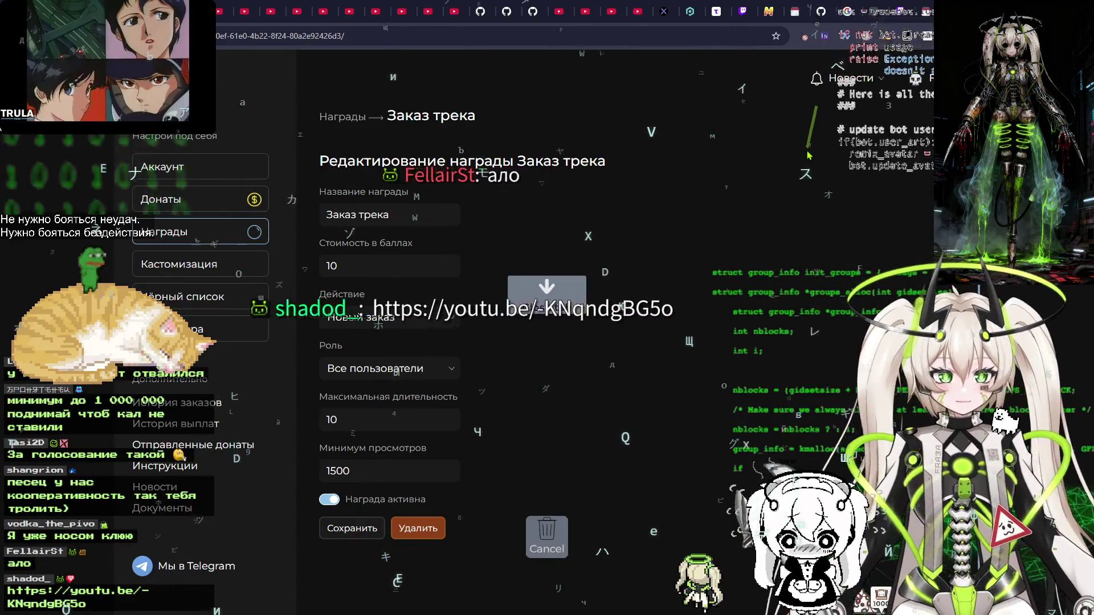
pyautogui.hotkey('alt', 'Tab')
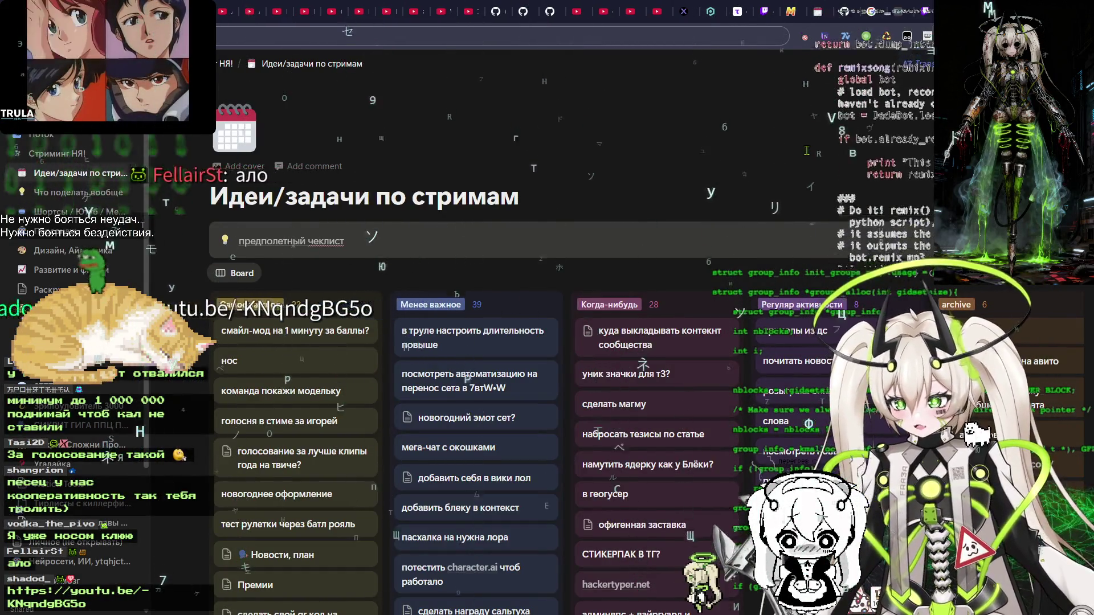
# Scroll through the sticker sheets in fra3a-new-year, then return to Photoshop's tree-and-skulls sheet
pyautogui.hotkey('alt', 'Tab')
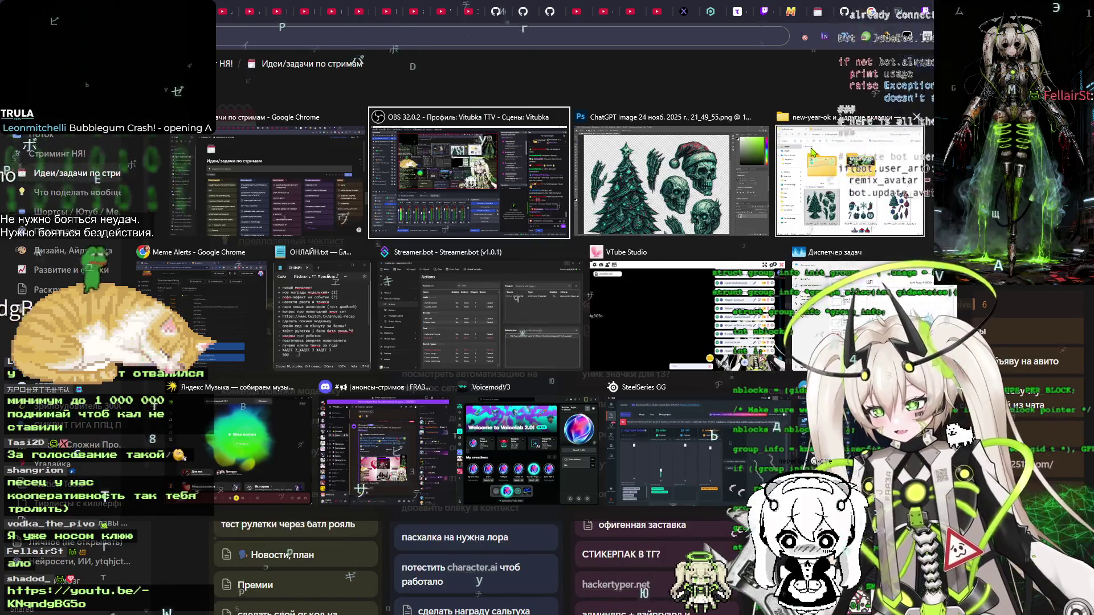
pyautogui.hotkey('alt', 'Tab')
pyautogui.hotkey('alt', 'Tab')
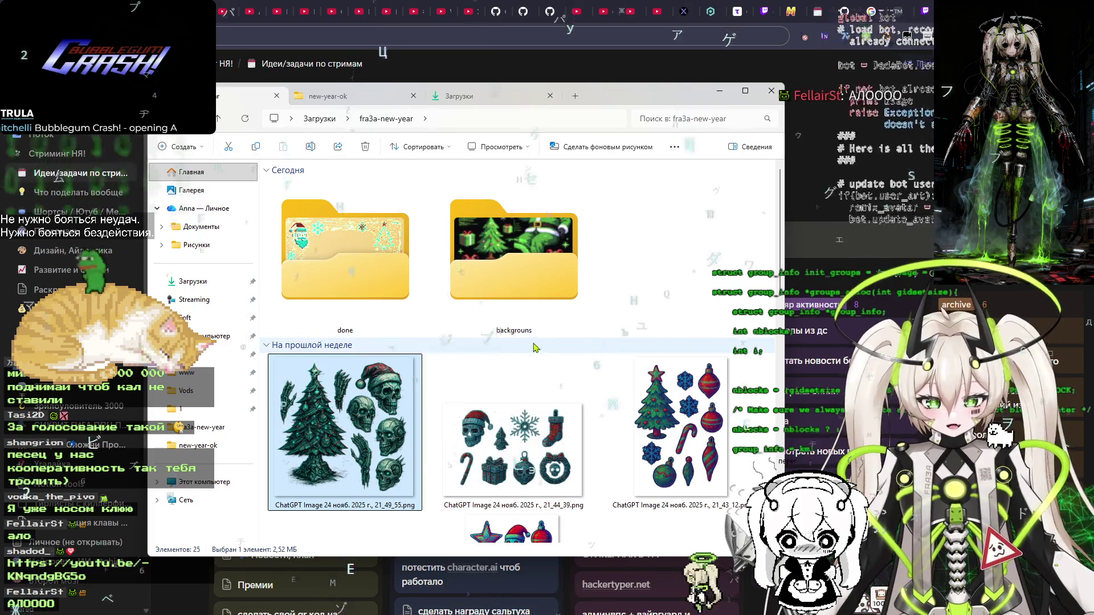
pyautogui.hotkey('alt', 'Tab')
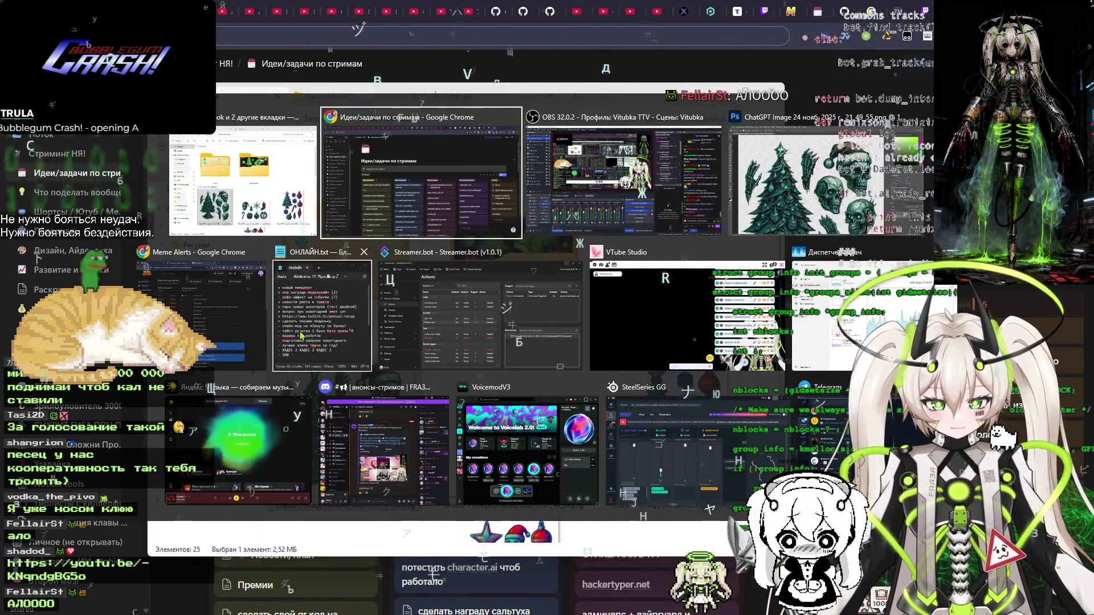
pyautogui.press('Escape')
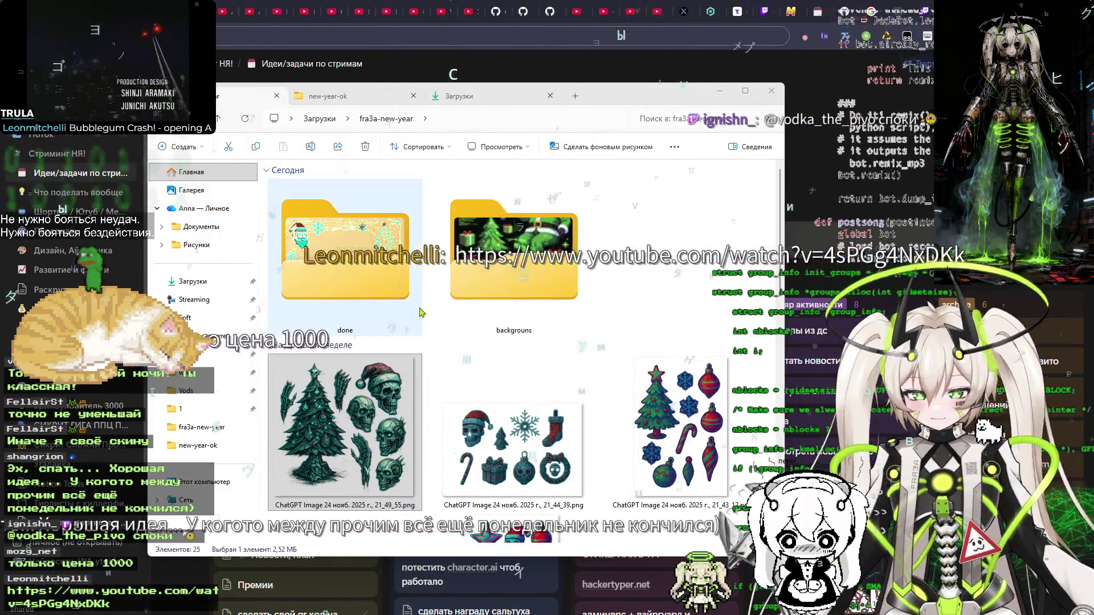
pyautogui.scroll(-10, 403, 312)
pyautogui.press('super+Tab')
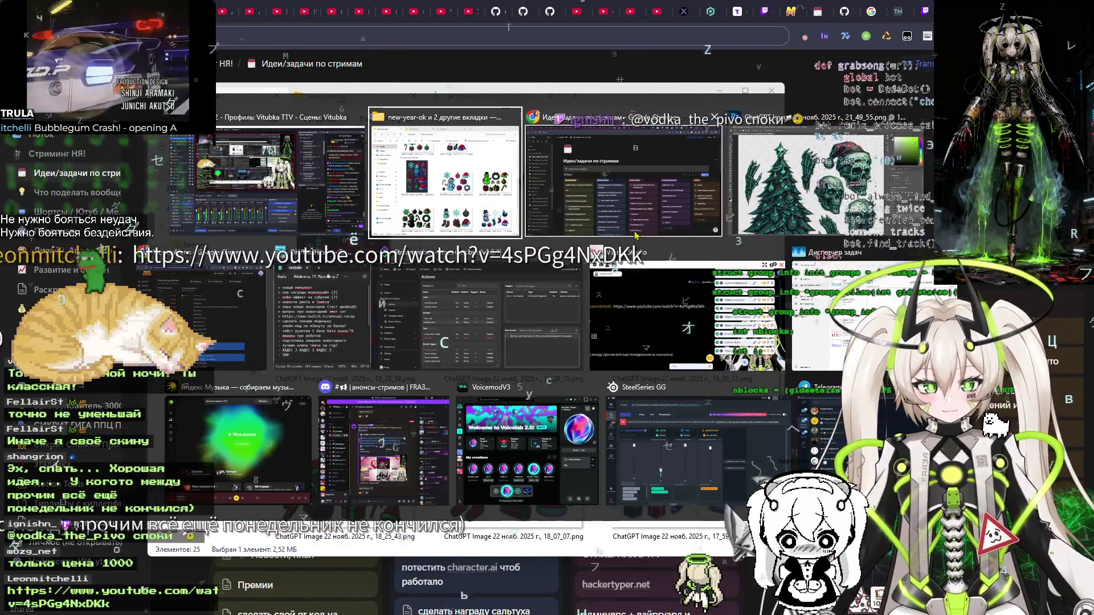
pyautogui.click(824, 193)
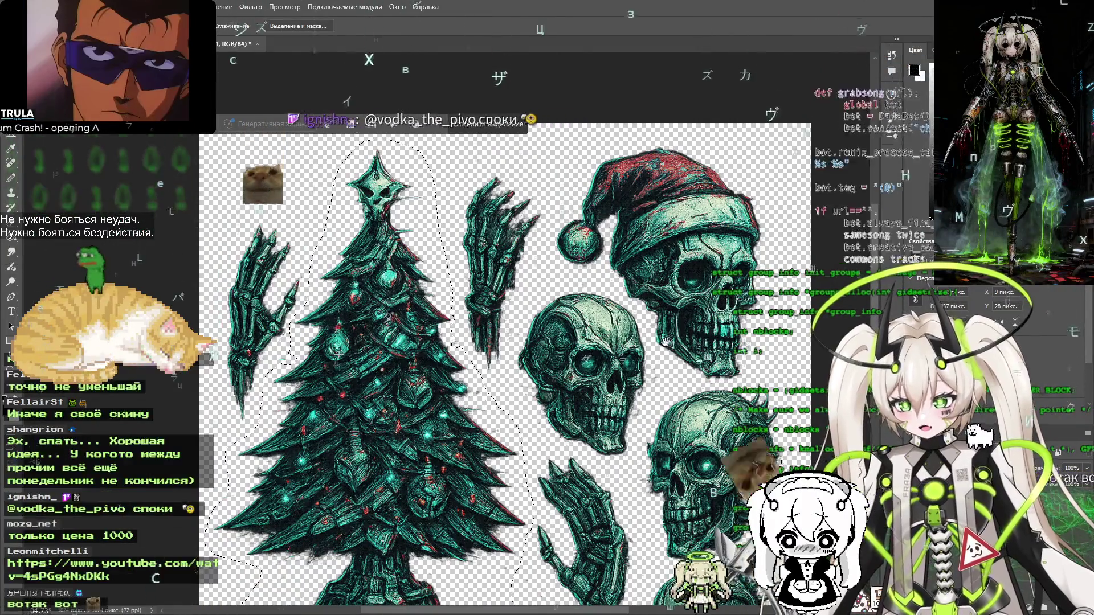
# Pan the sheet to the Santa-hat skull and check the new-year-ok folder of finished stickers
pyautogui.scroll(-5, 664, 340)
pyautogui.hscroll(5, 627, 337)
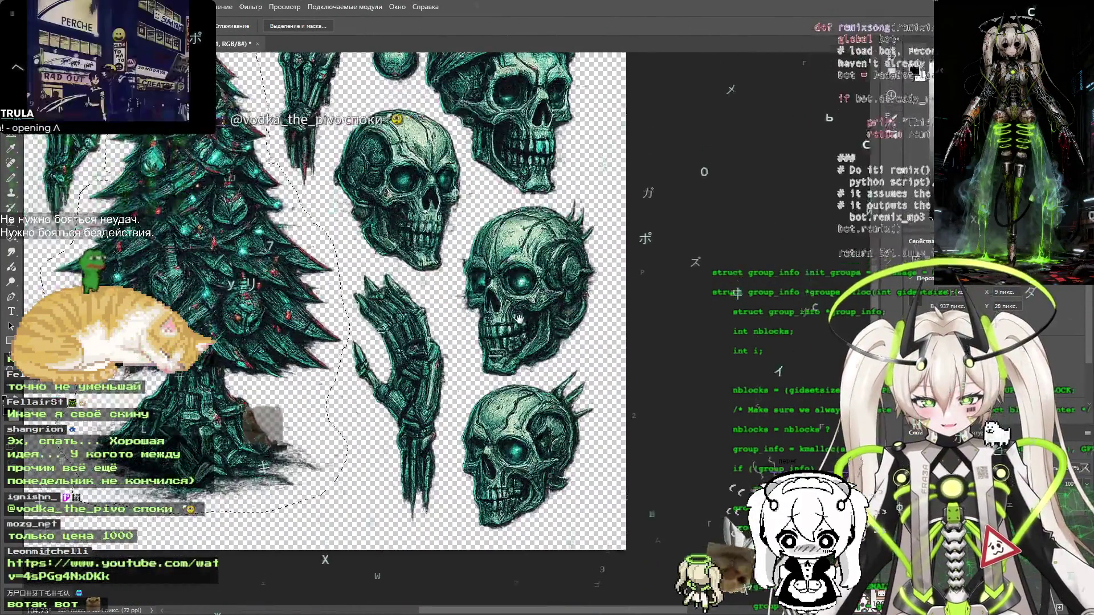
pyautogui.moveTo(519, 319)
pyautogui.mouseDown()
pyautogui.moveTo(516, 340)
pyautogui.moveTo(547, 388)
pyautogui.moveTo(556, 445)
pyautogui.mouseUp()
pyautogui.hotkey('alt', 'Tab')
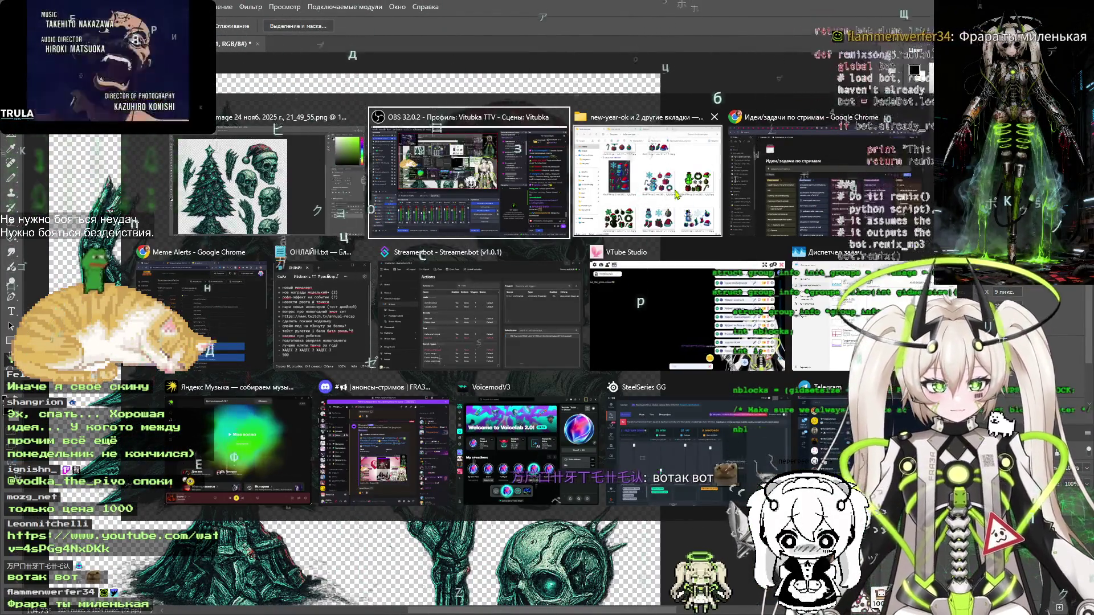
pyautogui.click(677, 193)
pyautogui.click(327, 96)
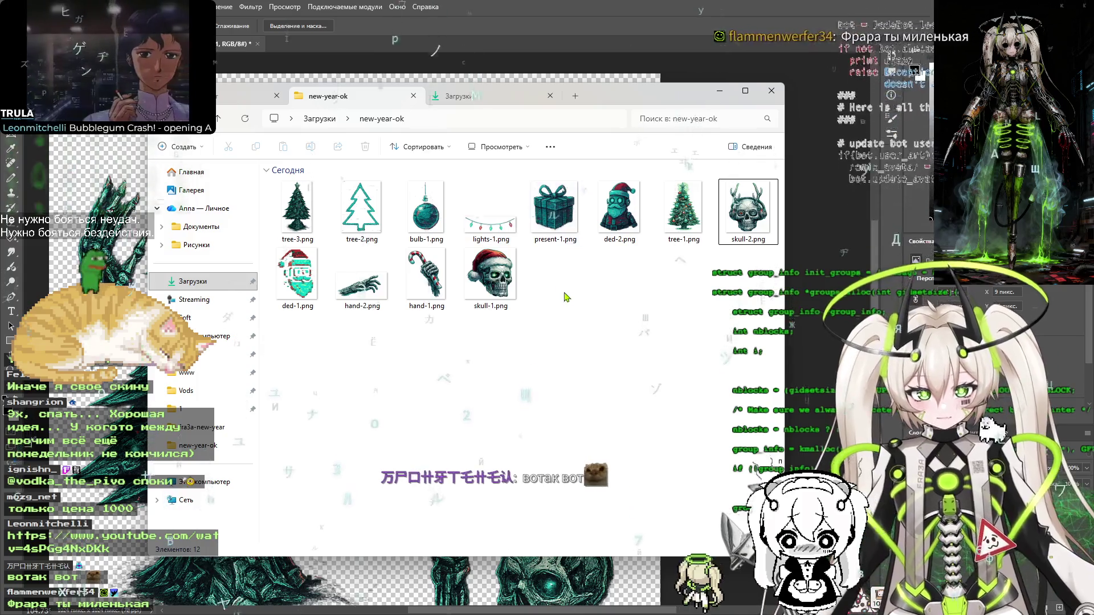
pyautogui.hotkey('alt', 'Tab')
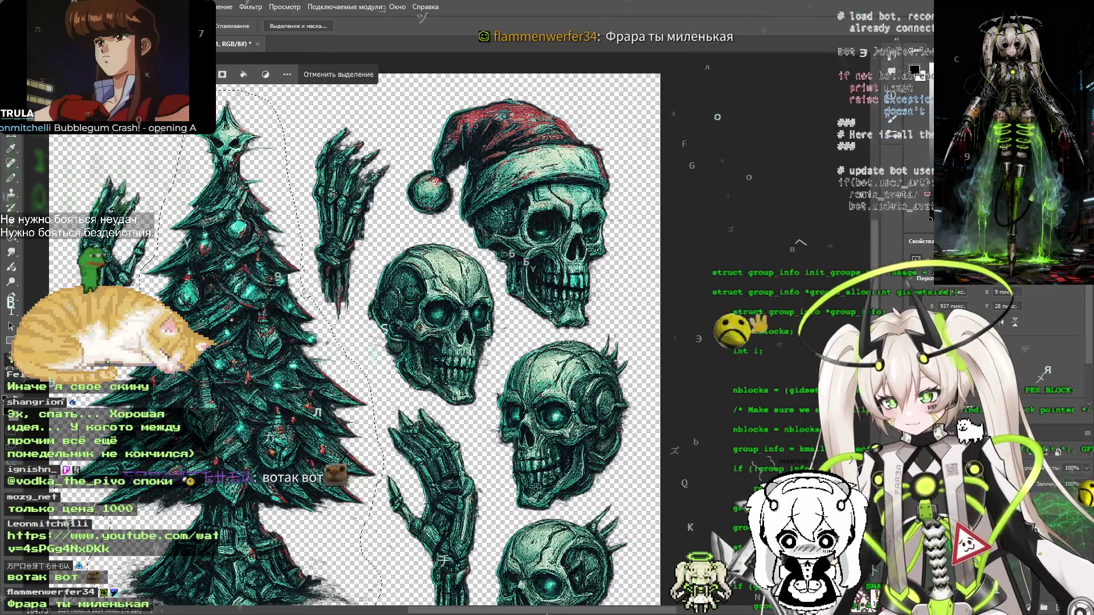
# Lasso and copy the Santa-hat skull, starting a new 385 × 404 px clipboard-sized document
pyautogui.moveTo(528, 328)
pyautogui.mouseDown()
pyautogui.moveTo(549, 334)
pyautogui.moveTo(616, 297)
pyautogui.moveTo(618, 145)
pyautogui.moveTo(545, 91)
pyautogui.moveTo(439, 102)
pyautogui.moveTo(396, 216)
pyautogui.moveTo(478, 255)
pyautogui.mouseUp()
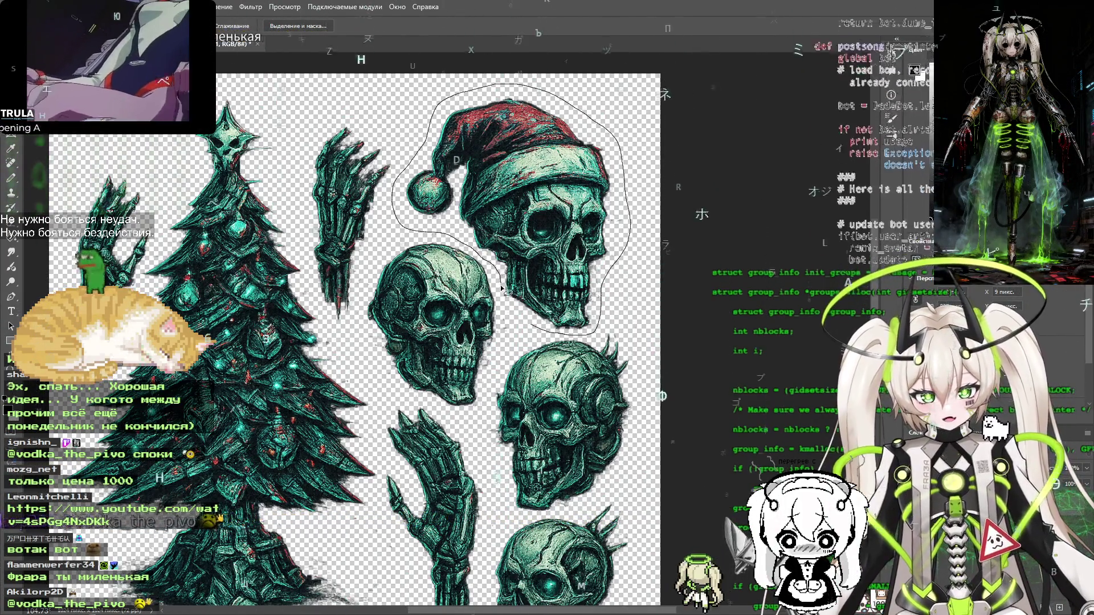
pyautogui.moveTo(529, 327); pyautogui.dragTo(531, 329)
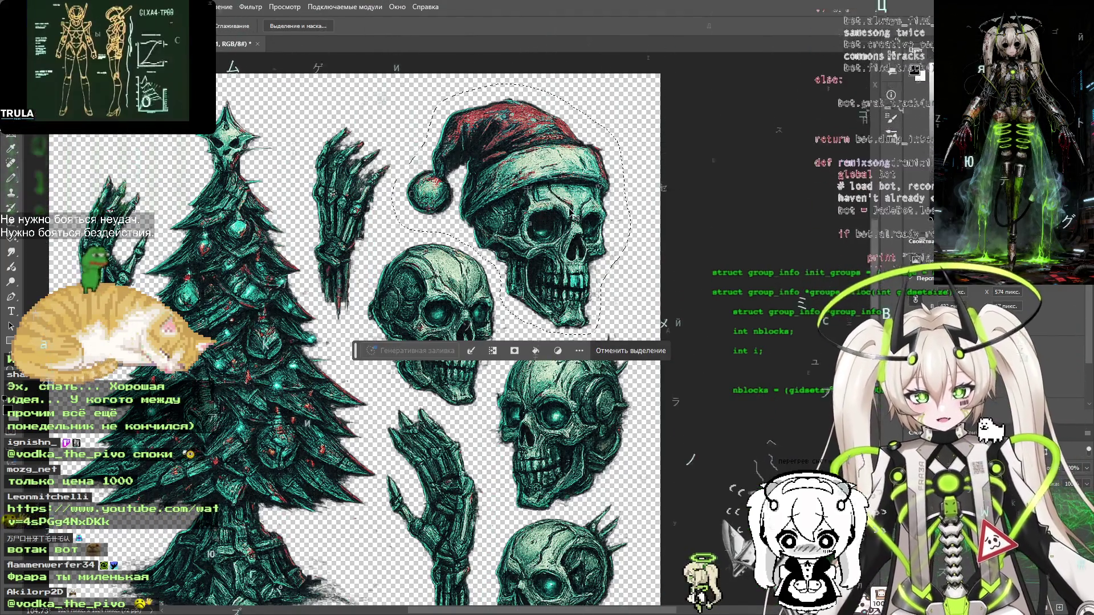
pyautogui.hotkey('alt', 'f')
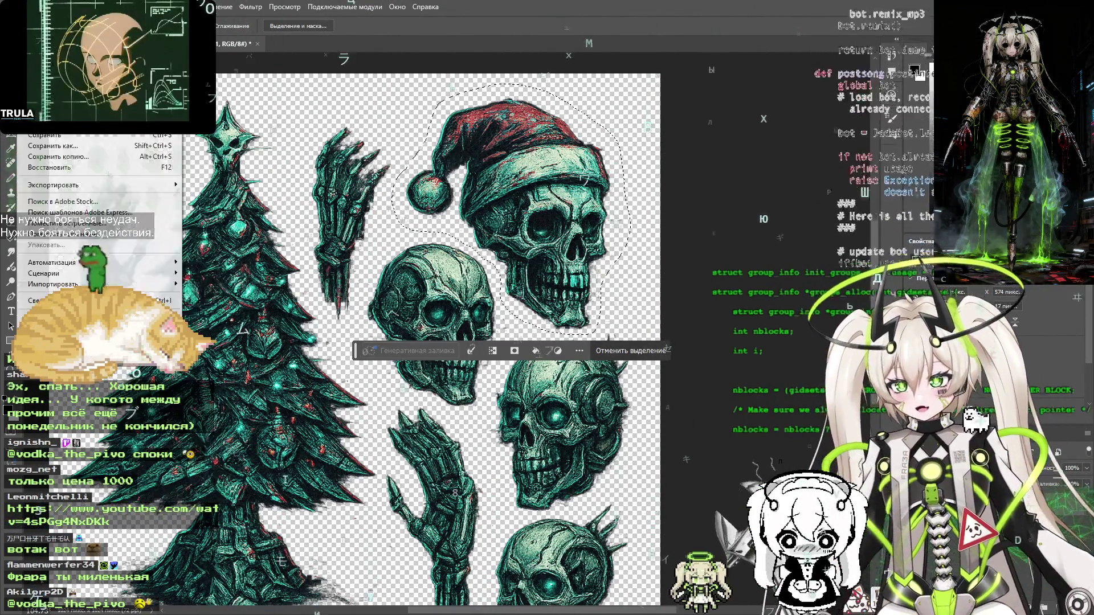
pyautogui.hotkey('ctrl', 'n')
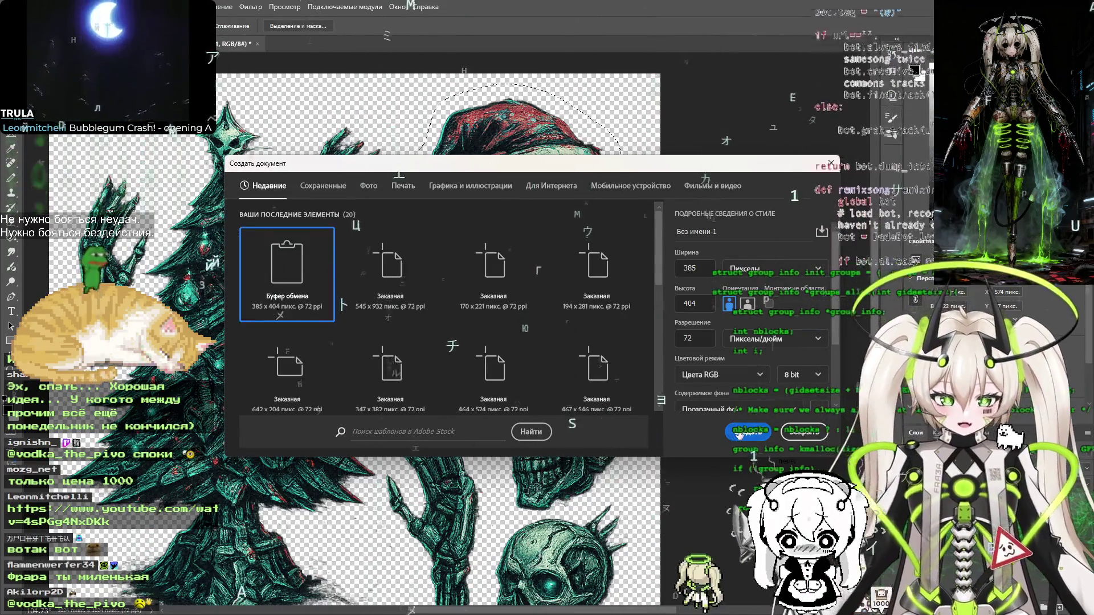
# Paste the skull into the transparent document and save it as skull-3.png in new-year-ok
pyautogui.click(739, 434)
pyautogui.hotkey('ctrl', 'v')
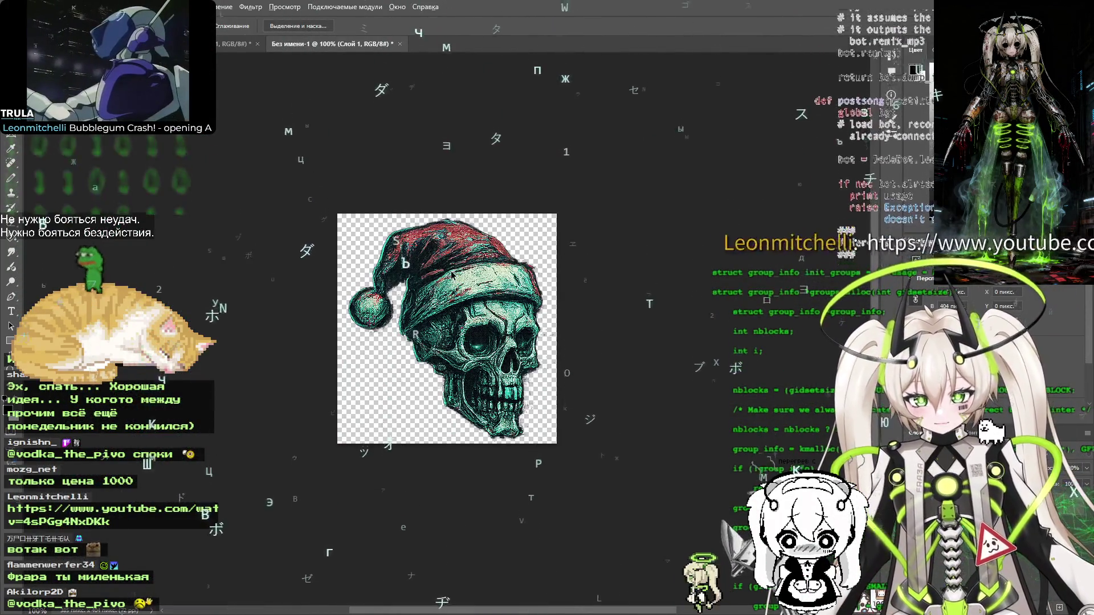
pyautogui.hotkey('ctrl', 'alt', 'shift', 's')
pyautogui.click(624, 536)
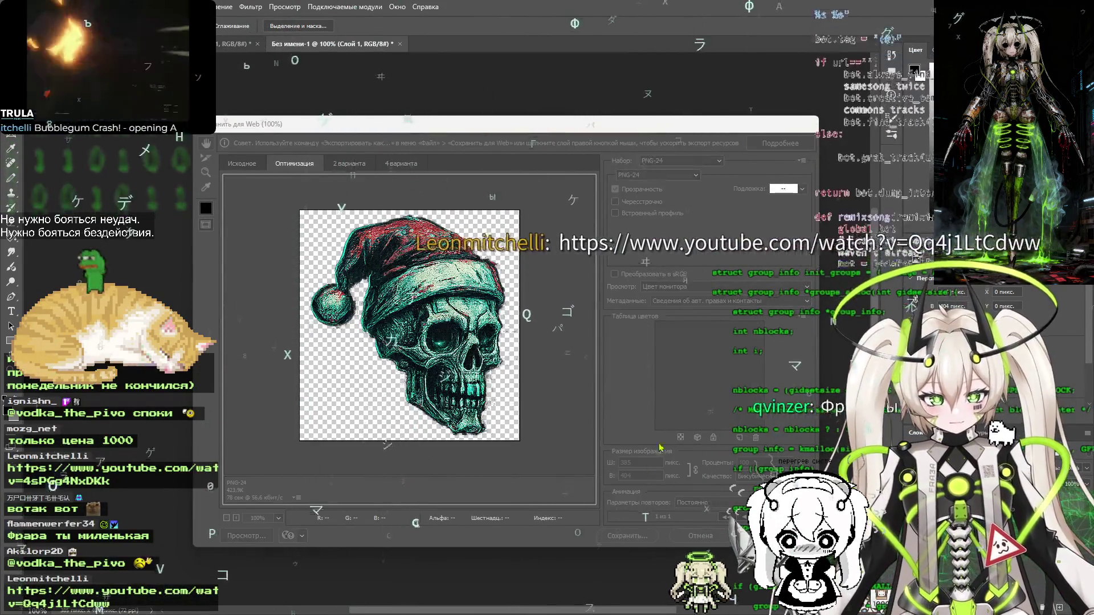
pyautogui.click(717, 365)
# Close the untitled document without saving and check skull-3 in the new-year-ok folder
pyautogui.hotkey('ctrl', 'w')
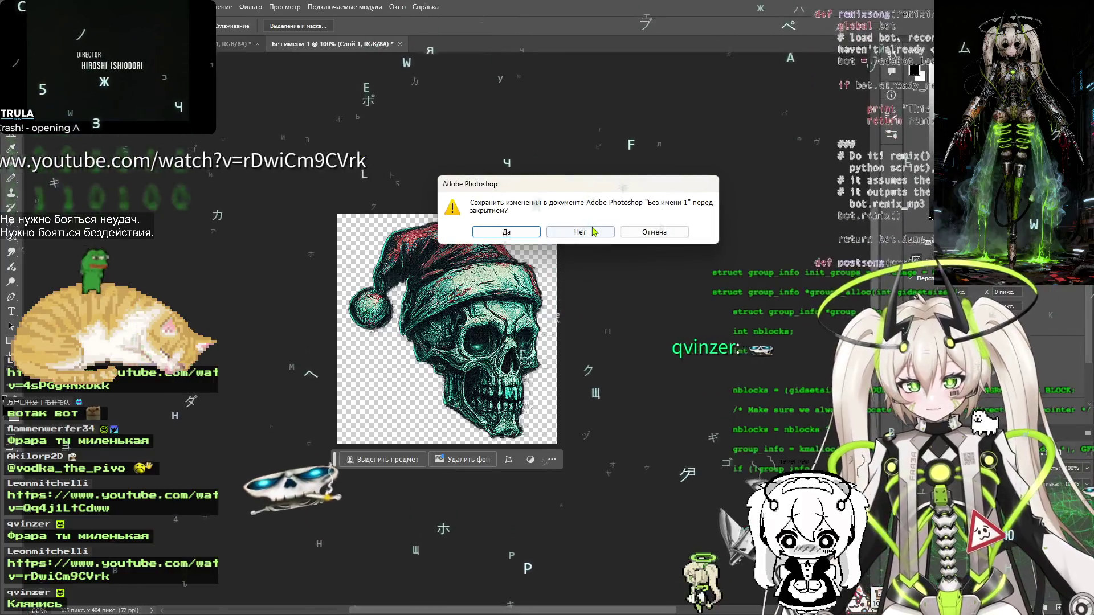
pyautogui.press('n')
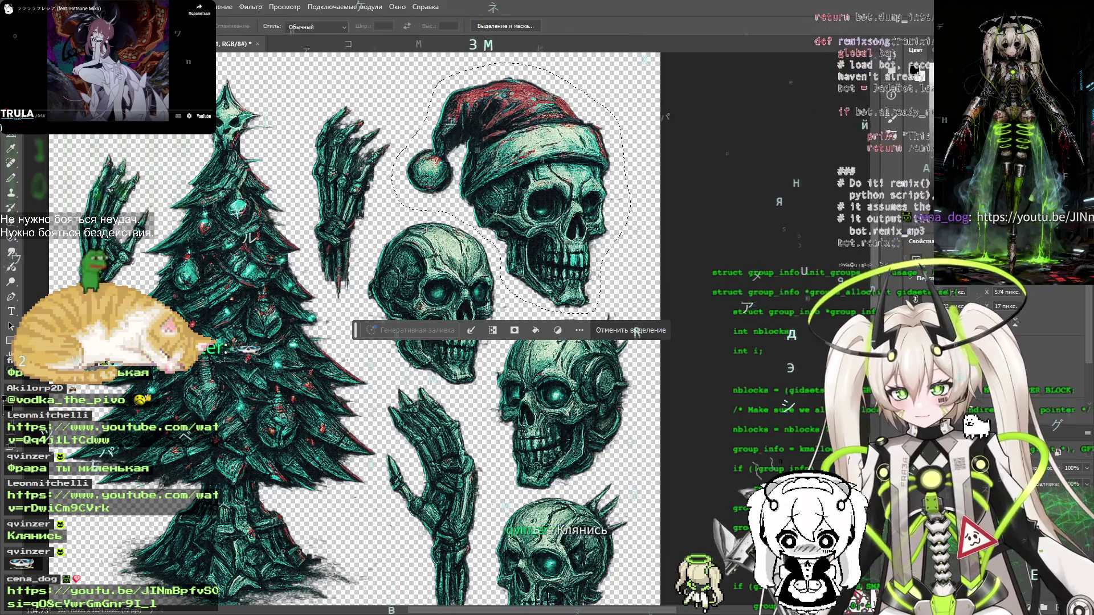
pyautogui.scroll(-5, 321, 145)
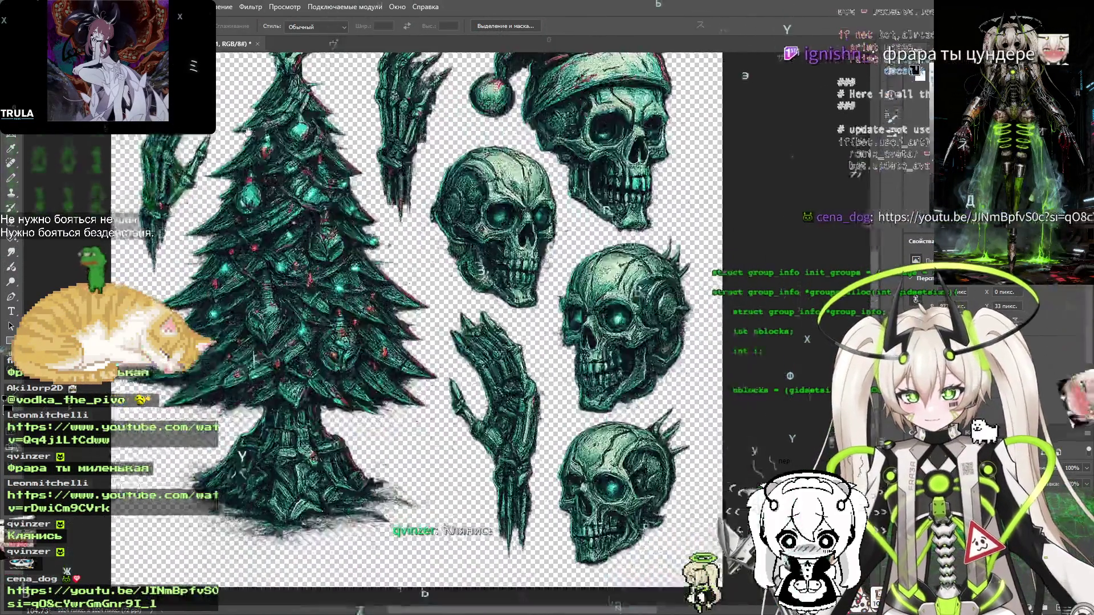
pyautogui.hotkey('alt', 'Tab')
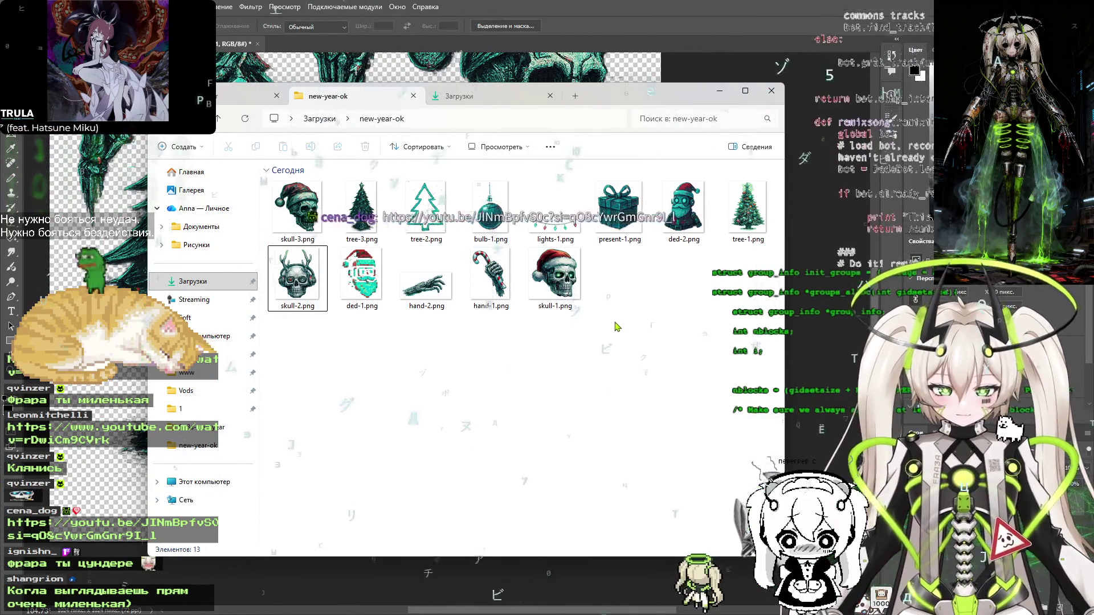
# Return to the Photoshop sticker sheet and pan down to the spiky bottom skull
pyautogui.hotkey('alt', 'Tab')
pyautogui.moveTo(535, 163)
pyautogui.mouseDown()
pyautogui.moveTo(507, 272)
pyautogui.moveTo(506, 253)
pyautogui.mouseUp()
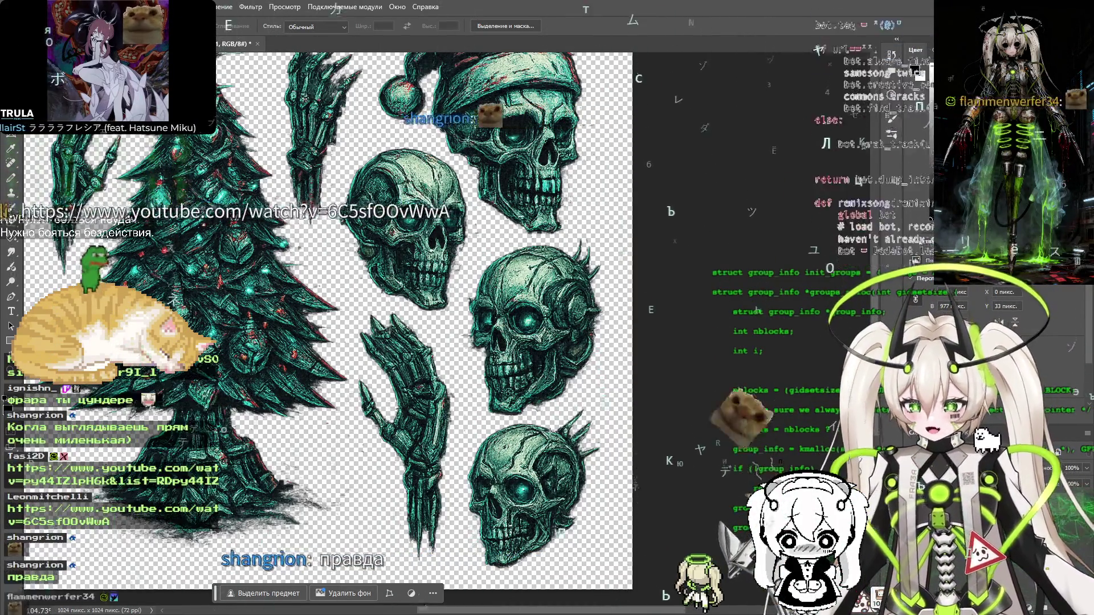
pyautogui.moveTo(510, 313); pyautogui.dragTo(543, 371)
# Lasso the spiky lower skull and paste it into a new transparent document
pyautogui.moveTo(499, 322)
pyautogui.mouseDown()
pyautogui.moveTo(499, 334)
pyautogui.moveTo(499, 305)
pyautogui.moveTo(507, 356)
pyautogui.moveTo(490, 268)
pyautogui.moveTo(522, 344)
pyautogui.mouseUp()
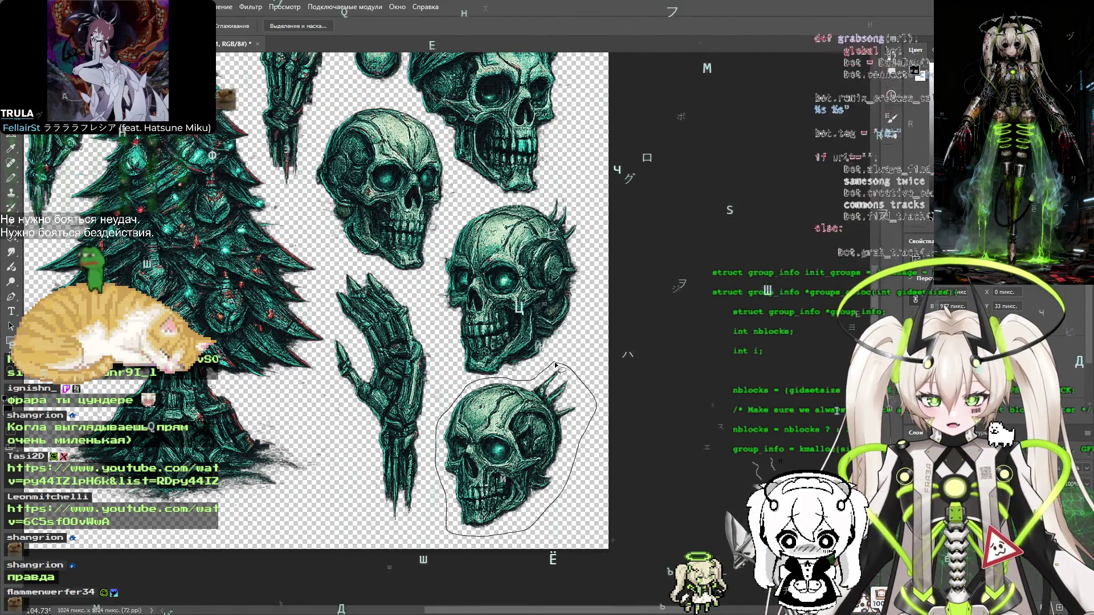
pyautogui.moveTo(555, 363); pyautogui.dragTo(576, 375)
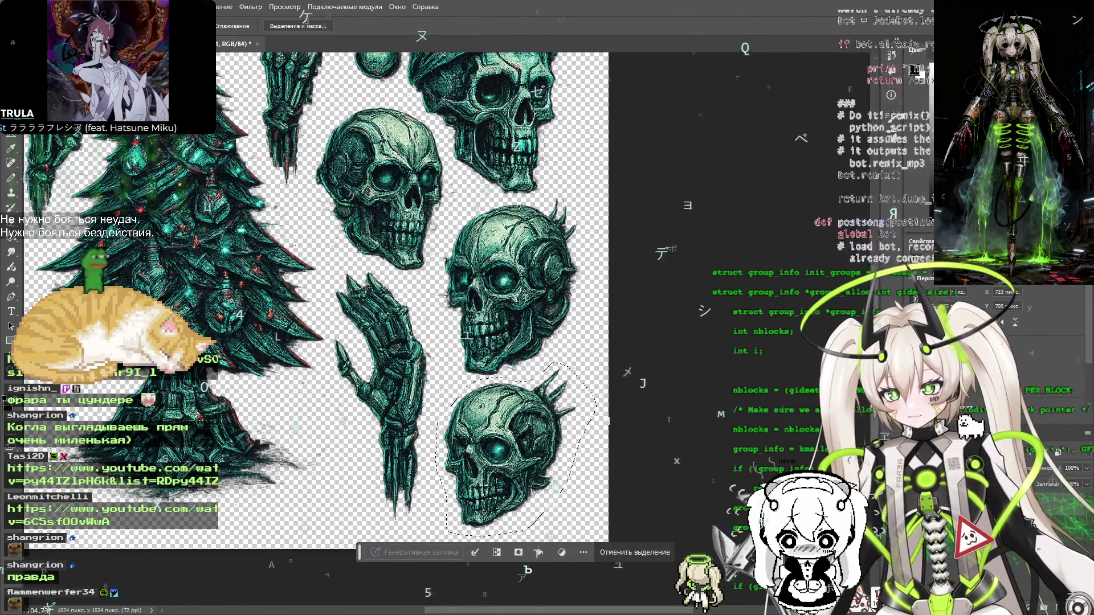
pyautogui.hotkey('ctrl', 'n')
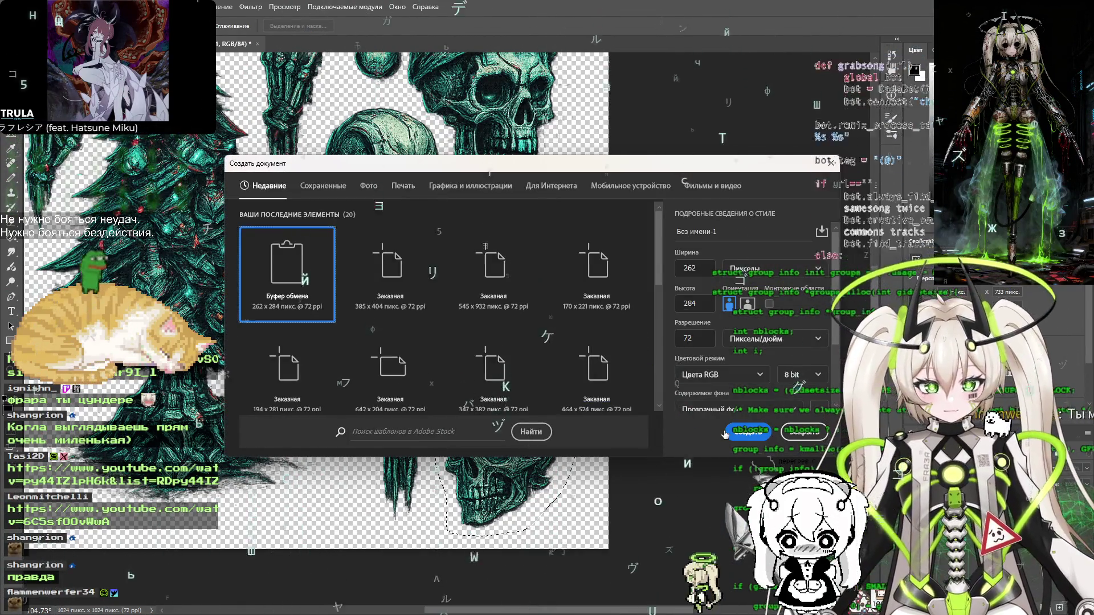
pyautogui.press('Return')
pyautogui.hotkey('ctrl', 'v')
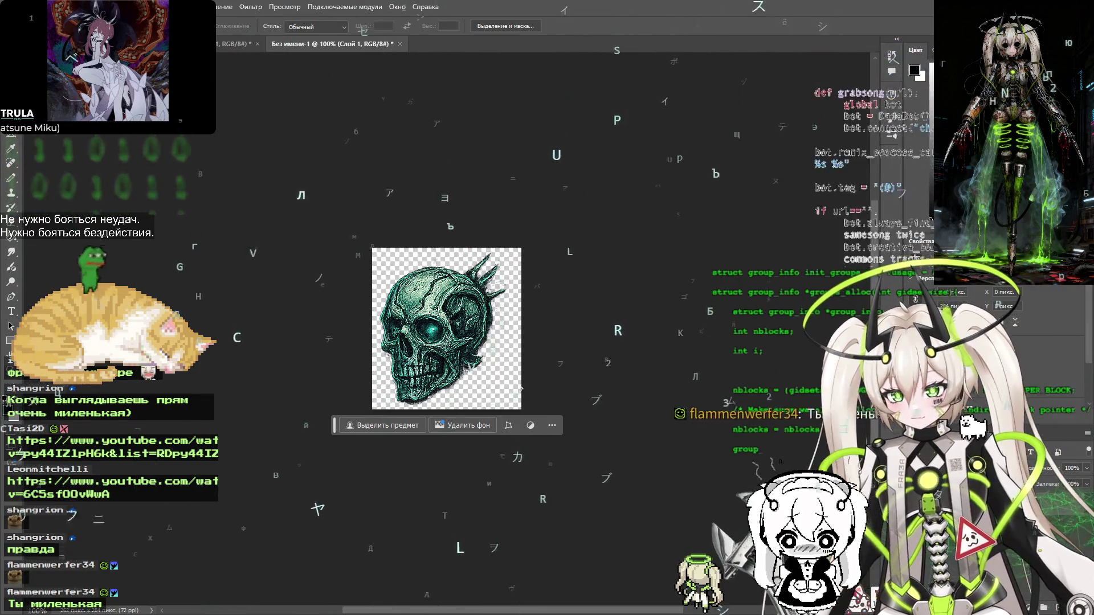
# Crop the skull canvas to 248 × 284 px and start the PNG-24 Save for Web export
pyautogui.press('c')
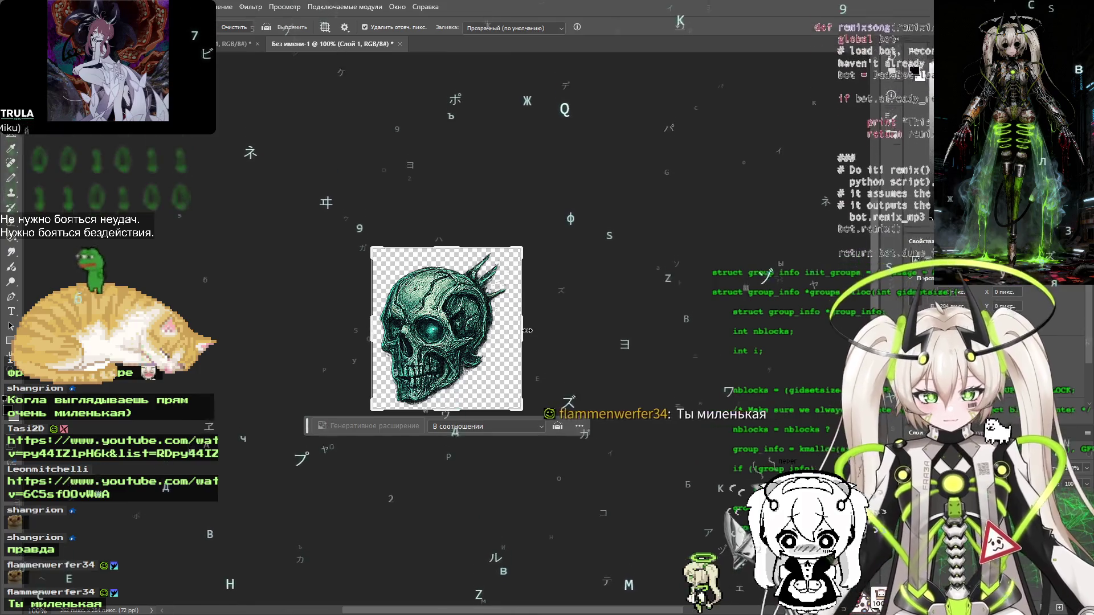
pyautogui.moveTo(528, 331); pyautogui.dragTo(524, 331)
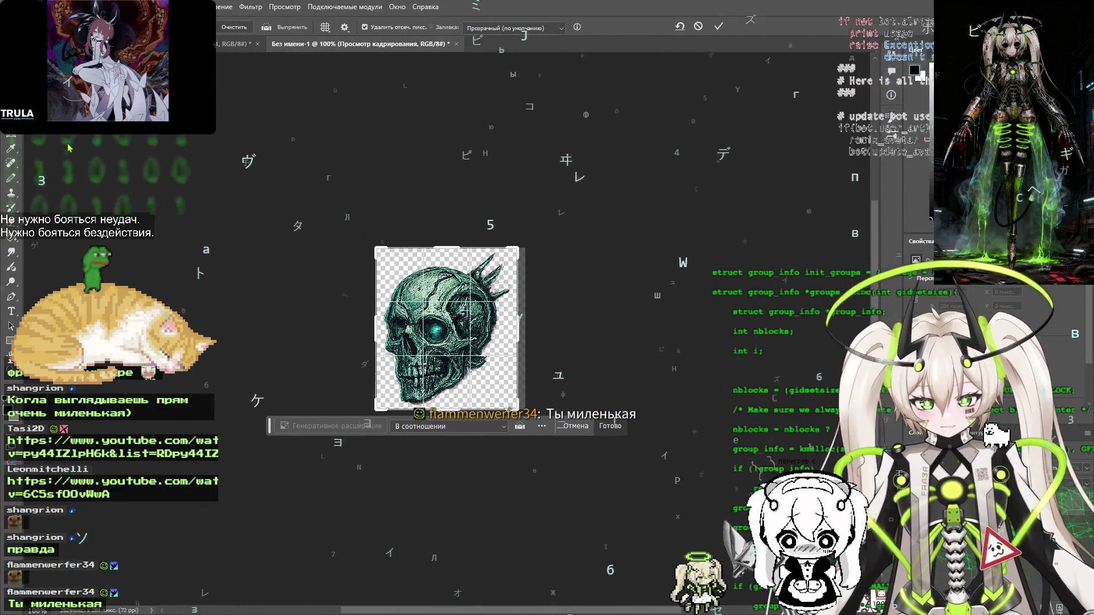
pyautogui.press('Return')
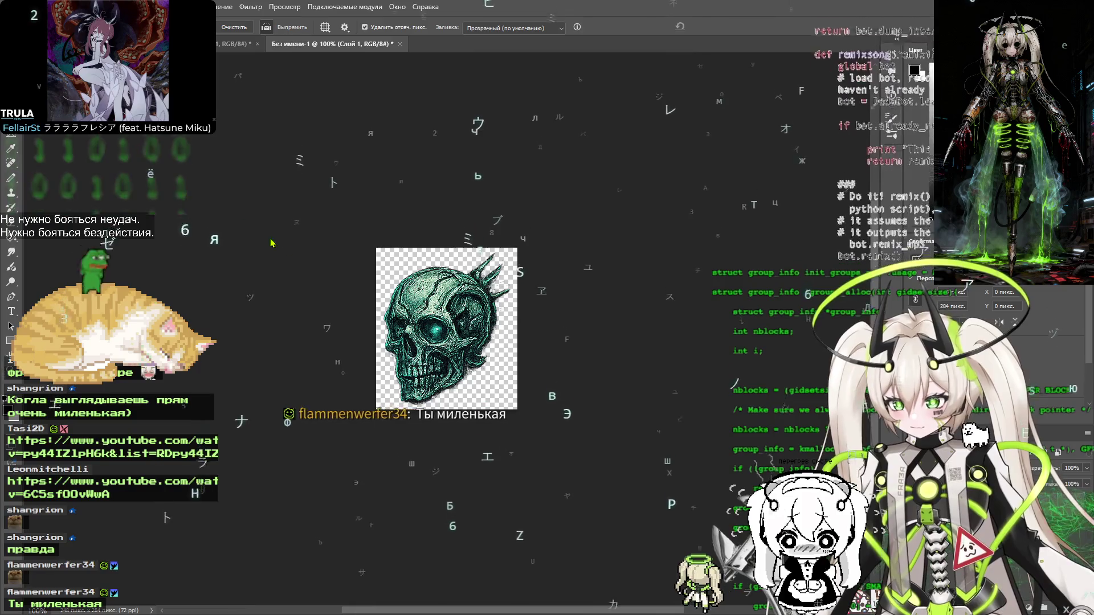
pyautogui.hotkey('ctrl', 'alt', 'shift', 's')
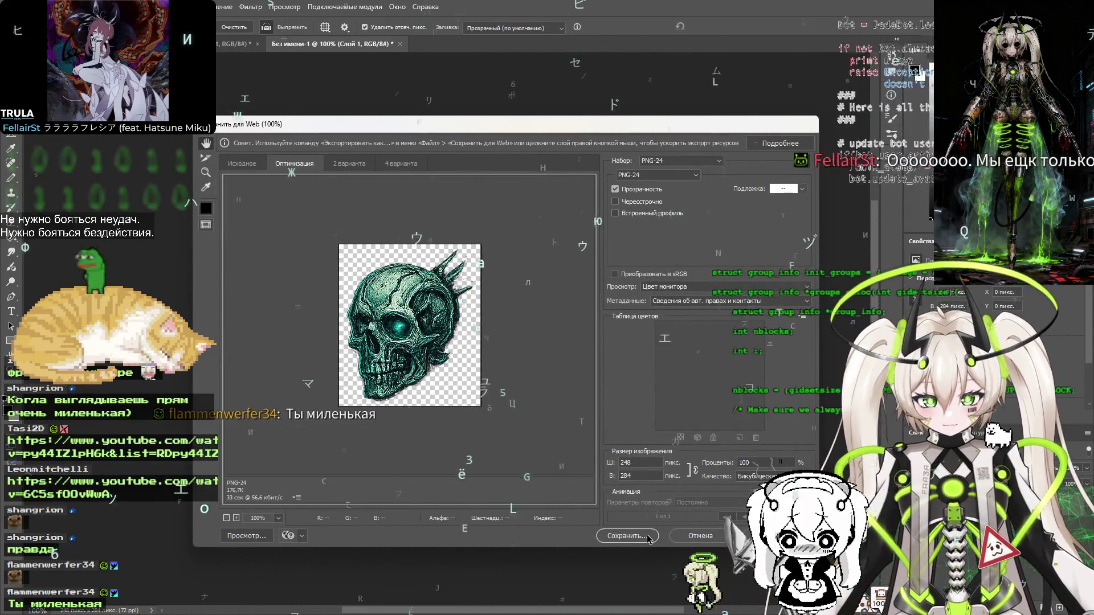
pyautogui.click(648, 536)
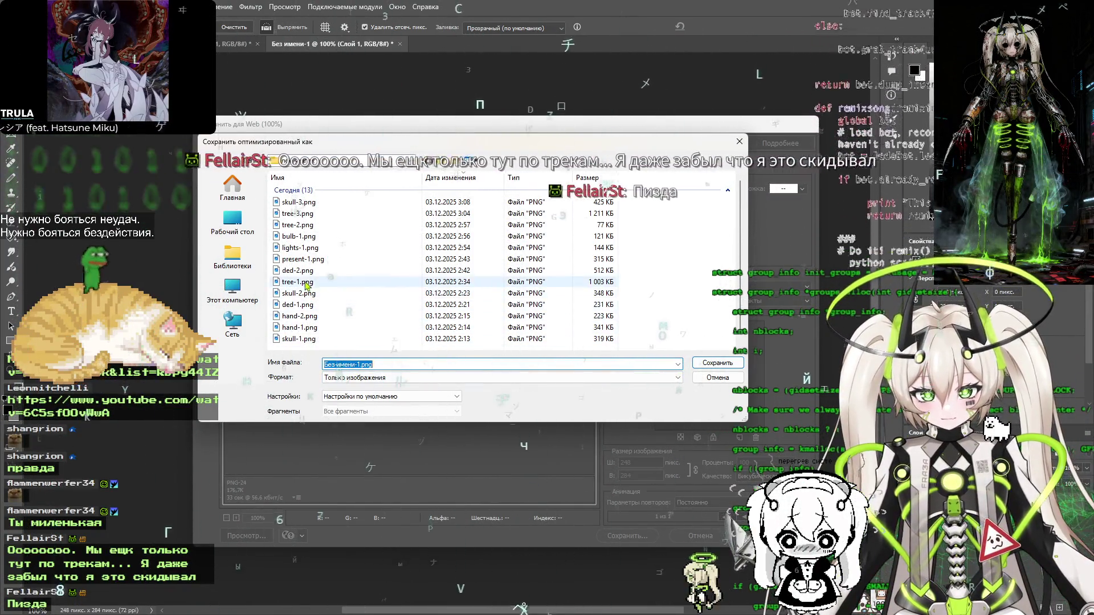
# Save the spiky skull as skull-4.png in new-year-ok without overwriting skull-3.png
pyautogui.click(342, 293)
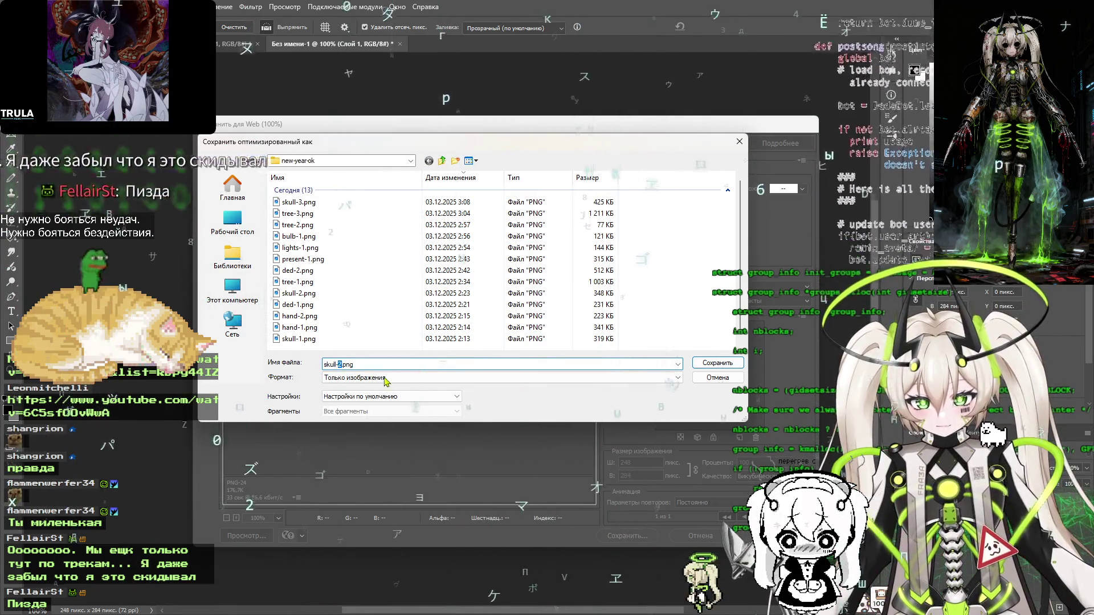
pyautogui.click(702, 364)
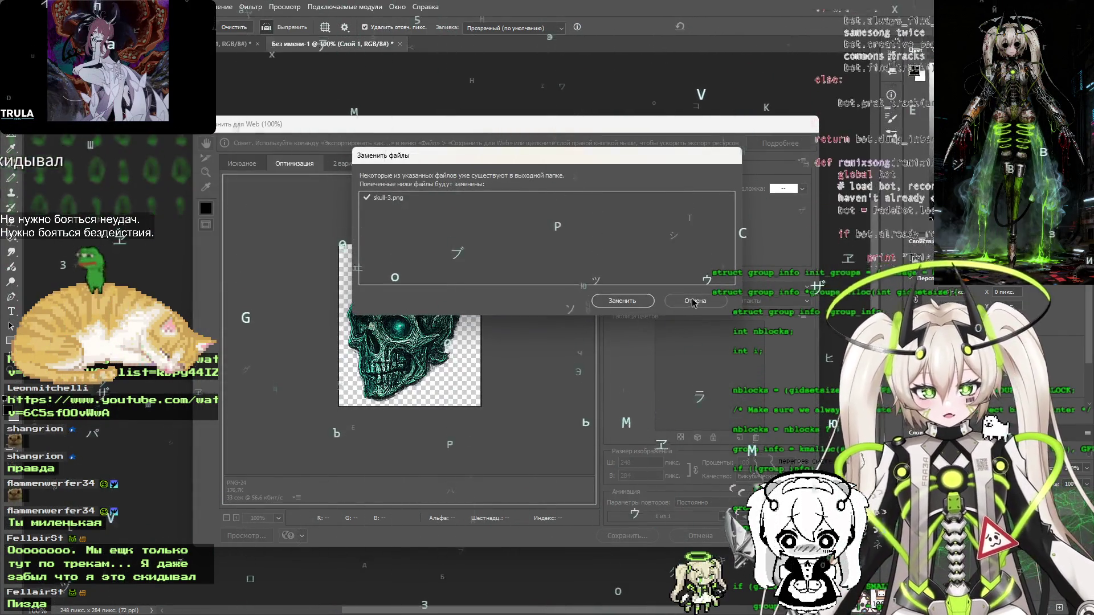
pyautogui.click(694, 302)
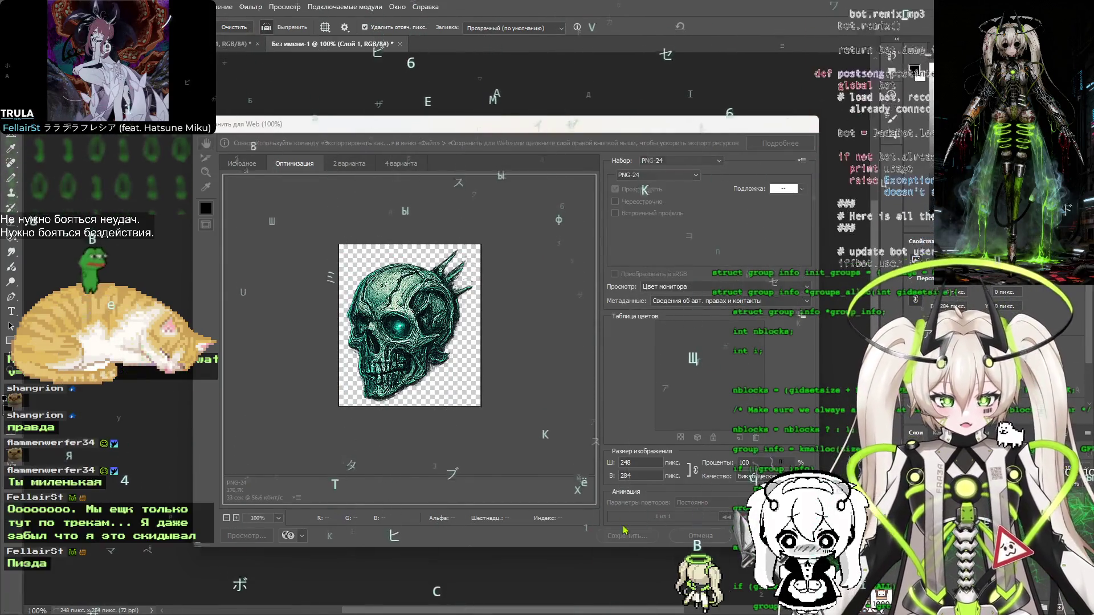
pyautogui.click(650, 536)
pyautogui.rightClick(694, 266)
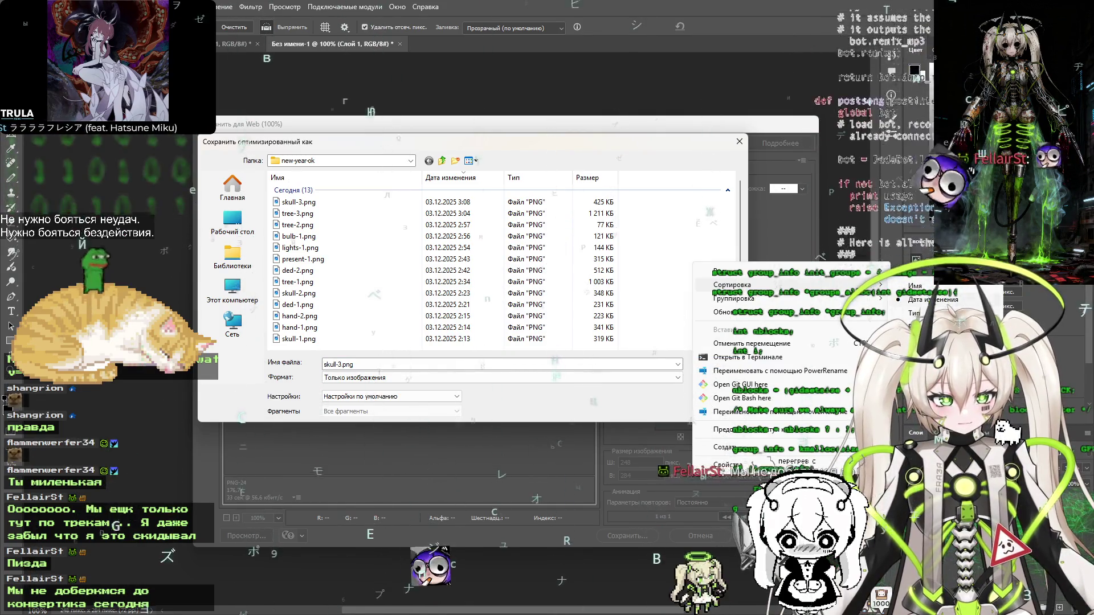
pyautogui.click(915, 286)
pyautogui.write('4')
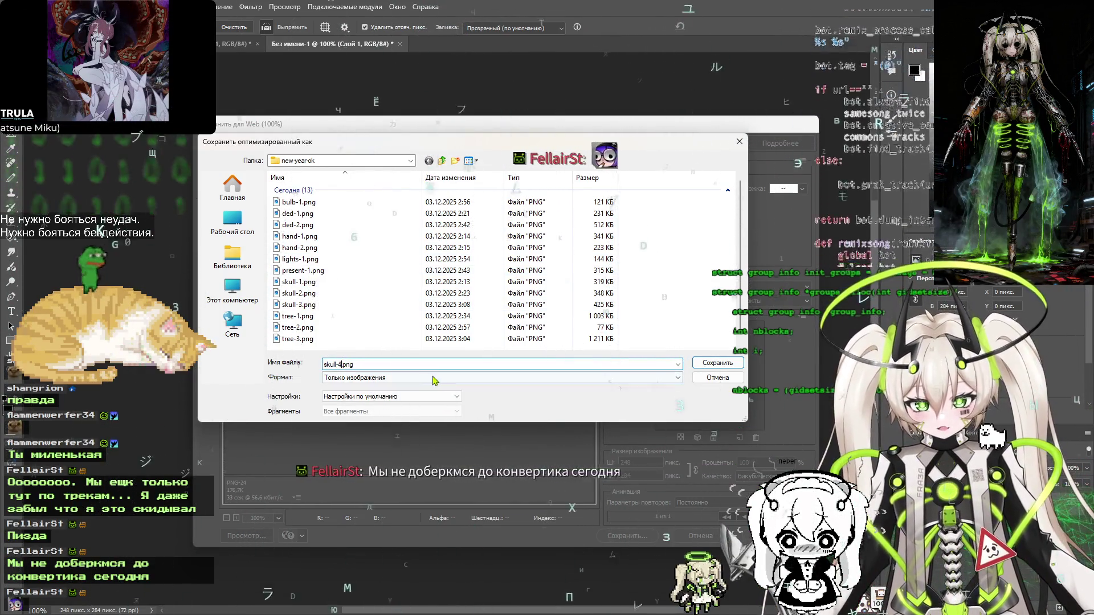
pyautogui.click(723, 363)
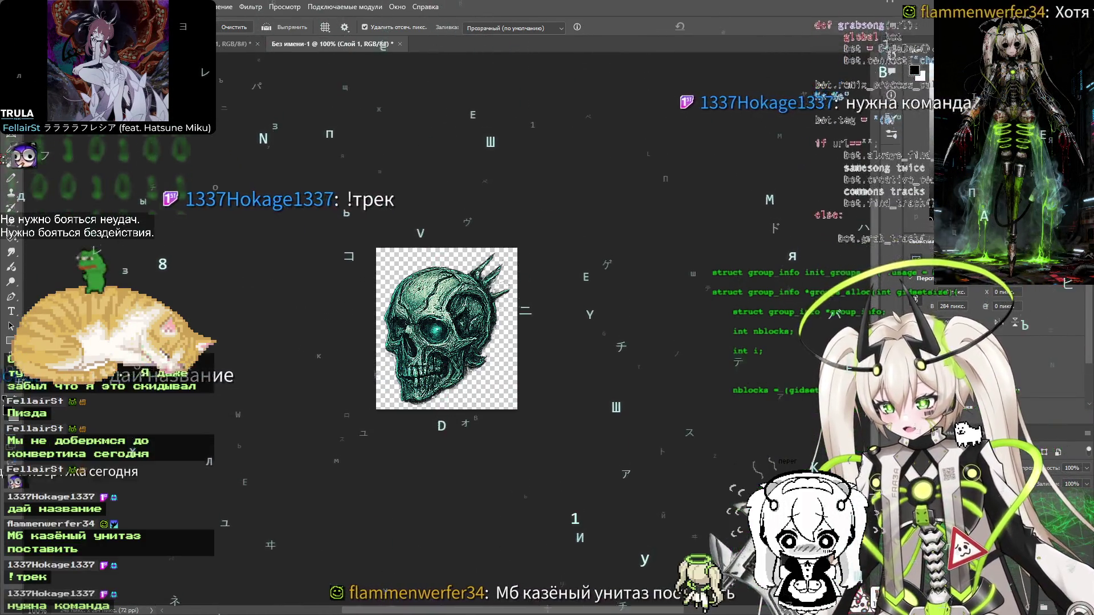
pyautogui.hotkey('alt', 'Tab')
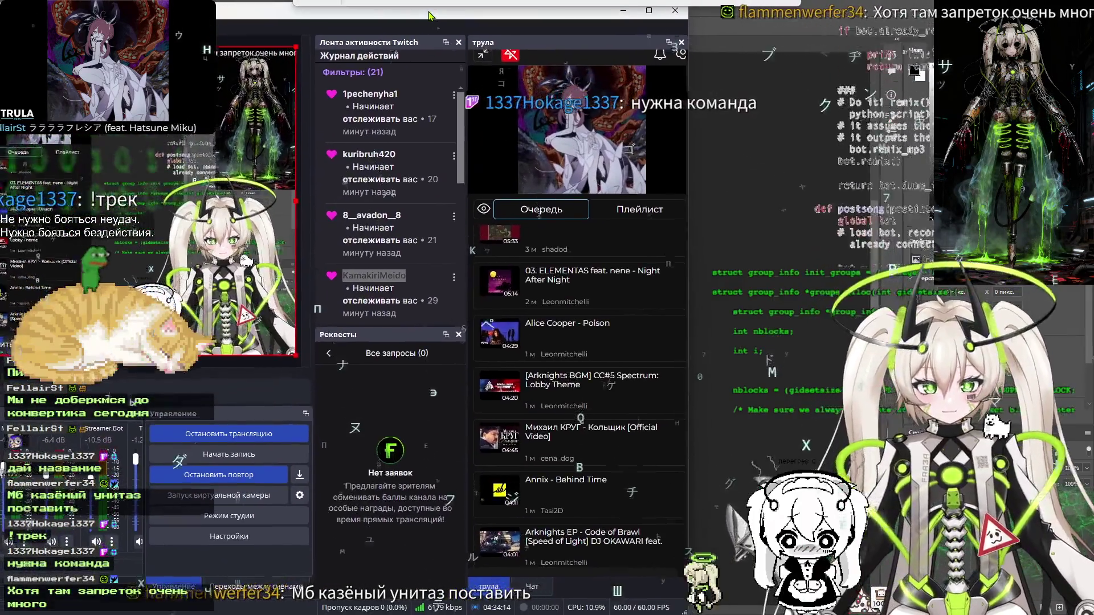
pyautogui.scroll(5, 639, 461)
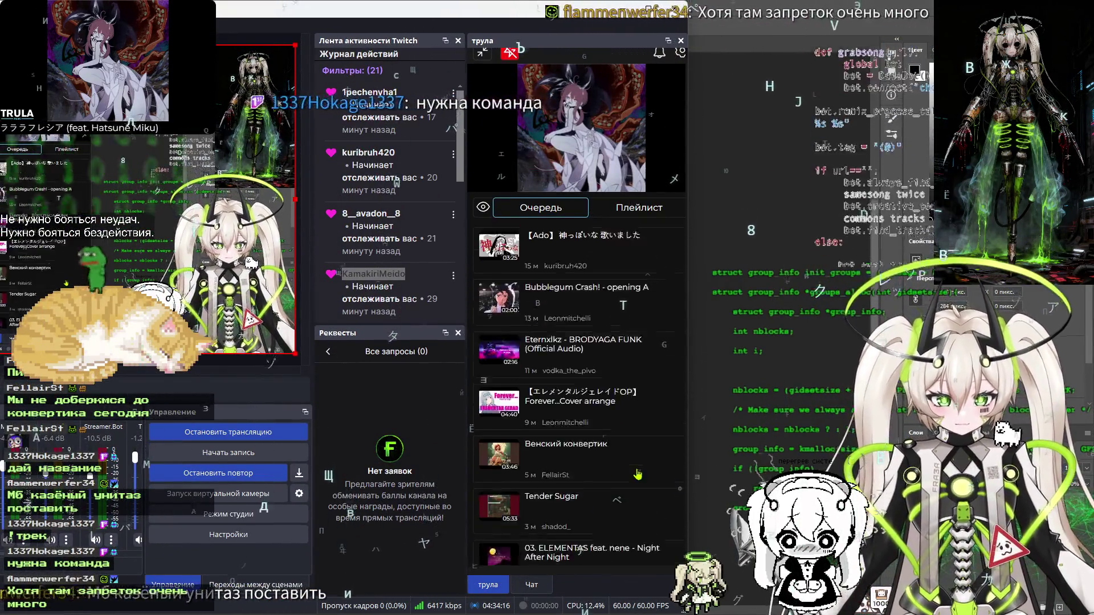
pyautogui.scroll(10, 621, 399)
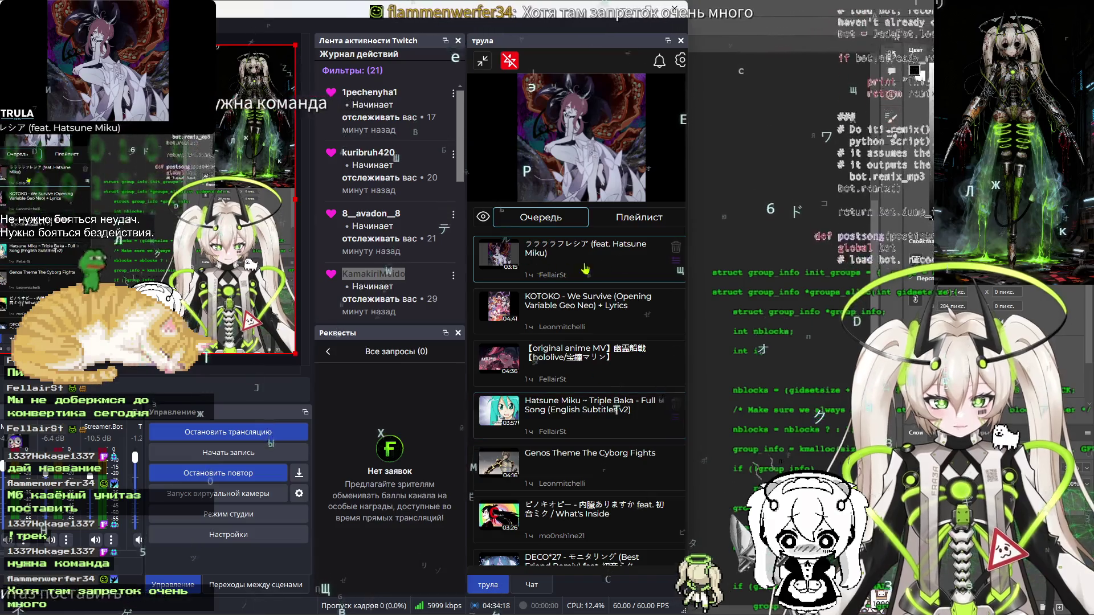
pyautogui.scroll(-10, 589, 284)
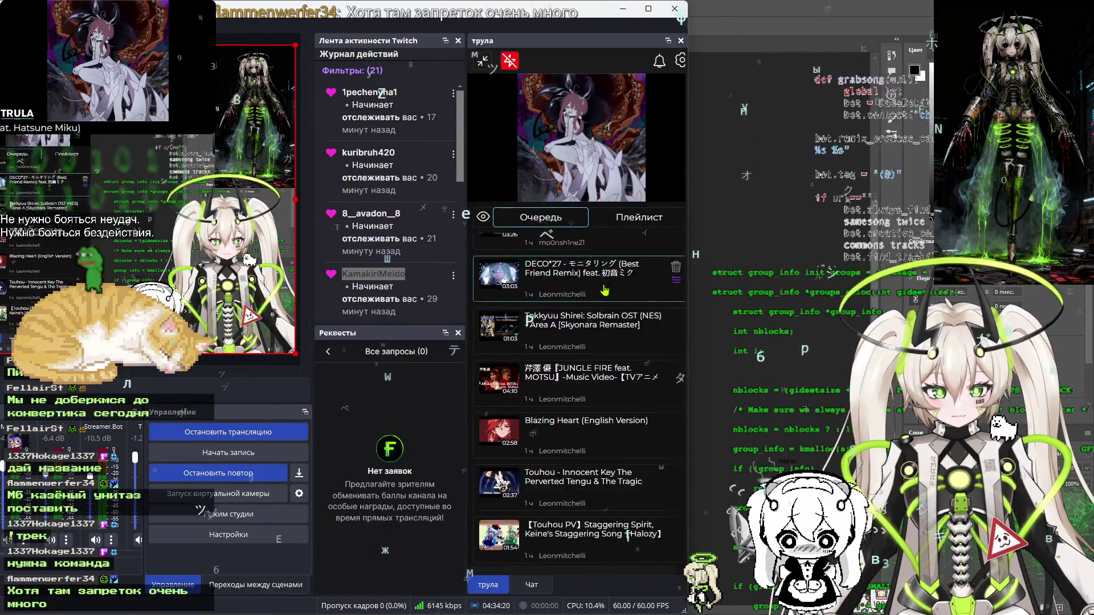
pyautogui.scroll(-15, 614, 298)
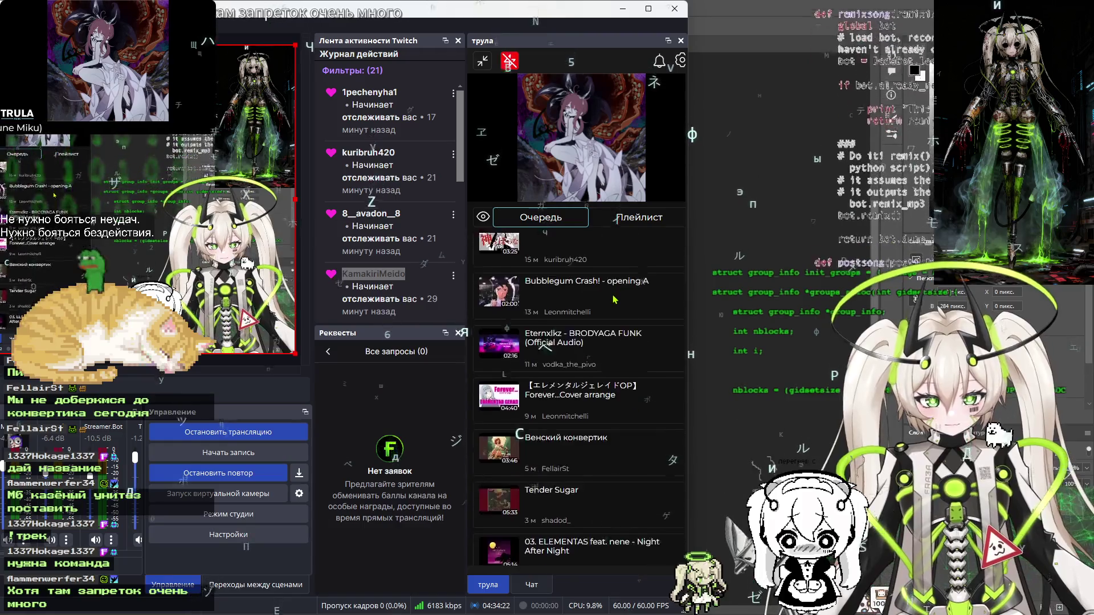
pyautogui.scroll(-5, 614, 300)
pyautogui.scroll(2, 583, 443)
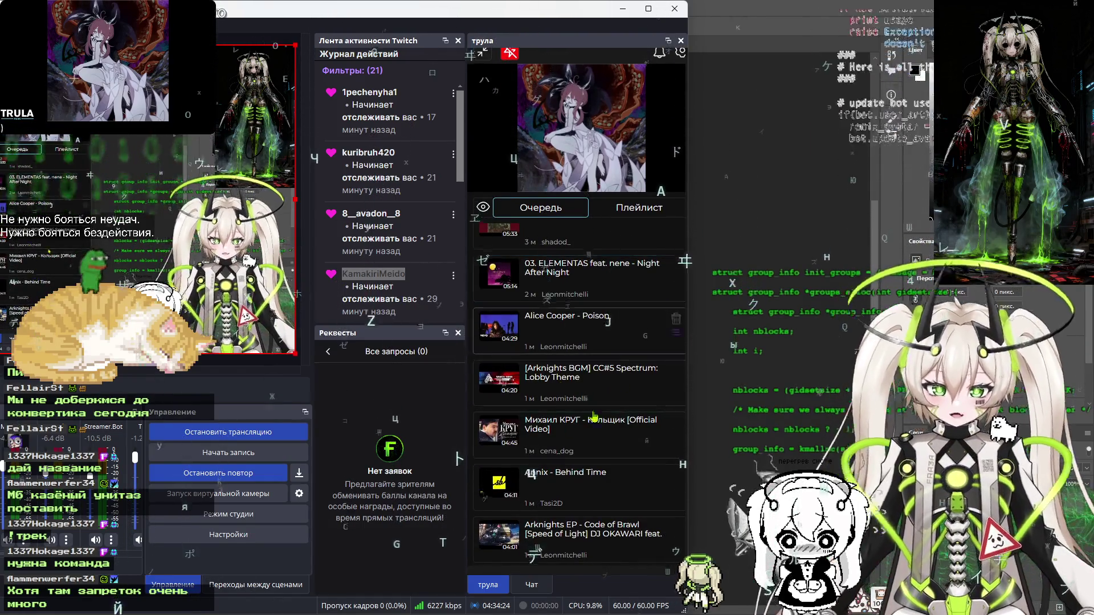
pyautogui.hotkey('alt', 'Tab')
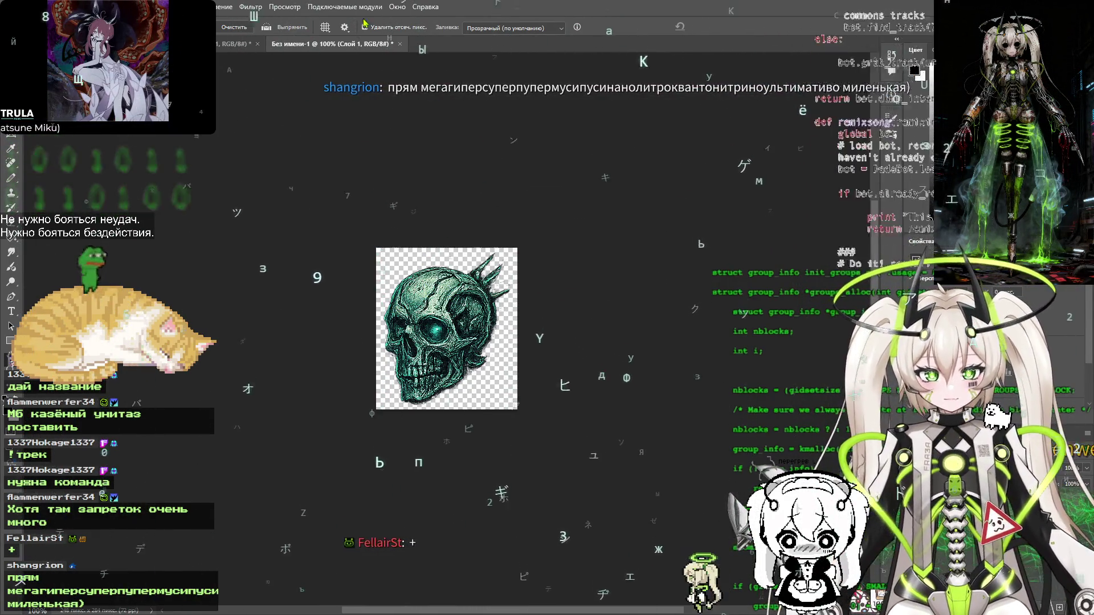
pyautogui.click(400, 43)
# Close the skull document and the tree-and-skulls sheet, discarding changes to both
pyautogui.click(580, 233)
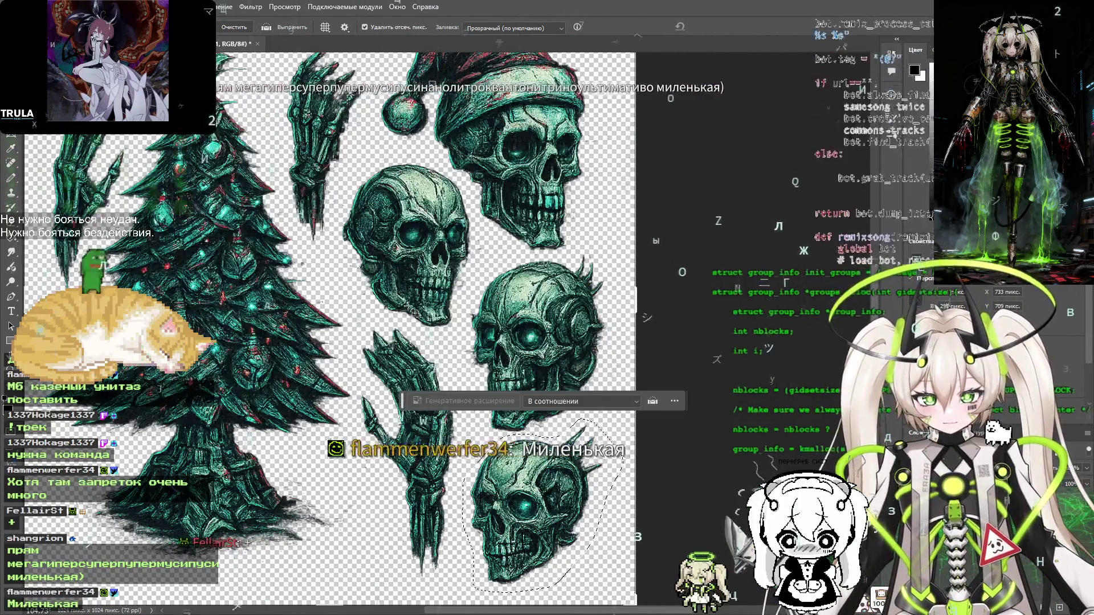
pyautogui.click(409, 309)
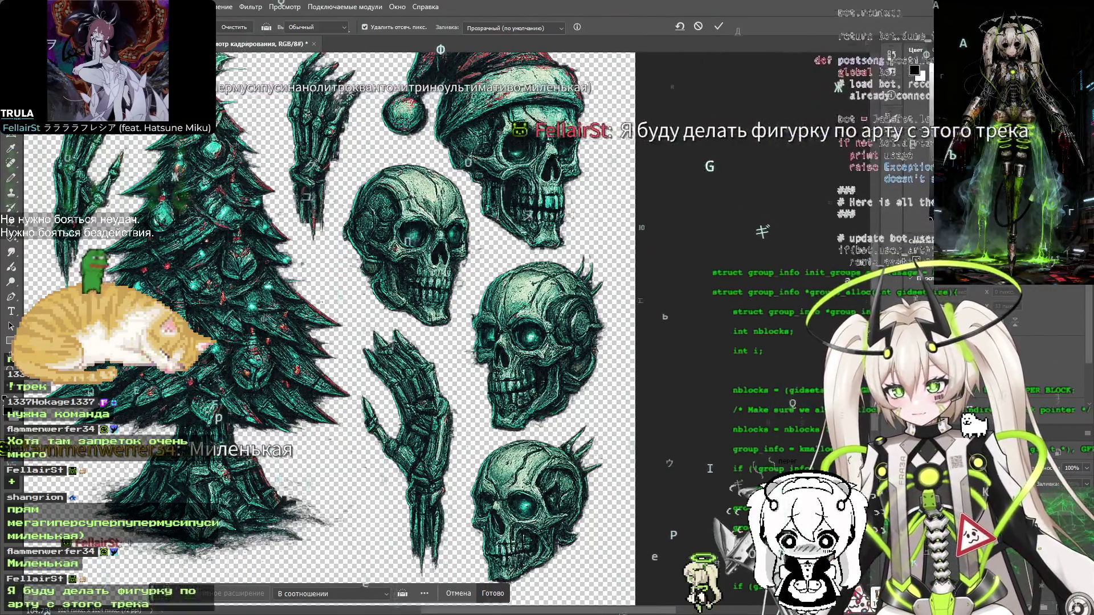
pyautogui.press('m')
pyautogui.moveTo(434, 254)
pyautogui.mouseDown()
pyautogui.moveTo(458, 290)
pyautogui.moveTo(469, 260)
pyautogui.mouseUp()
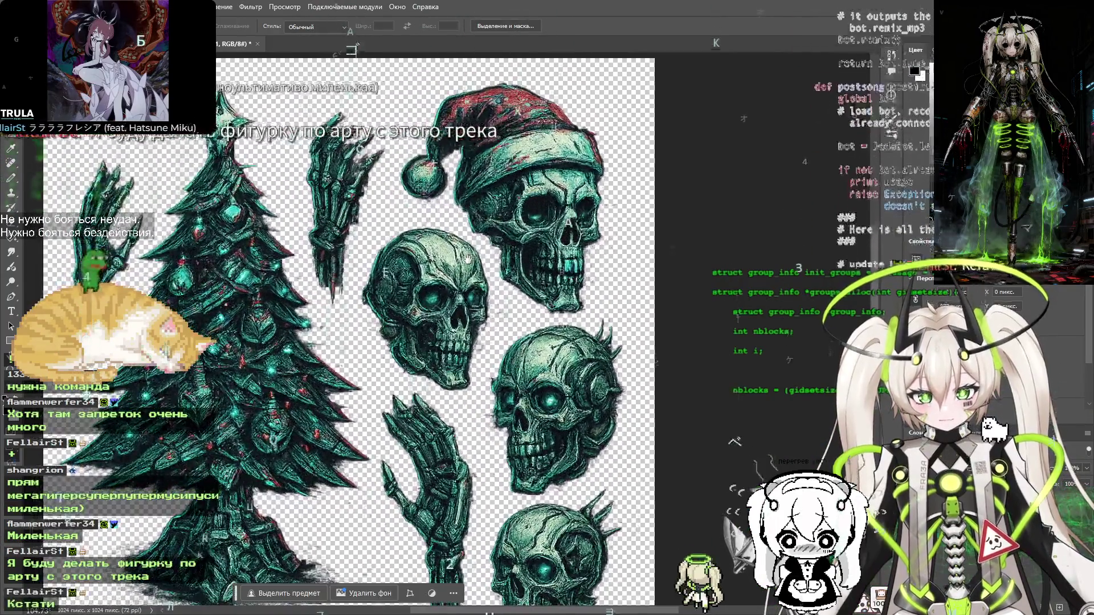
pyautogui.hotkey('ctrl', 'w')
pyautogui.click(576, 232)
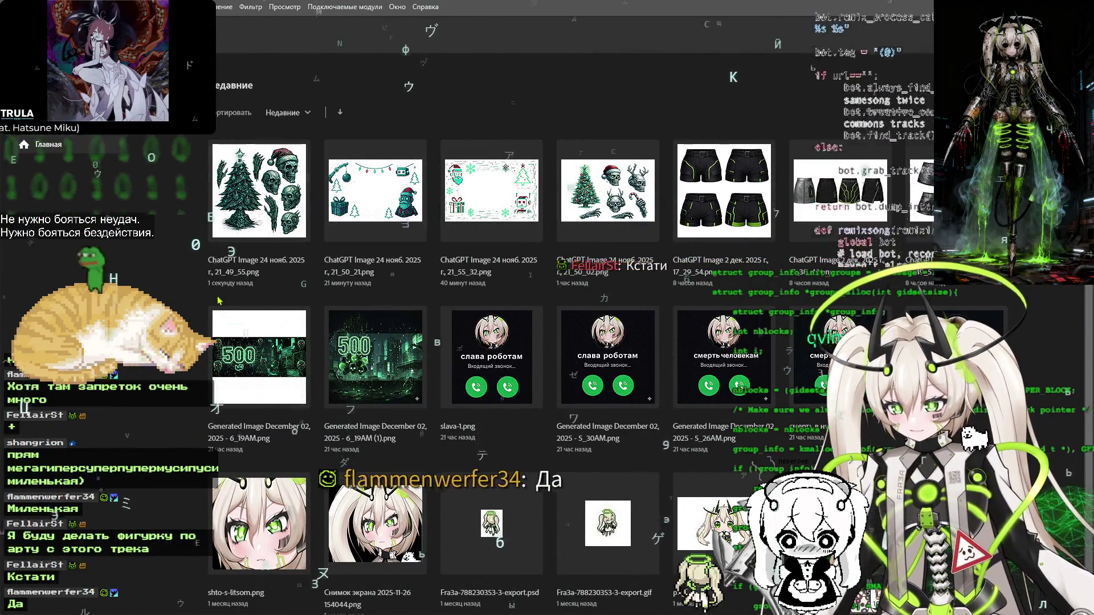
# Move the used skull sticker sheet from fra3a-new-year into the done folder
pyautogui.hotkey('alt', 'Tab')
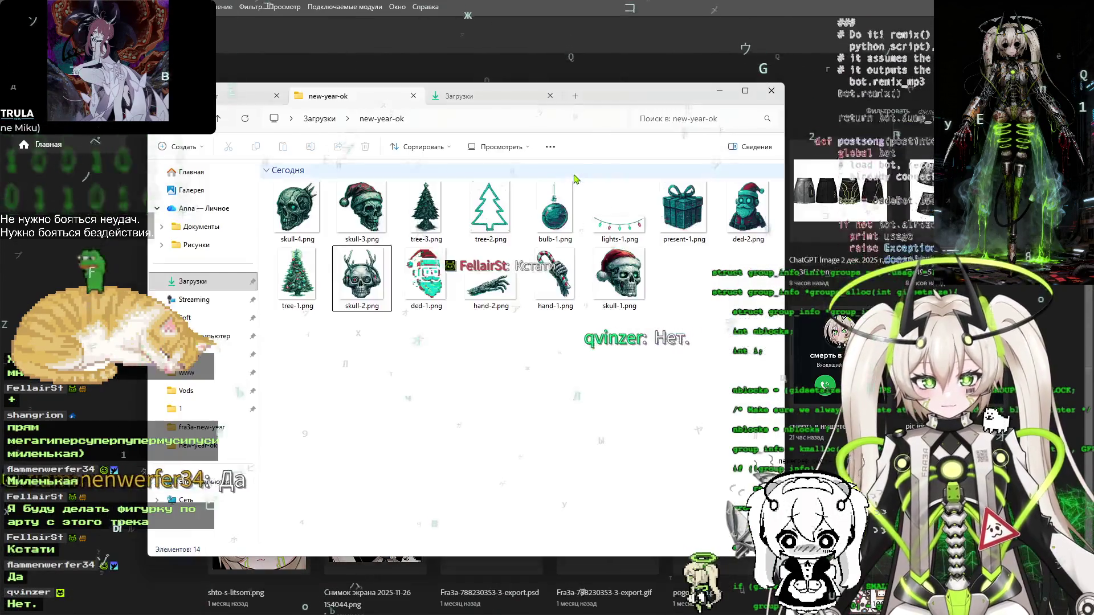
pyautogui.click(347, 120)
pyautogui.click(365, 415)
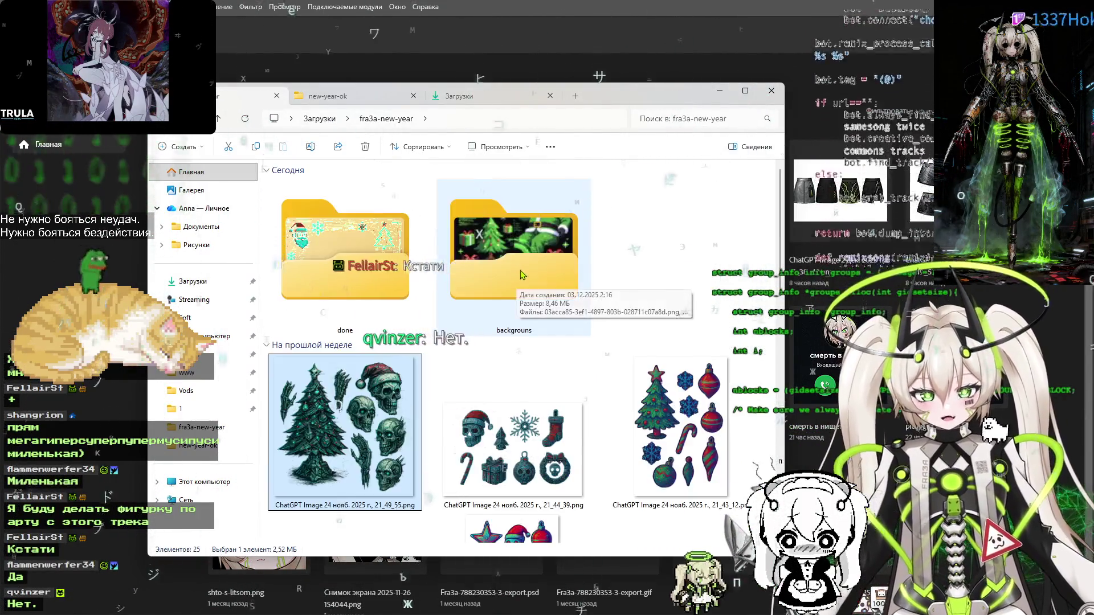
pyautogui.moveTo(334, 287); pyautogui.dragTo(336, 269)
# Preview the 21_44_39 embroidered Christmas sheet and open it in Photoshop
pyautogui.scroll(-2, 410, 354)
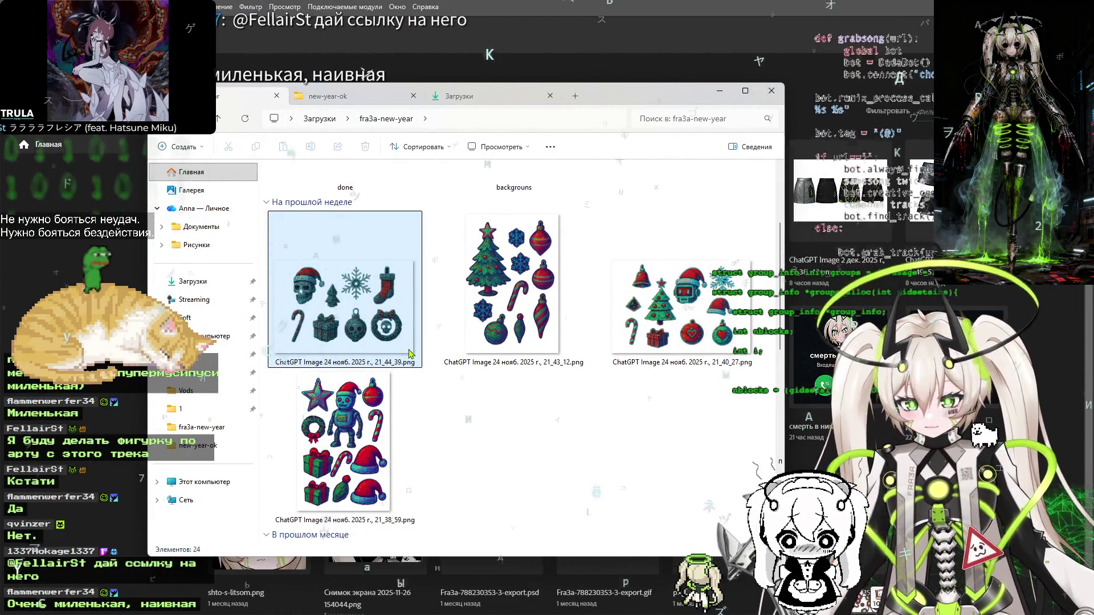
pyautogui.click(381, 309)
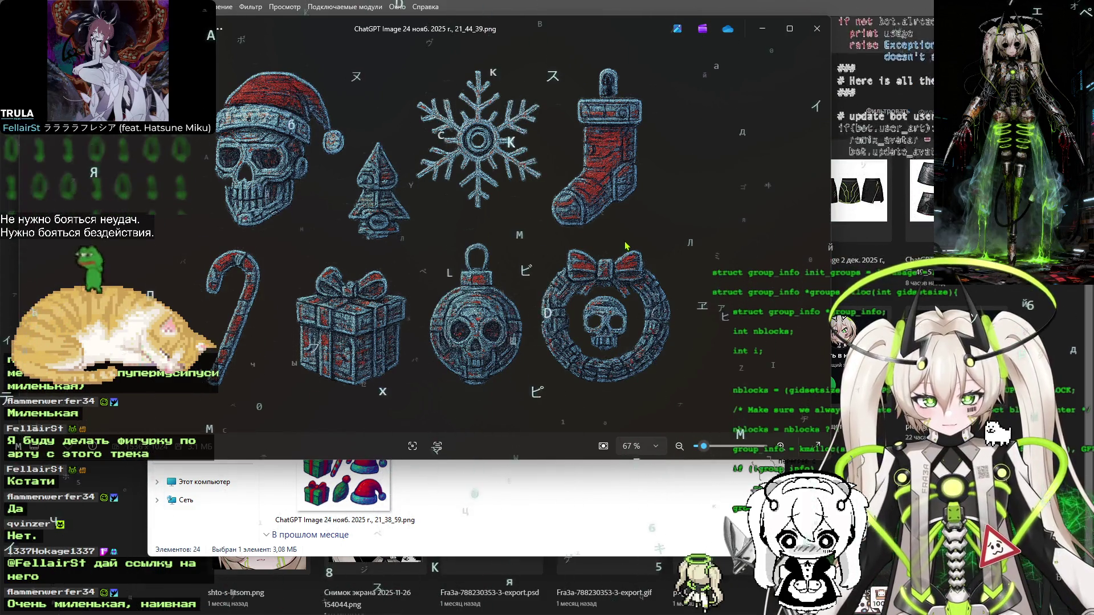
pyautogui.click(817, 28)
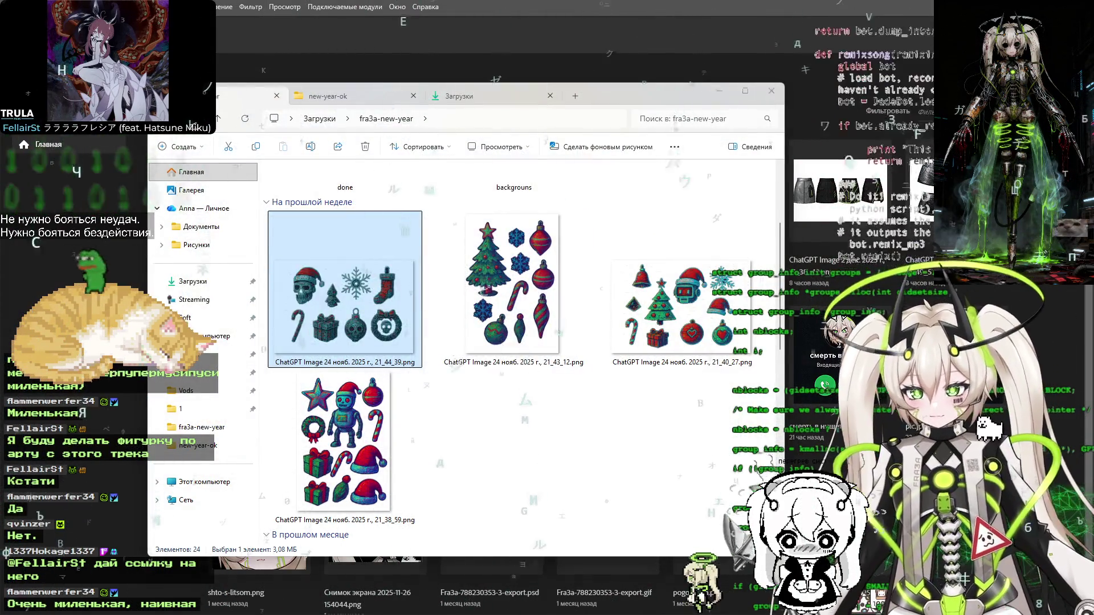
pyautogui.press('Return')
pyautogui.press('Return')
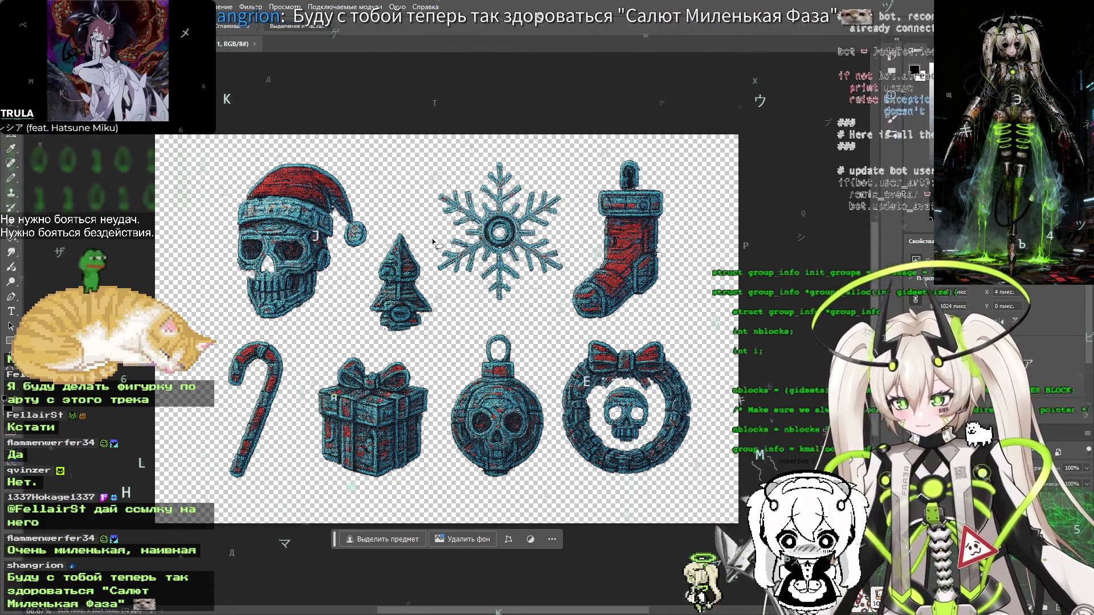
# Lasso the snowflake, copy it, and paste it into a new transparent document
pyautogui.moveTo(478, 304); pyautogui.dragTo(543, 311)
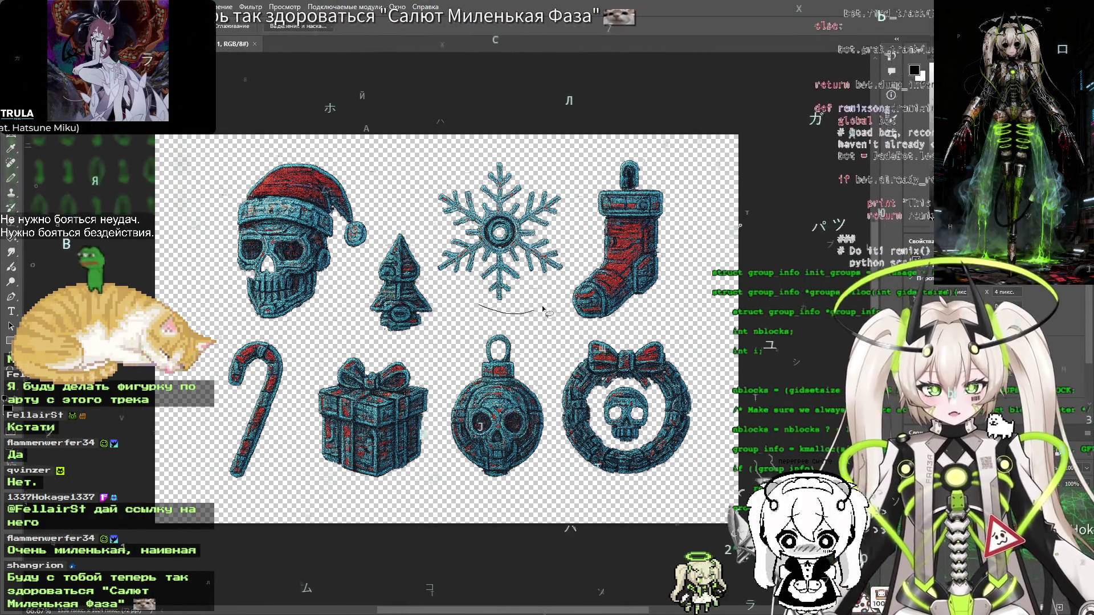
pyautogui.moveTo(581, 257); pyautogui.dragTo(522, 162)
pyautogui.moveTo(420, 207); pyautogui.dragTo(430, 251)
pyautogui.moveTo(449, 293); pyautogui.dragTo(471, 305)
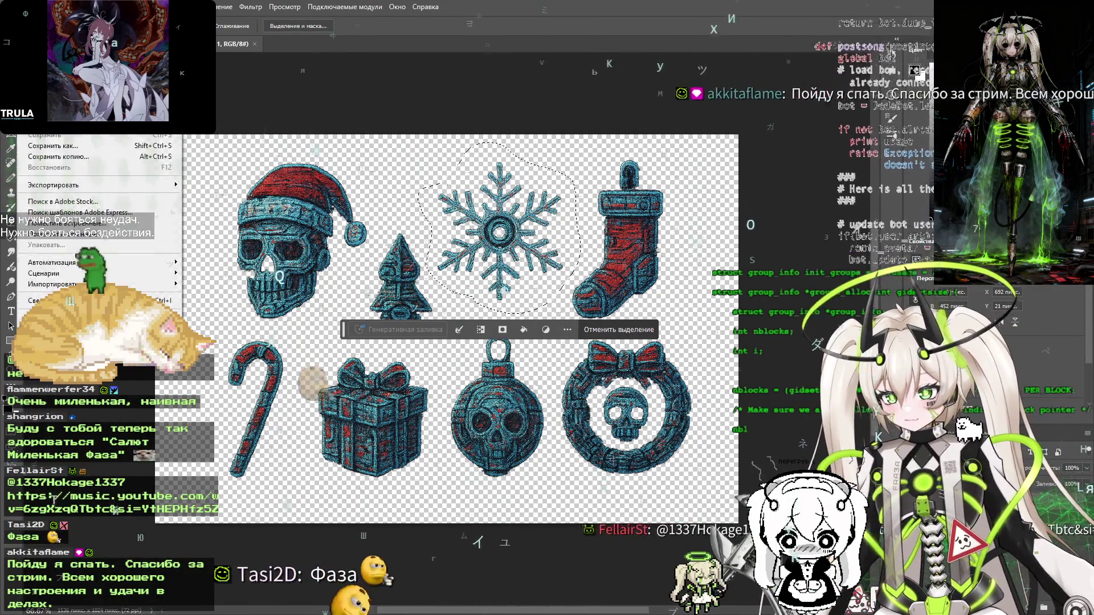
pyautogui.hotkey('ctrl', 'n')
pyautogui.press('Return')
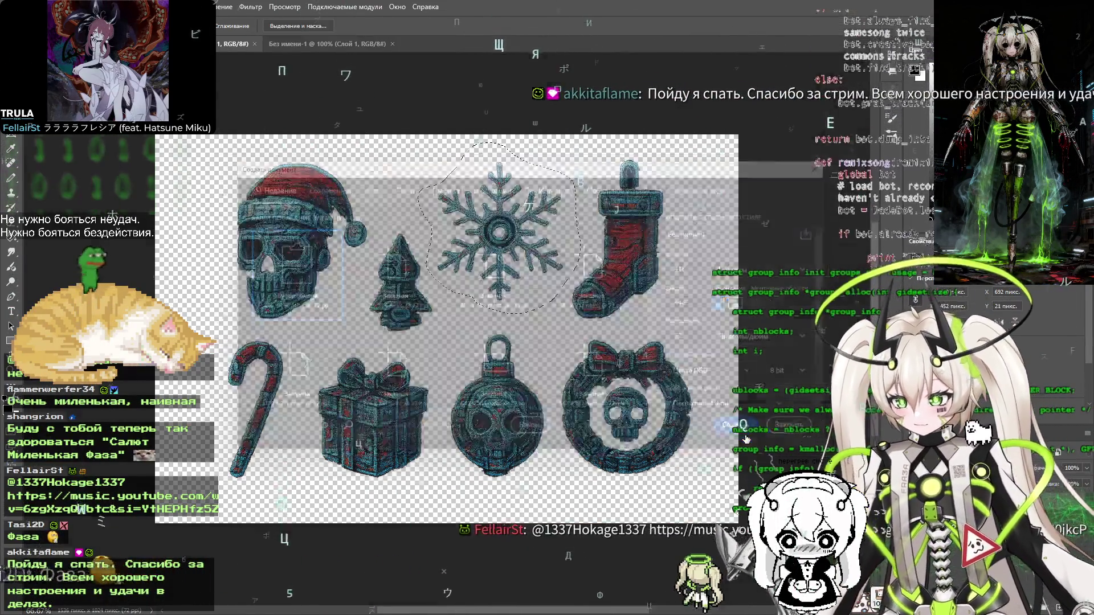
pyautogui.hotkey('ctrl', 'v')
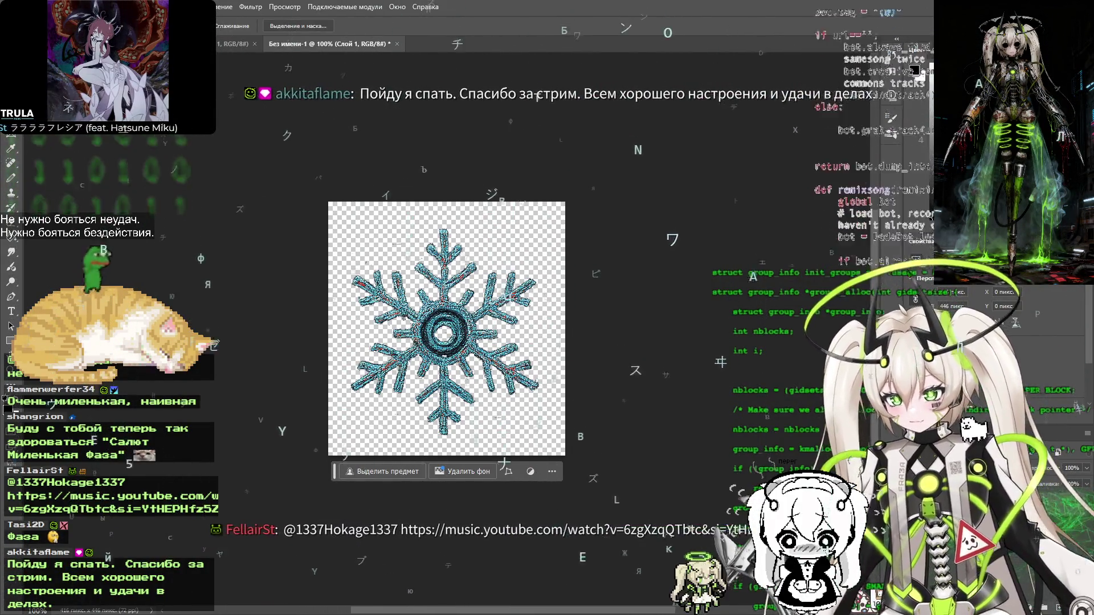
# Crop the snowflake canvas tightly to 376 × 406 px and open PNG-24 web export settings
pyautogui.press('c')
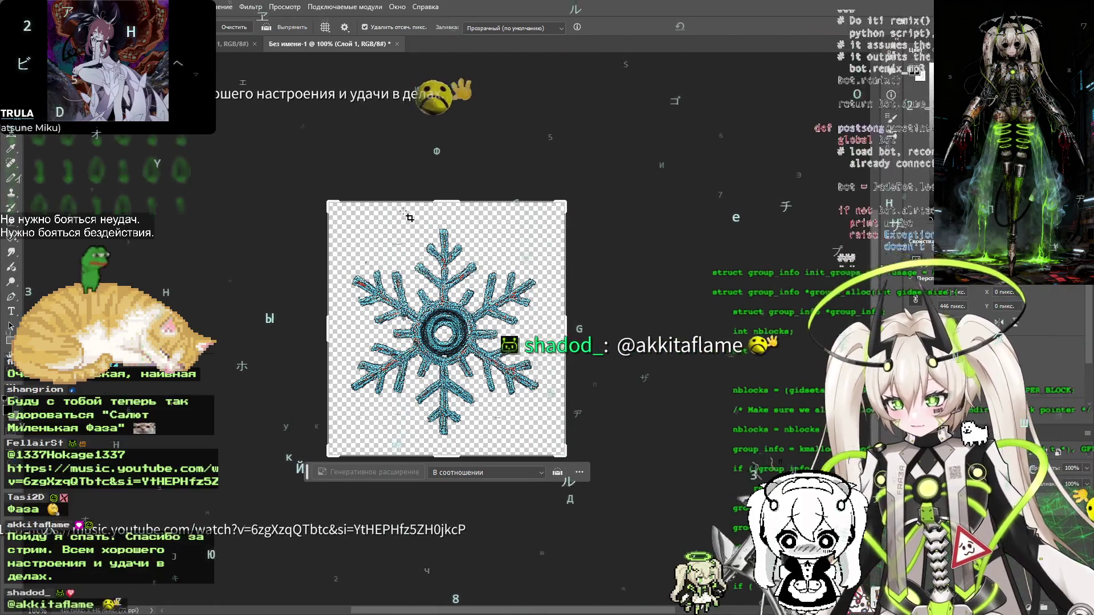
pyautogui.moveTo(446, 203); pyautogui.dragTo(447, 213)
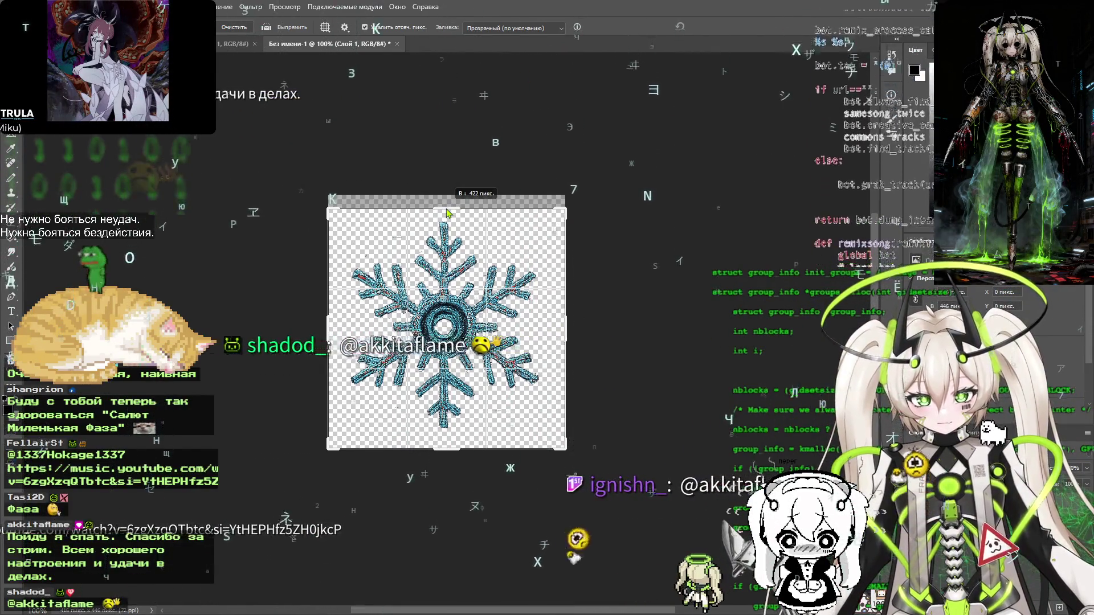
pyautogui.moveTo(566, 329); pyautogui.dragTo(560, 329)
pyautogui.moveTo(451, 449); pyautogui.dragTo(451, 447)
pyautogui.moveTo(336, 329); pyautogui.dragTo(344, 329)
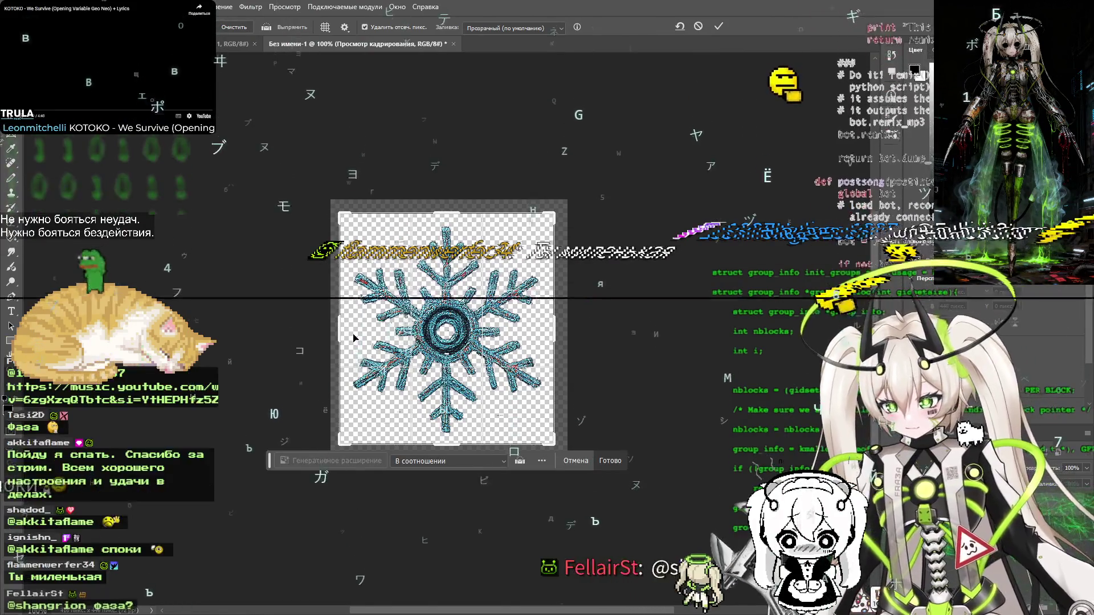
pyautogui.press('Return')
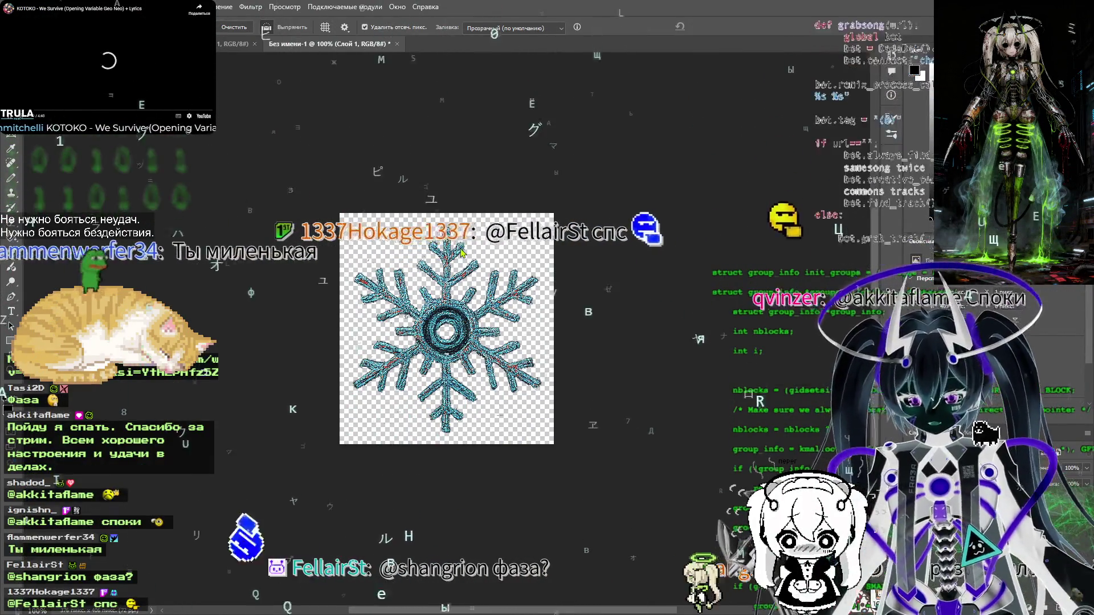
pyautogui.hotkey('ctrl', 'alt', 'shift', 's')
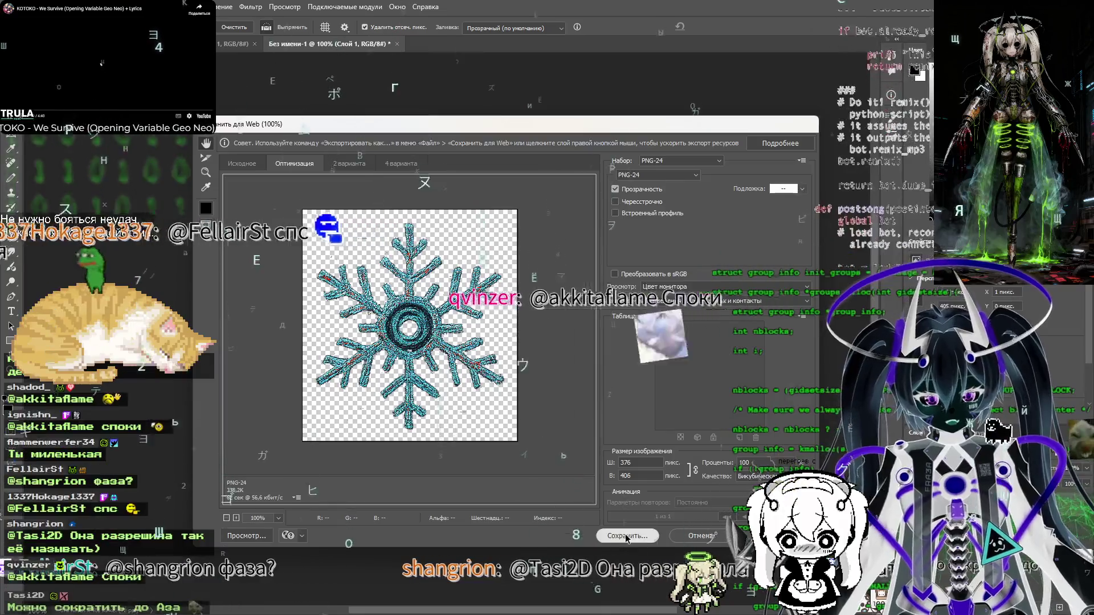
# Save the snowflake as s-1.png in new-year-ck, then close its temporary document without saving
pyautogui.click(626, 536)
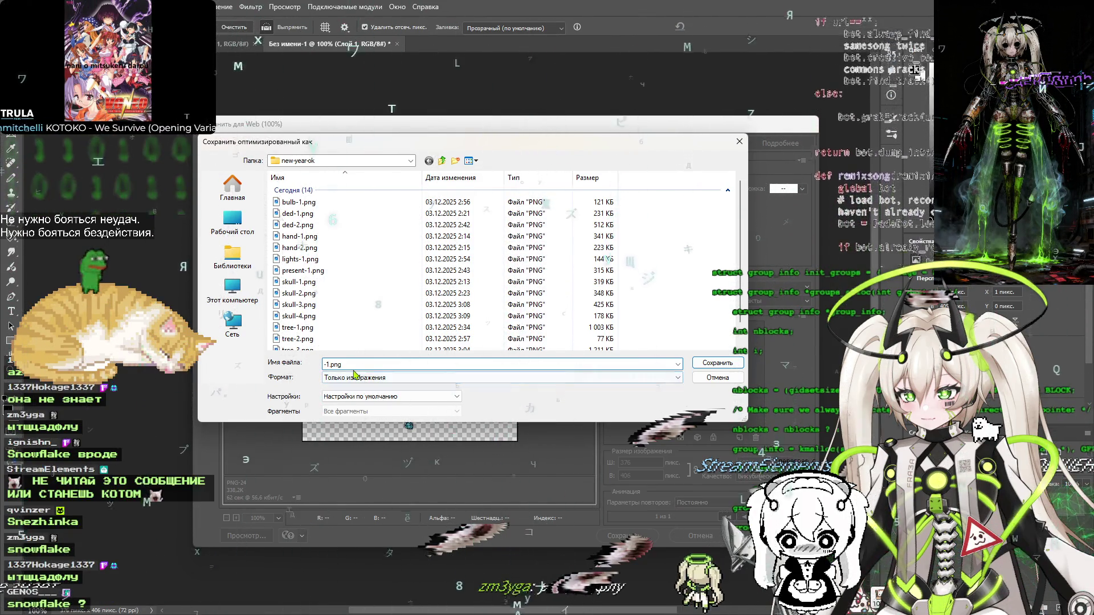
pyautogui.write('snow')
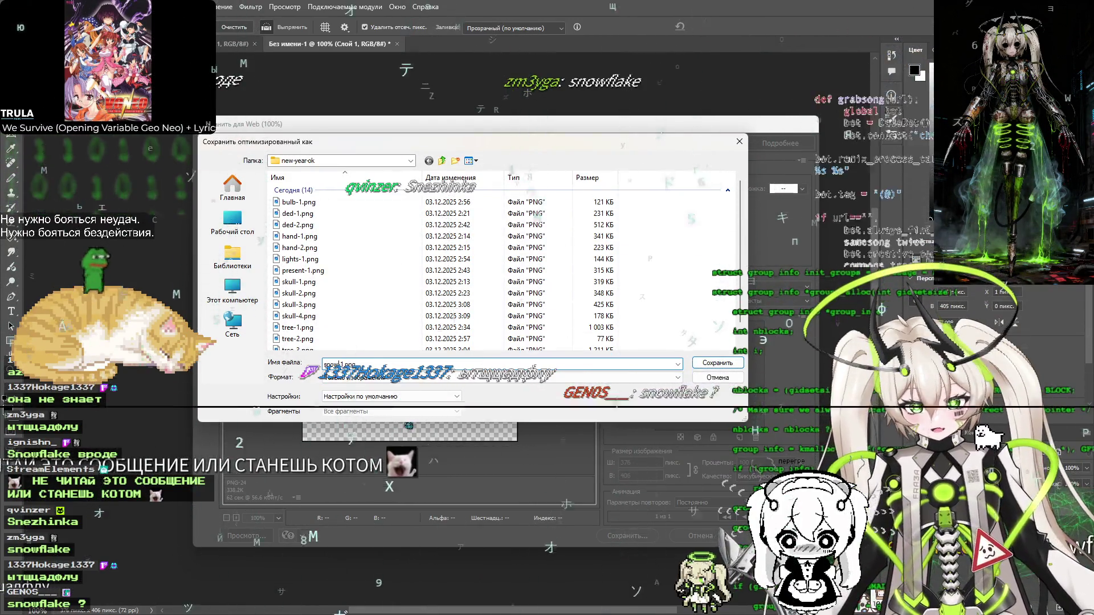
pyautogui.press('Return')
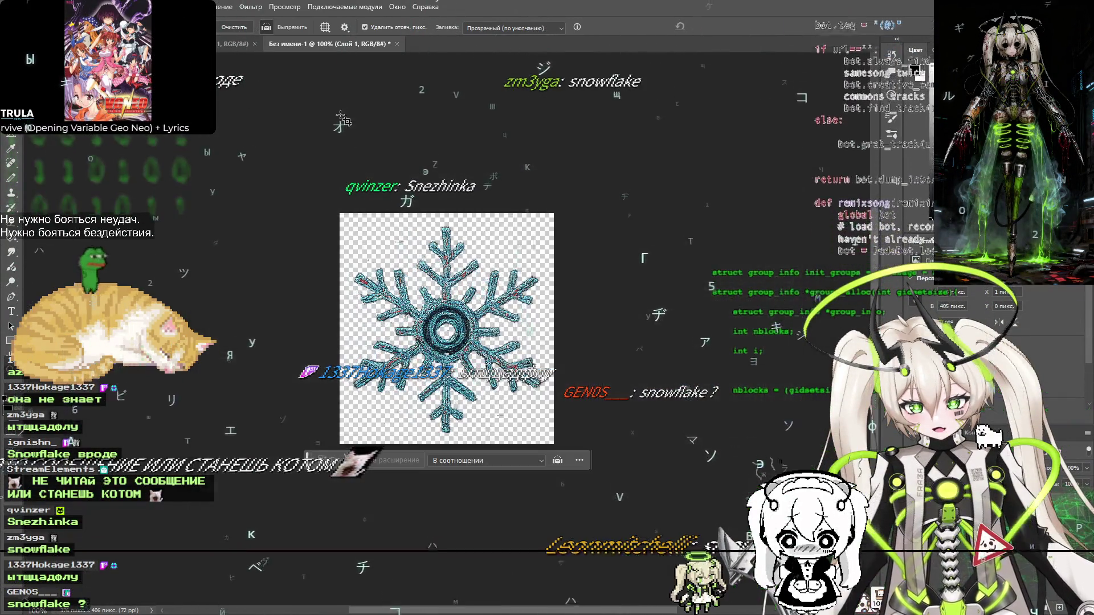
pyautogui.hotkey('ctrl', 'w')
pyautogui.click(580, 232)
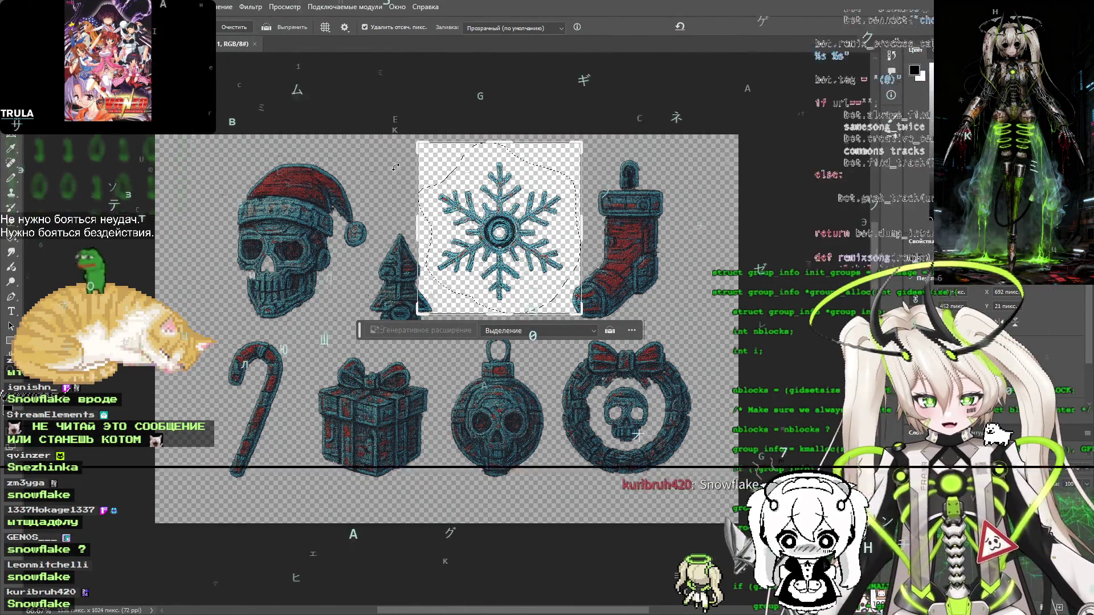
# Cancel the stray crop, leaving the sticker sheet unchanged
pyautogui.press('Escape')
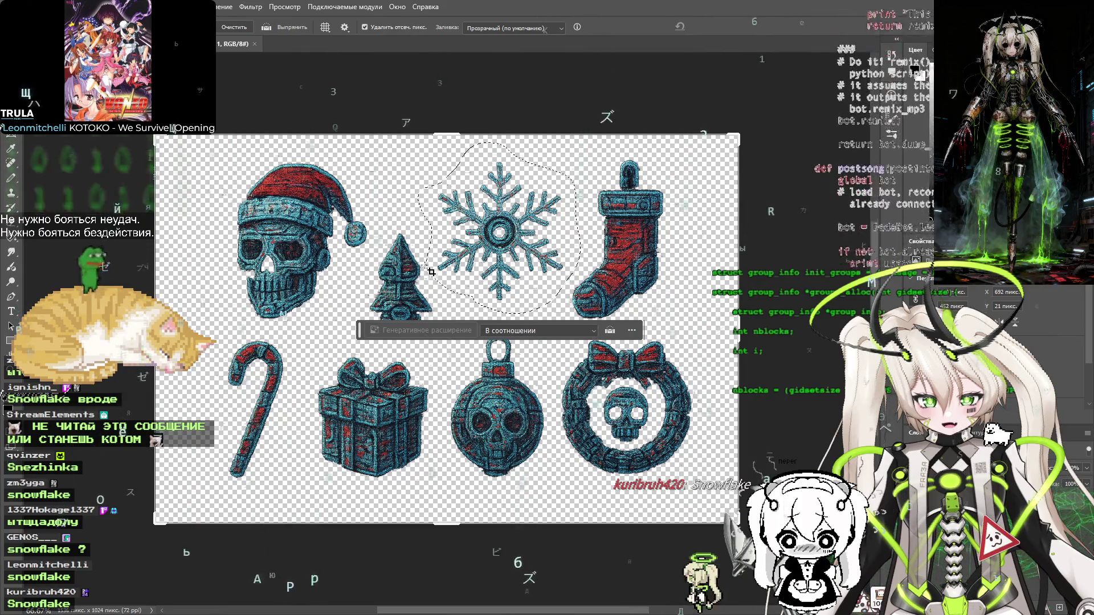
pyautogui.click(449, 263)
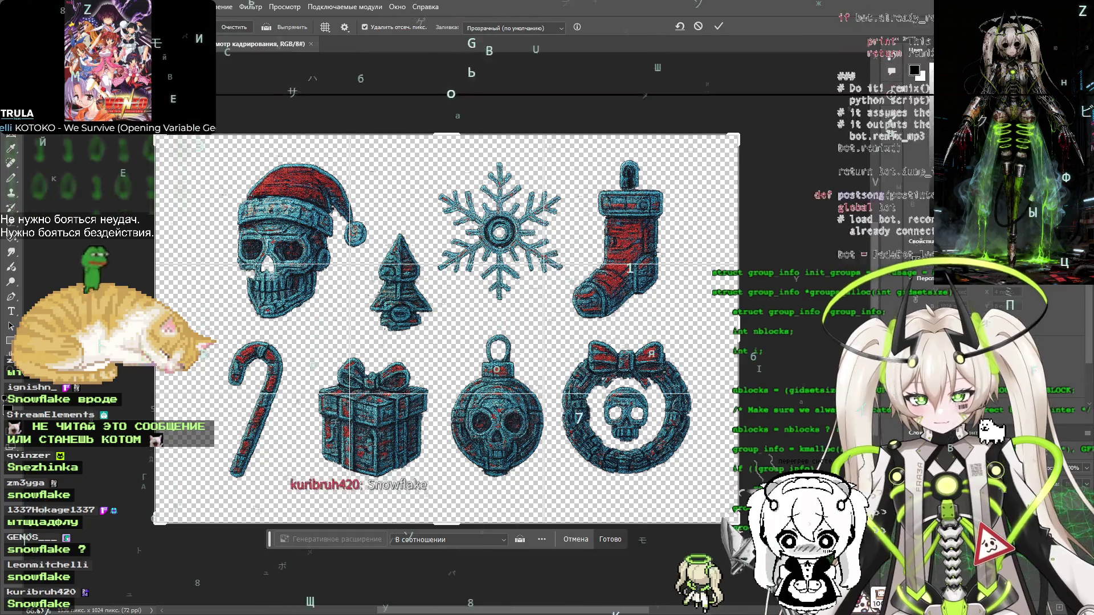
pyautogui.press('Return')
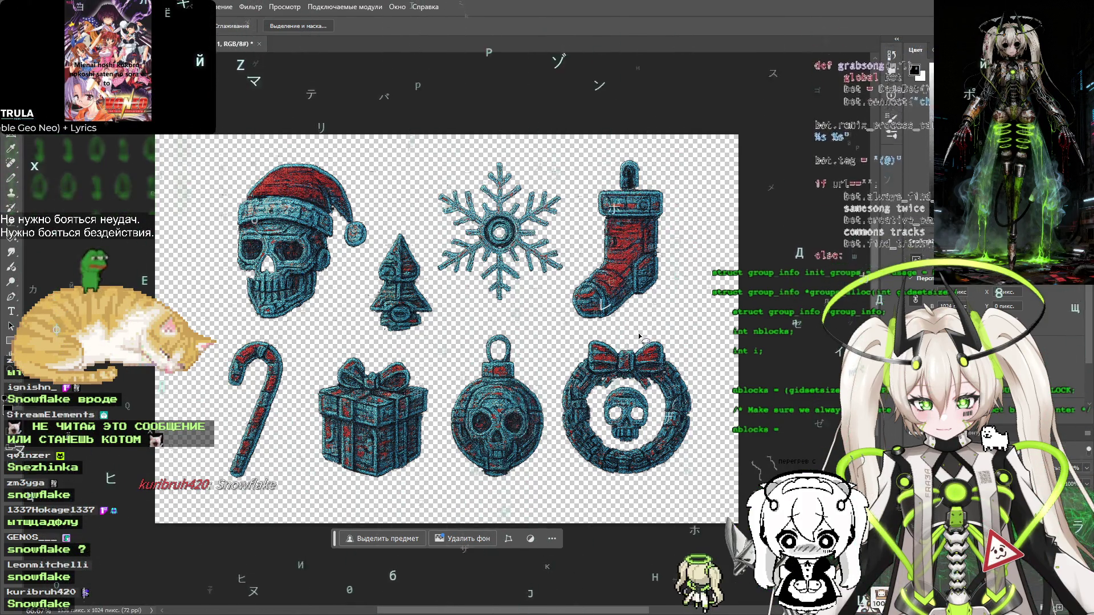
# Lasso the skull wreath and start a new 428 × 398 px clipboard-sized document
pyautogui.moveTo(563, 358)
pyautogui.mouseDown()
pyautogui.moveTo(556, 411)
pyautogui.moveTo(596, 482)
pyautogui.mouseUp()
pyautogui.moveTo(721, 455)
pyautogui.mouseDown()
pyautogui.moveTo(715, 399)
pyautogui.moveTo(683, 342)
pyautogui.moveTo(633, 335)
pyautogui.mouseUp()
pyautogui.hotkey('alt', 'f')
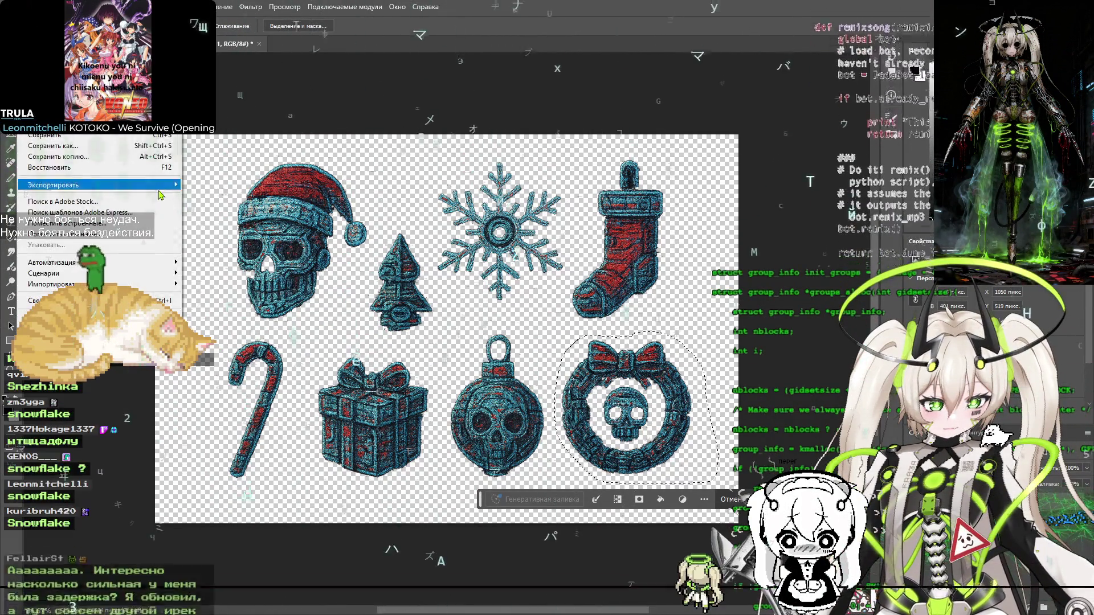
pyautogui.hotkey('ctrl', 'n')
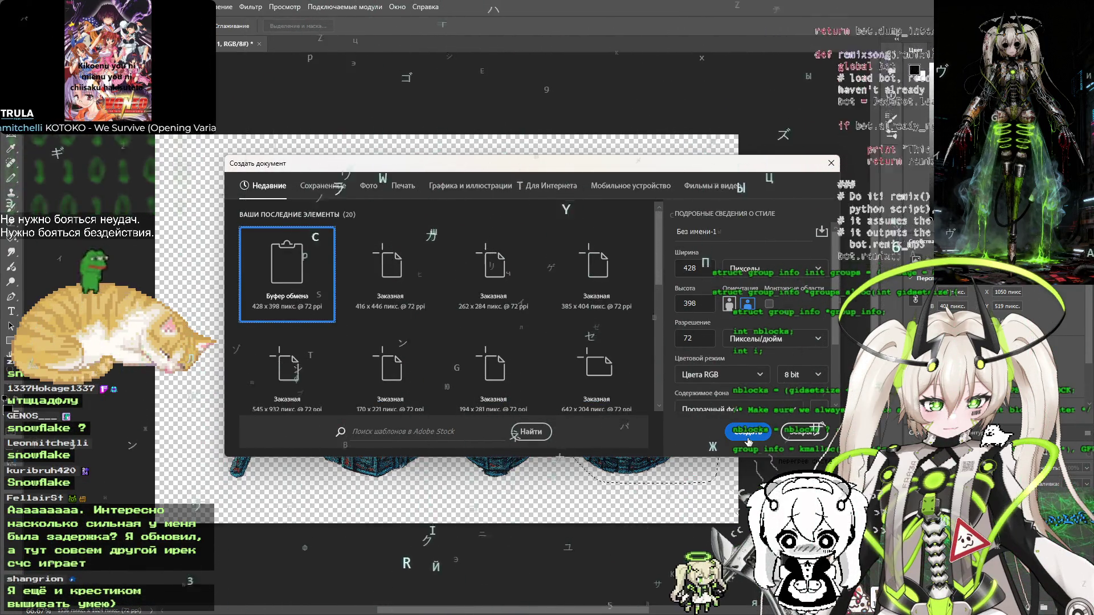
# Paste the wreath into the new document and crop away the empty right strip to 376 × 398 px
pyautogui.click(748, 439)
pyautogui.hotkey('ctrl', 'v')
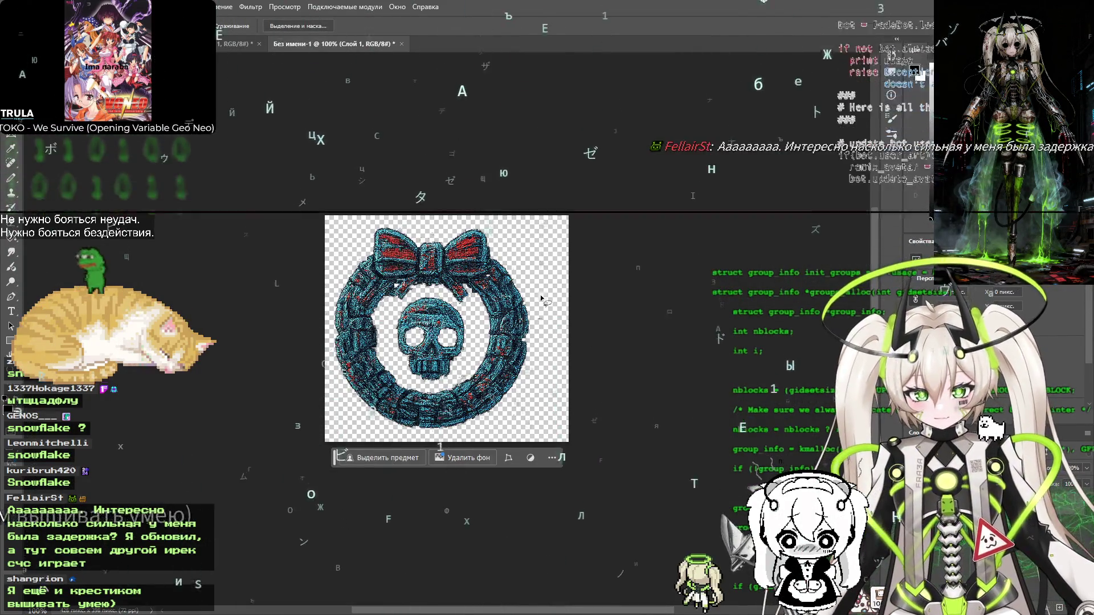
pyautogui.press('c')
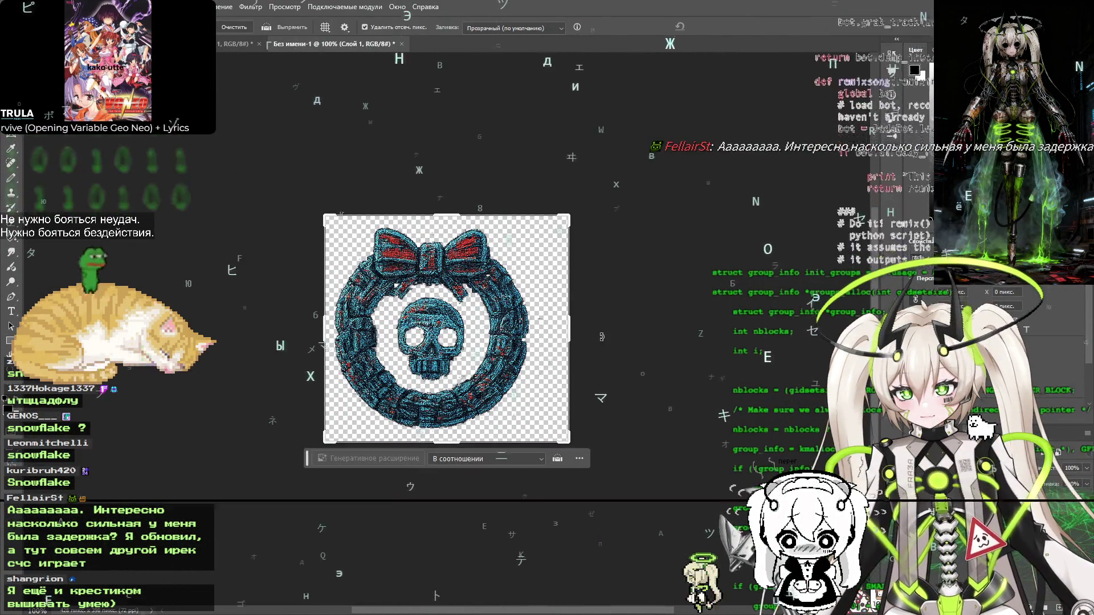
pyautogui.moveTo(569, 330); pyautogui.dragTo(556, 329)
pyautogui.press('Return')
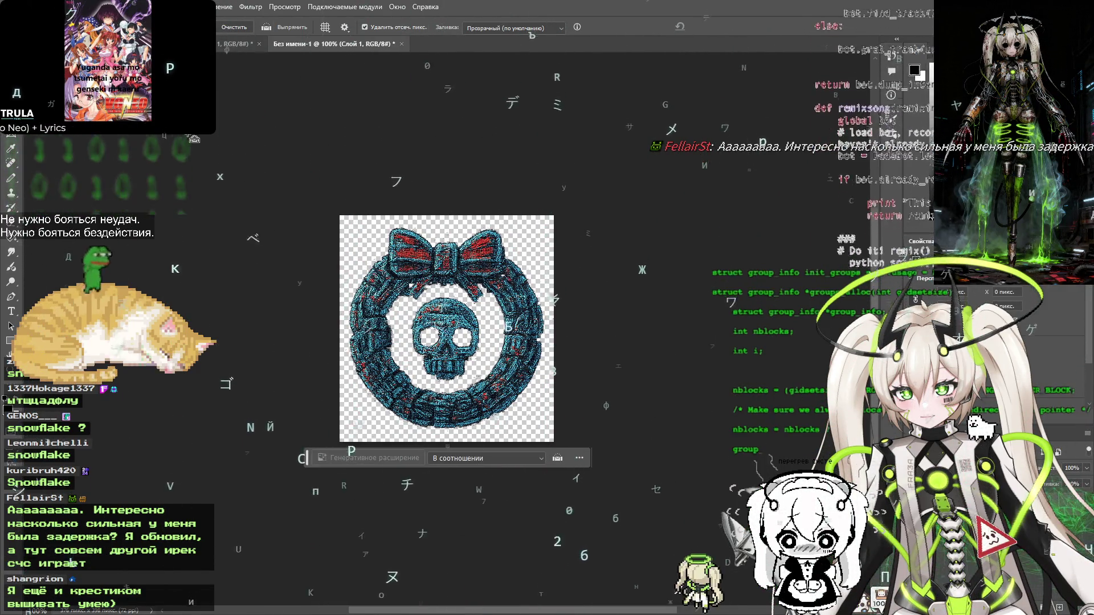
# Save the trimmed wreath as a transparent PNG in new-year-ck and discard the temporary copy
pyautogui.hotkey('ctrl', 'alt', 'shift', 's')
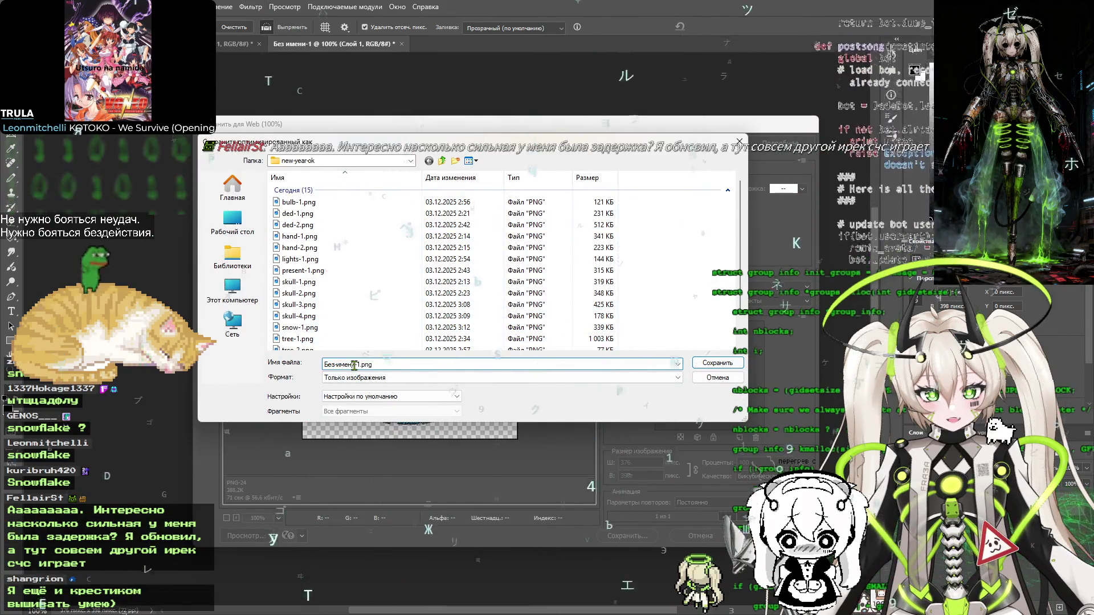
pyautogui.write('gr')
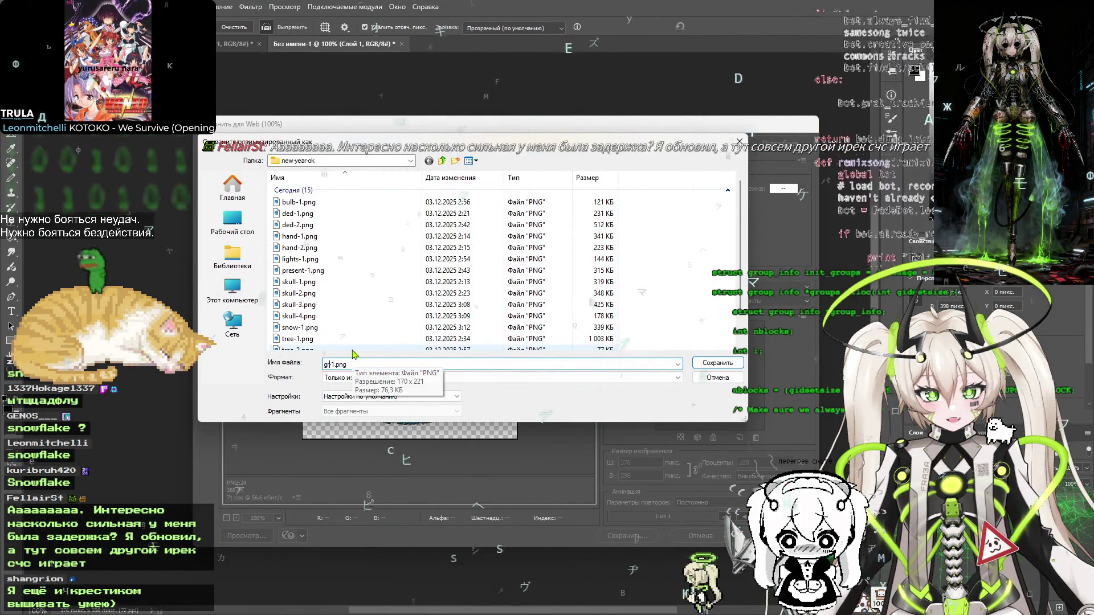
pyautogui.press('Return')
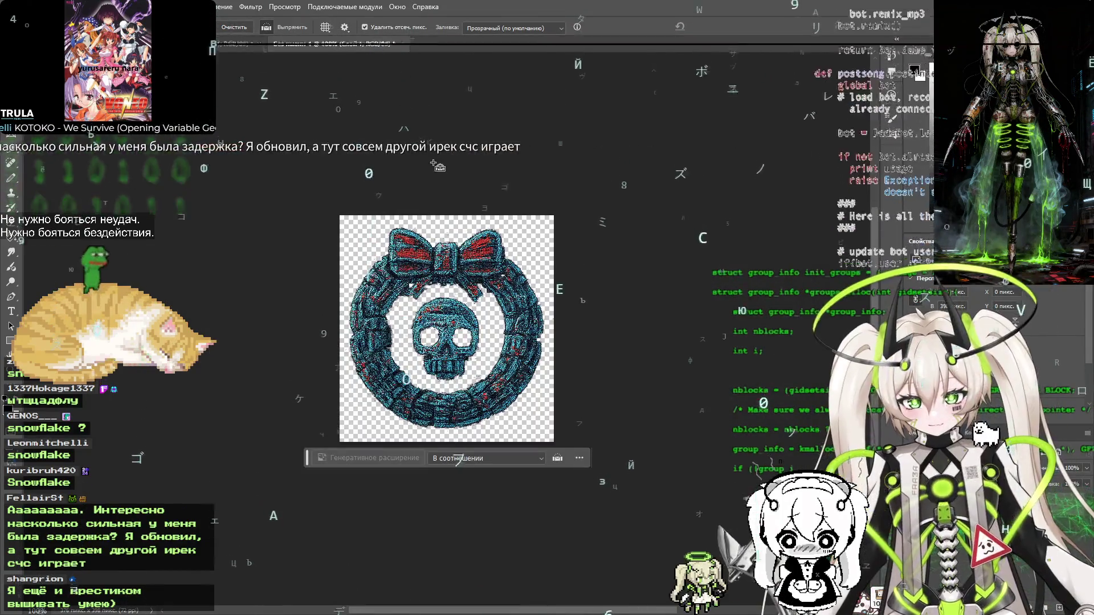
pyautogui.hotkey('ctrl', 'w')
pyautogui.click(580, 232)
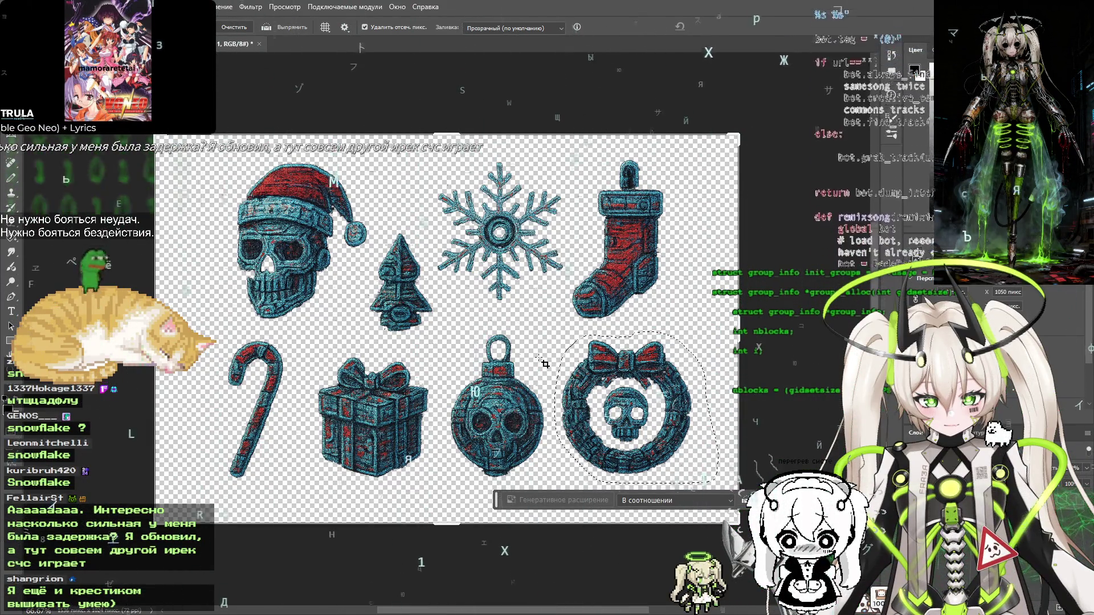
# Select the gift box with a rectangular marquee and add a new empty layer
pyautogui.press('m')
pyautogui.hotkey('ctrl', 'd')
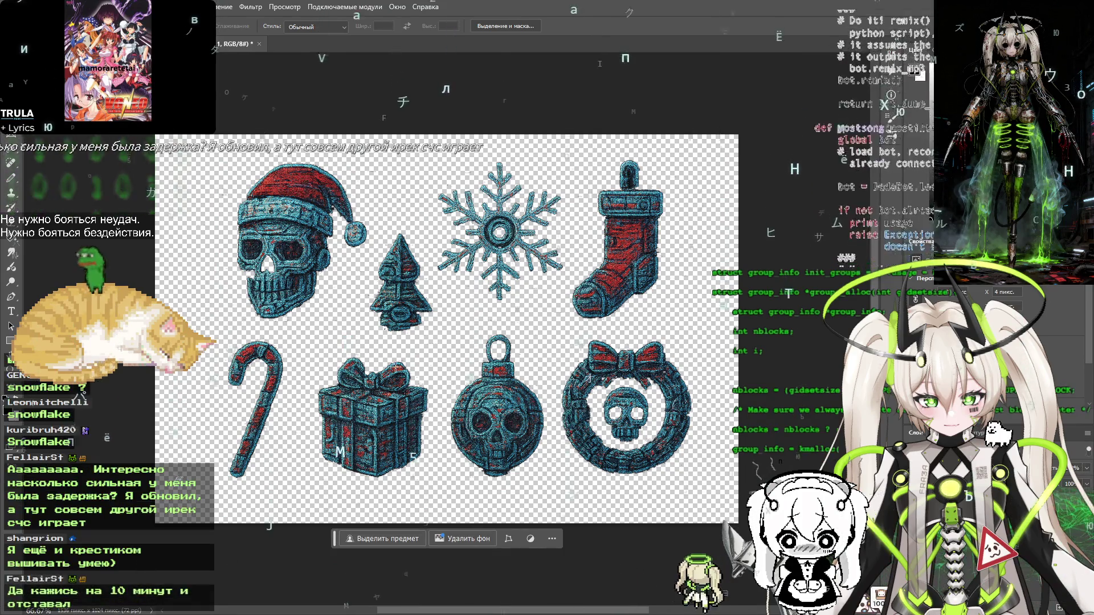
pyautogui.moveTo(312, 348); pyautogui.dragTo(437, 483)
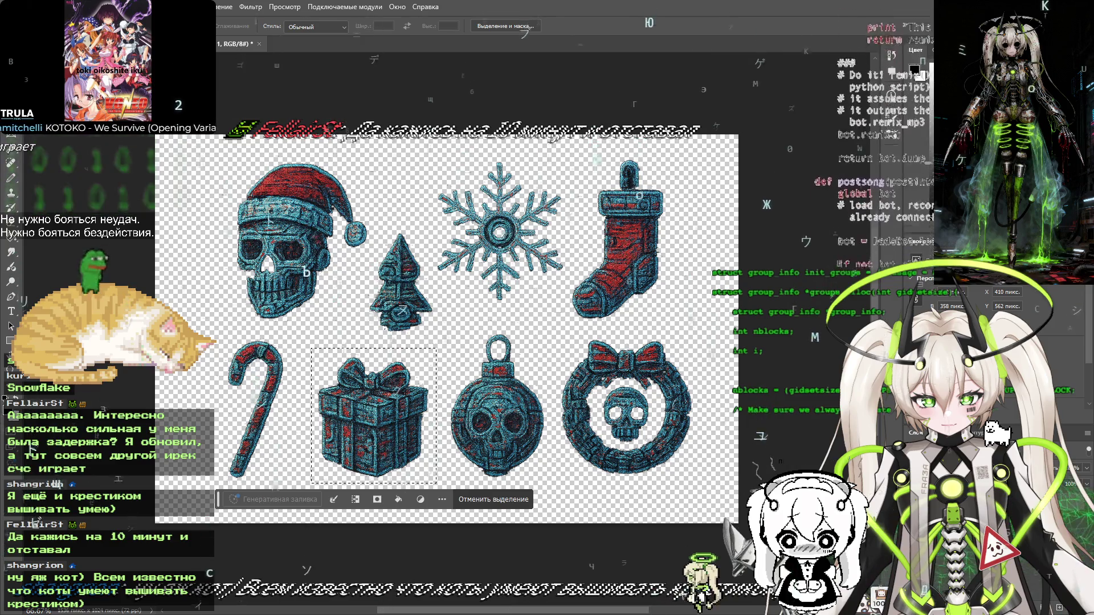
pyautogui.hotkey('ctrl', 'shift', 'n')
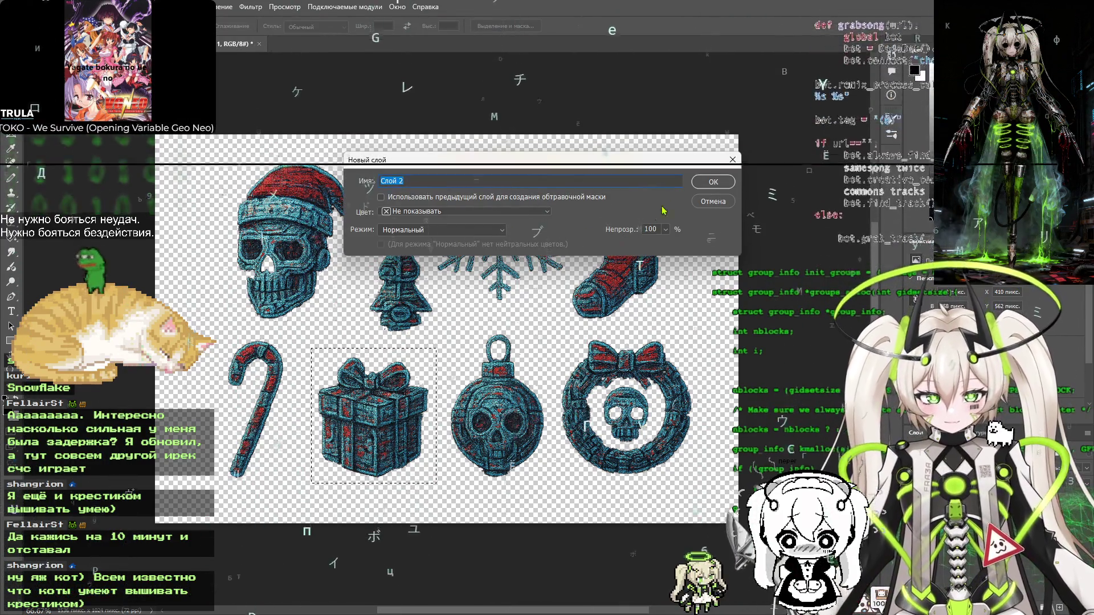
pyautogui.click(705, 183)
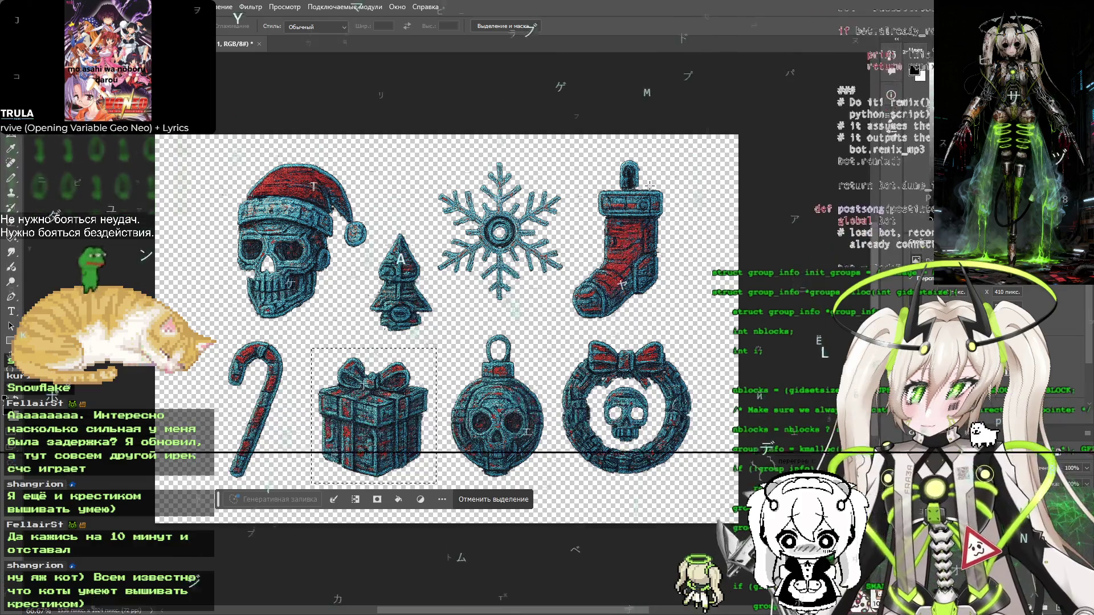
# Paste the gift box into a new clipboard-sized document
pyautogui.hotkey('ctrl', 'n')
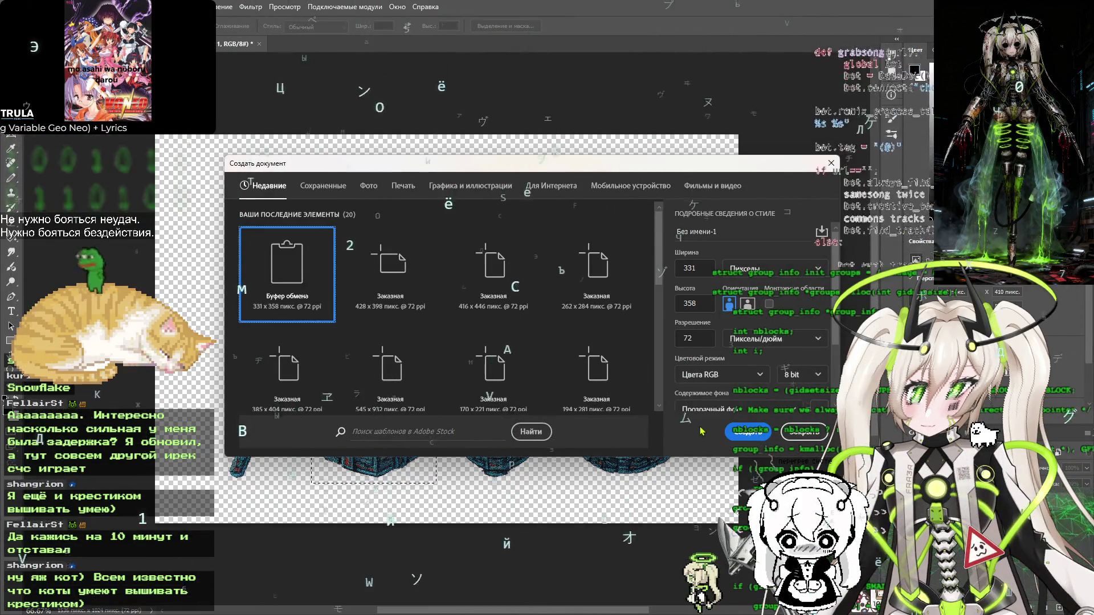
pyautogui.click(753, 432)
pyautogui.hotkey('ctrl', 'v')
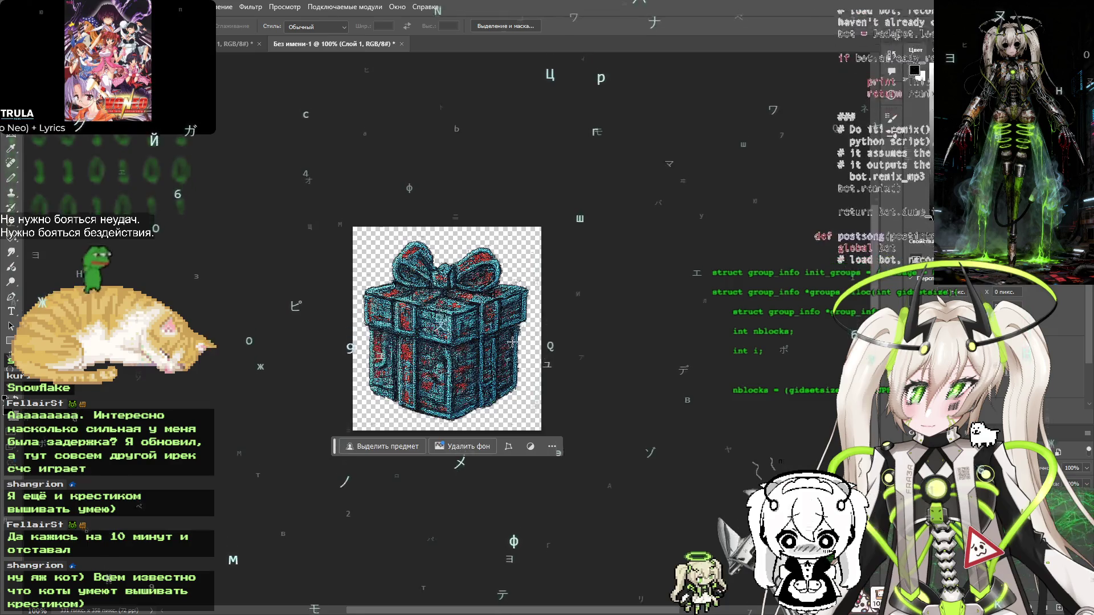
# Save the gift as present-2 PNG in new-year-ck and close the temporary copy unsaved
pyautogui.hotkey('ctrl', 'alt', 'shift', 's')
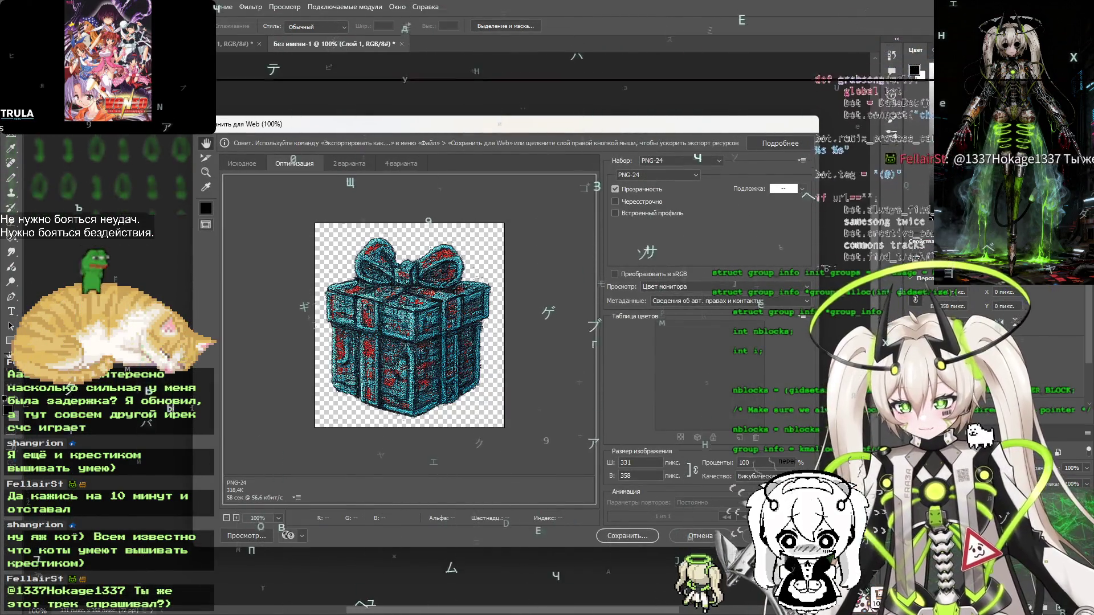
pyautogui.click(627, 536)
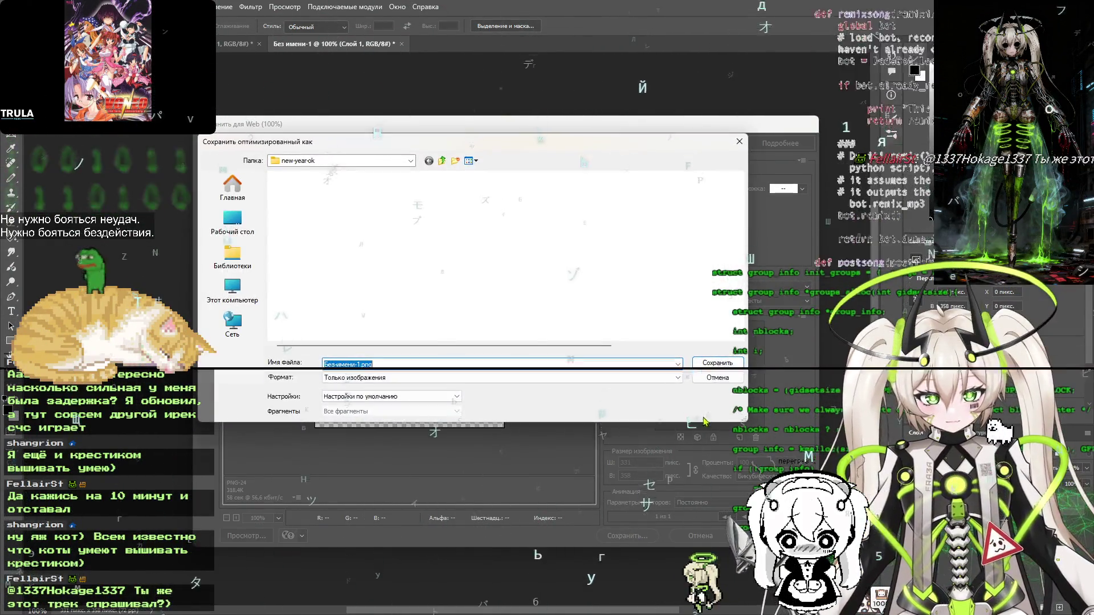
pyautogui.moveTo(323, 365); pyautogui.dragTo(356, 364)
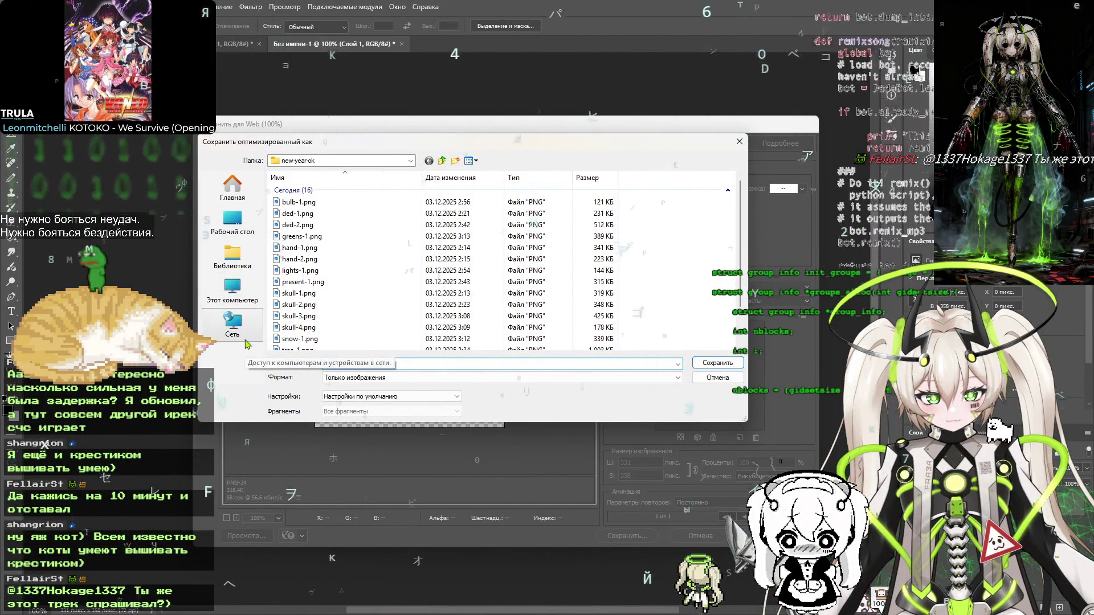
pyautogui.write('present-2')
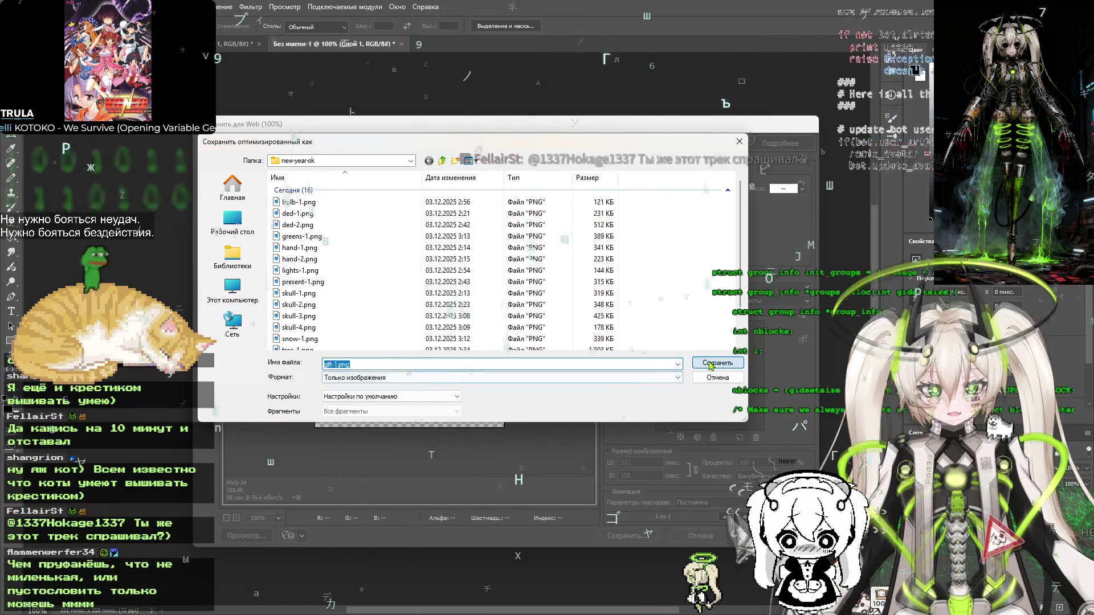
pyautogui.press('Return')
pyautogui.hotkey('ctrl', 'w')
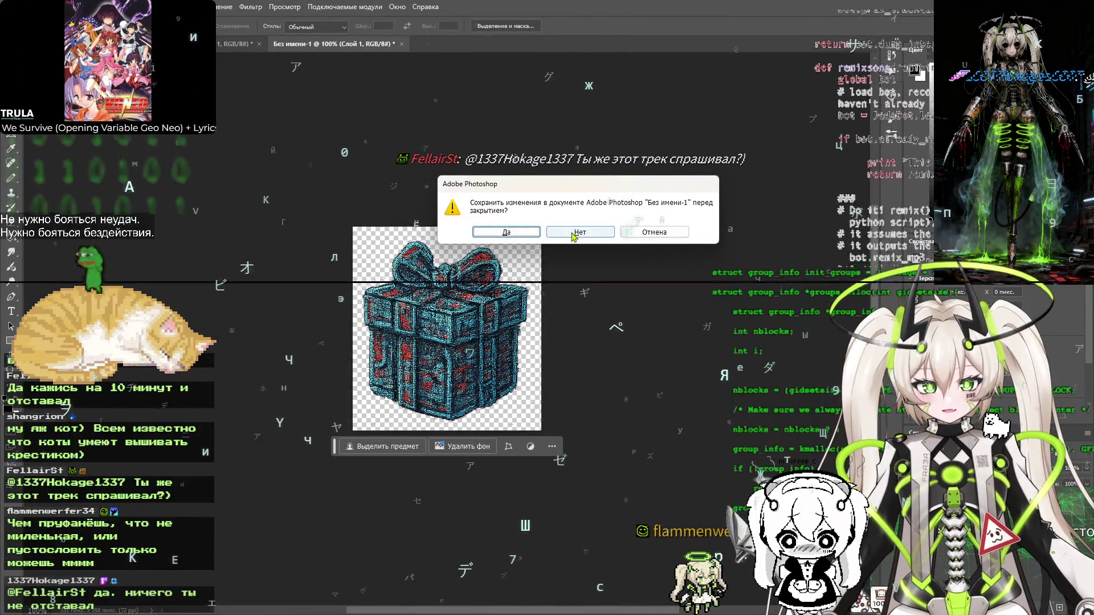
pyautogui.click(573, 233)
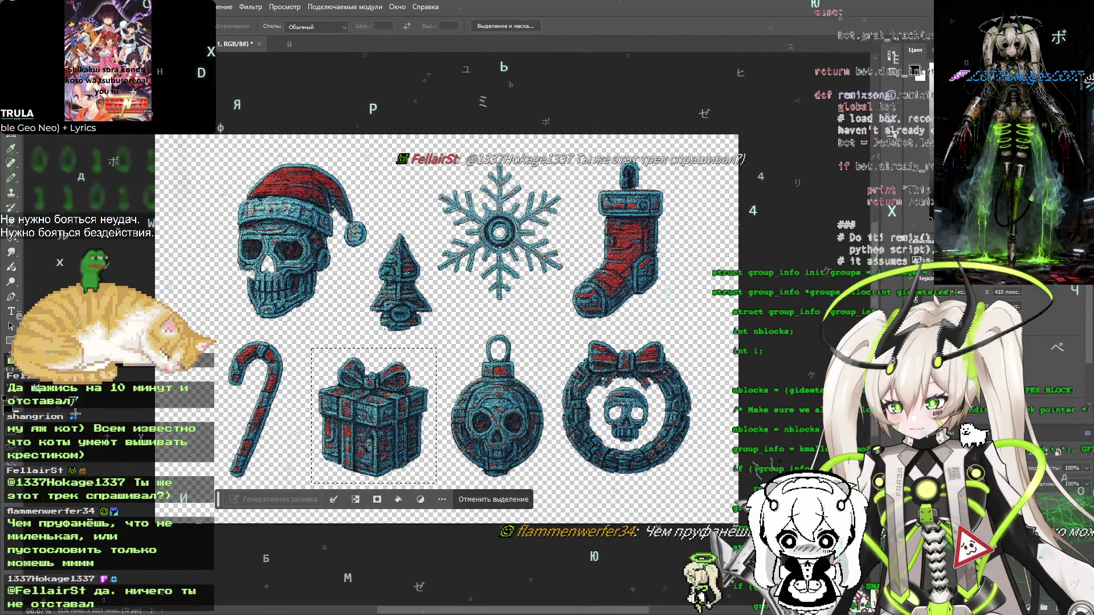
# Select just the candy cane with a rectangular marquee
pyautogui.click(293, 333)
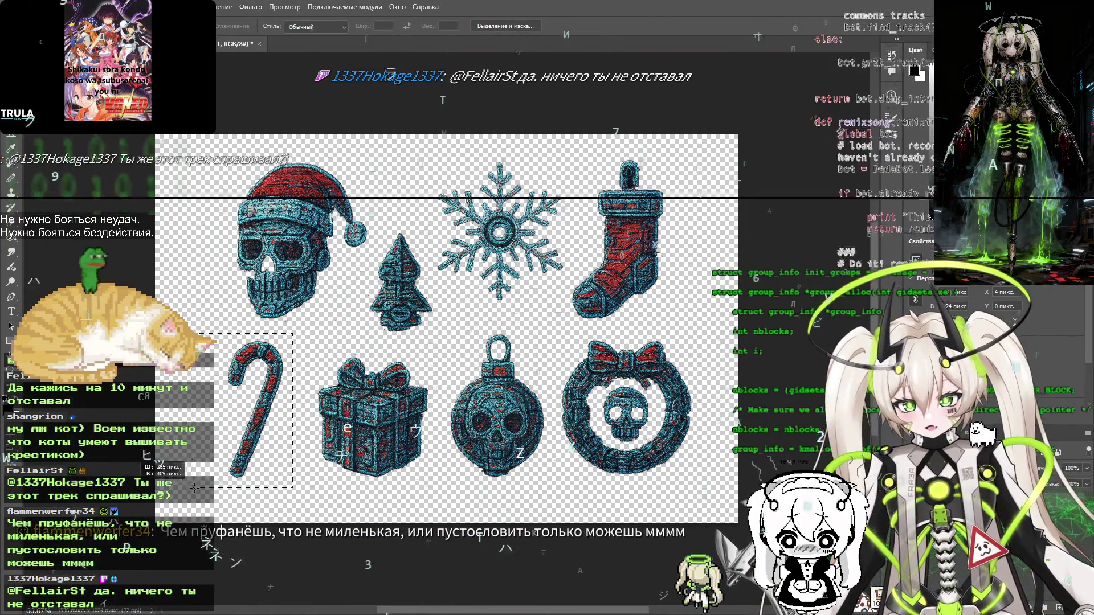
pyautogui.moveTo(293, 333)
pyautogui.mouseDown()
pyautogui.moveTo(203, 485)
pyautogui.moveTo(216, 482)
pyautogui.mouseUp()
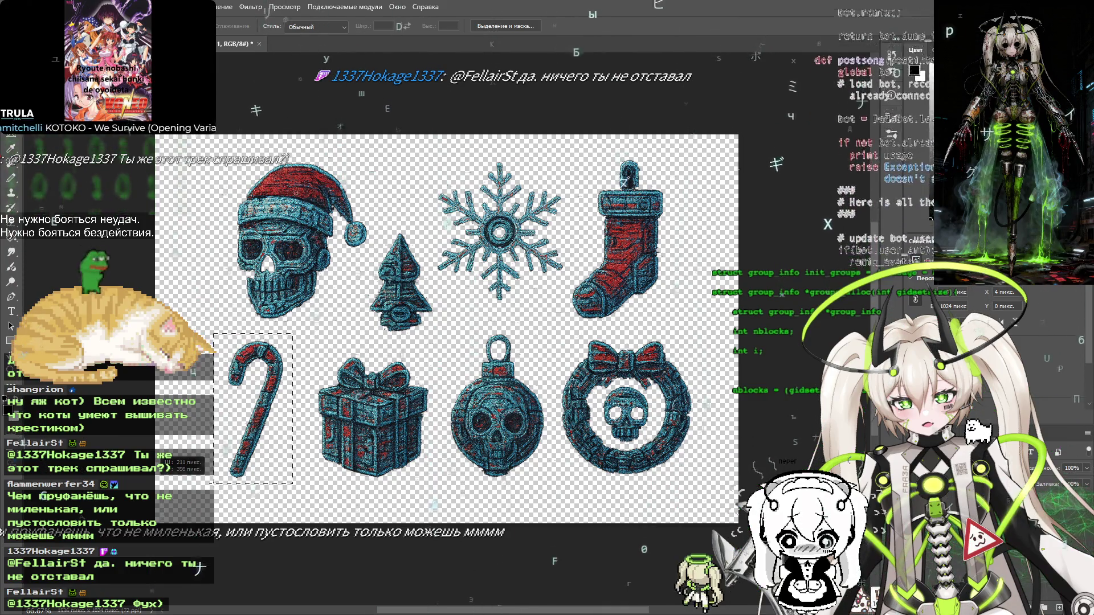
pyautogui.moveTo(213, 483); pyautogui.dragTo(214, 484)
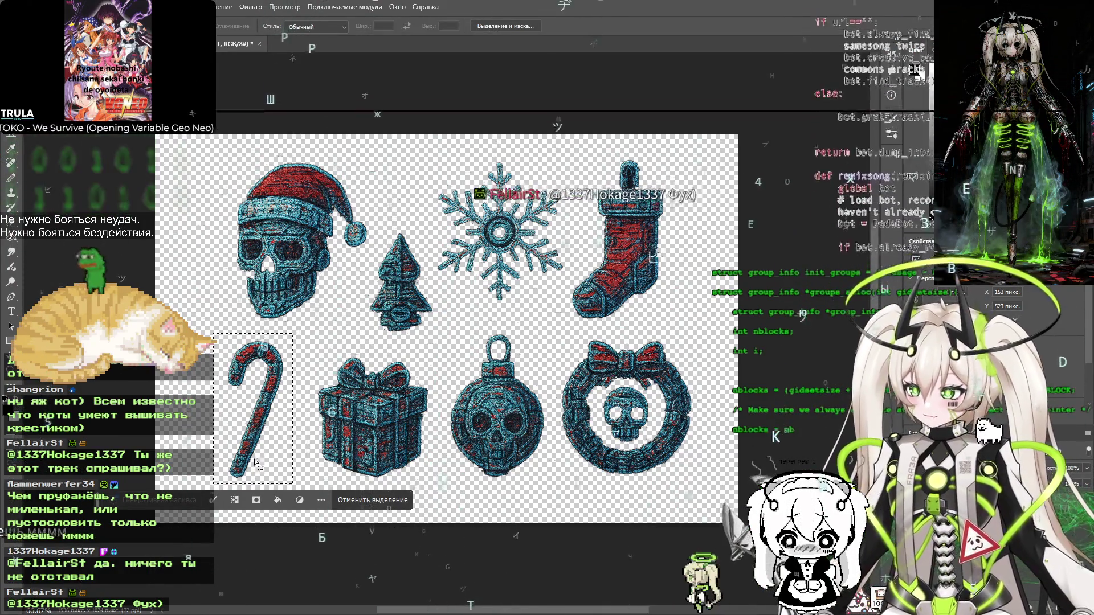
pyautogui.hotkey('ctrl', 'd')
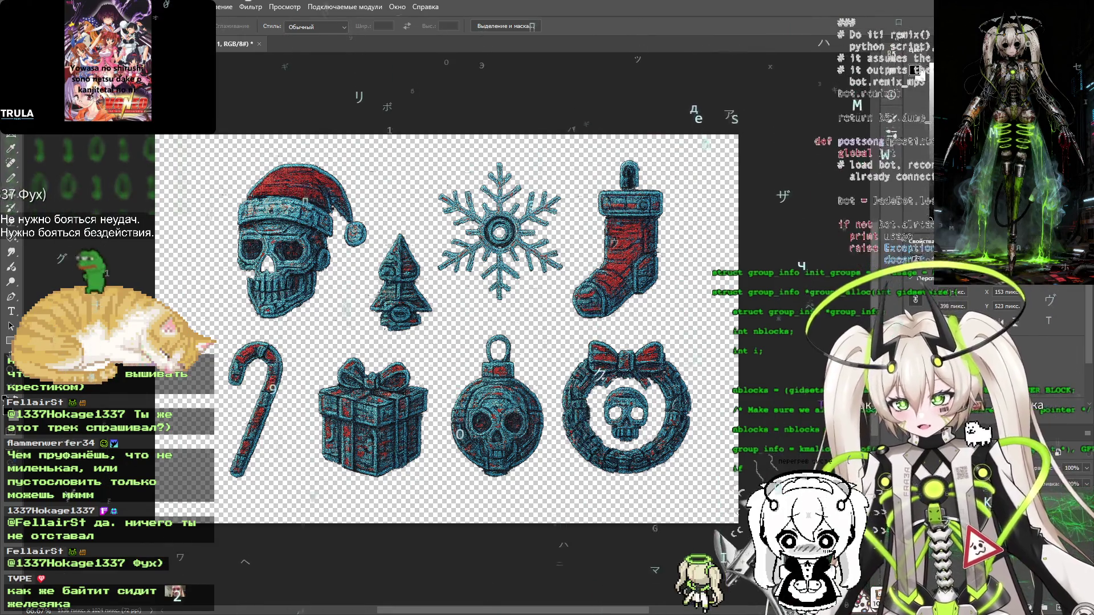
pyautogui.moveTo(215, 333); pyautogui.dragTo(293, 485)
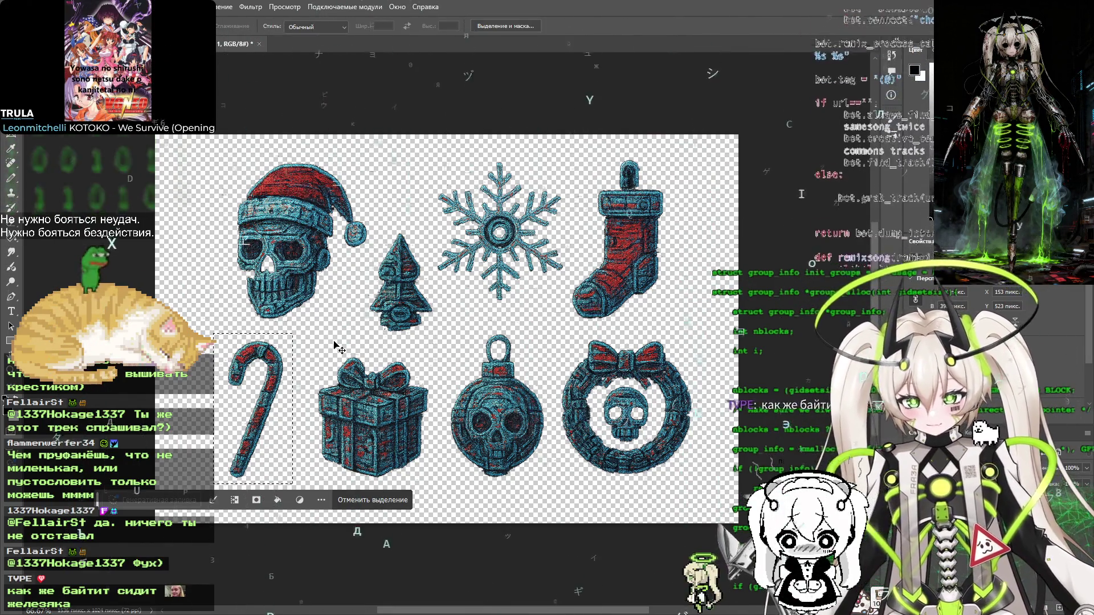
# Paste the candy cane into a new clipboard-sized document
pyautogui.hotkey('ctrl', 'n')
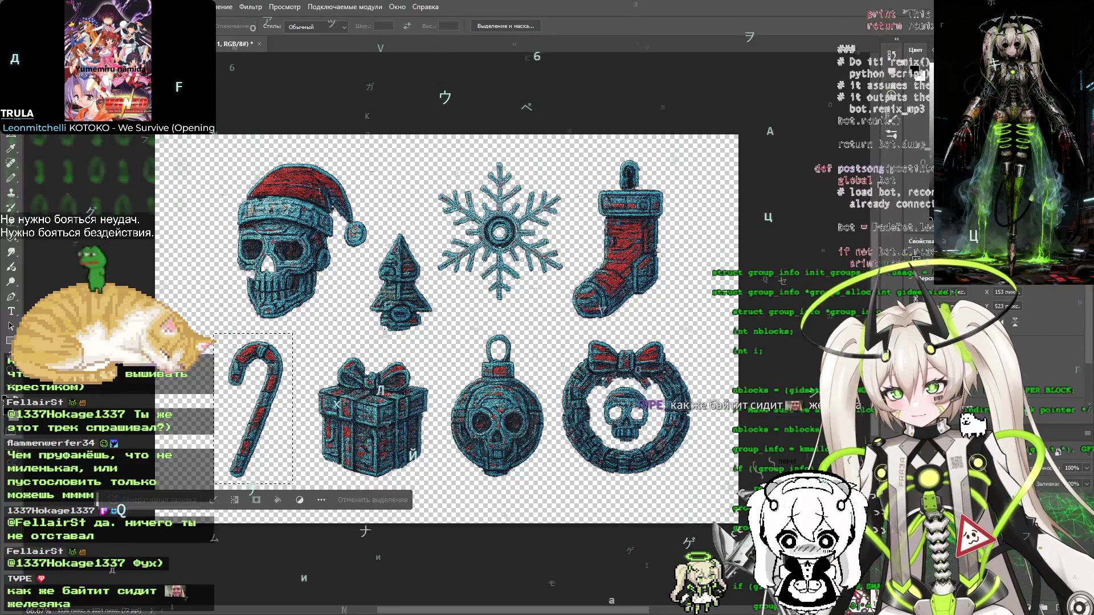
pyautogui.press('Return')
pyautogui.hotkey('ctrl', 'v')
# Save the 211 × 388 px candy cane as a PNG in new-year-ck and discard the temporary copy
pyautogui.hotkey('ctrl', 'alt', 'shift', 's')
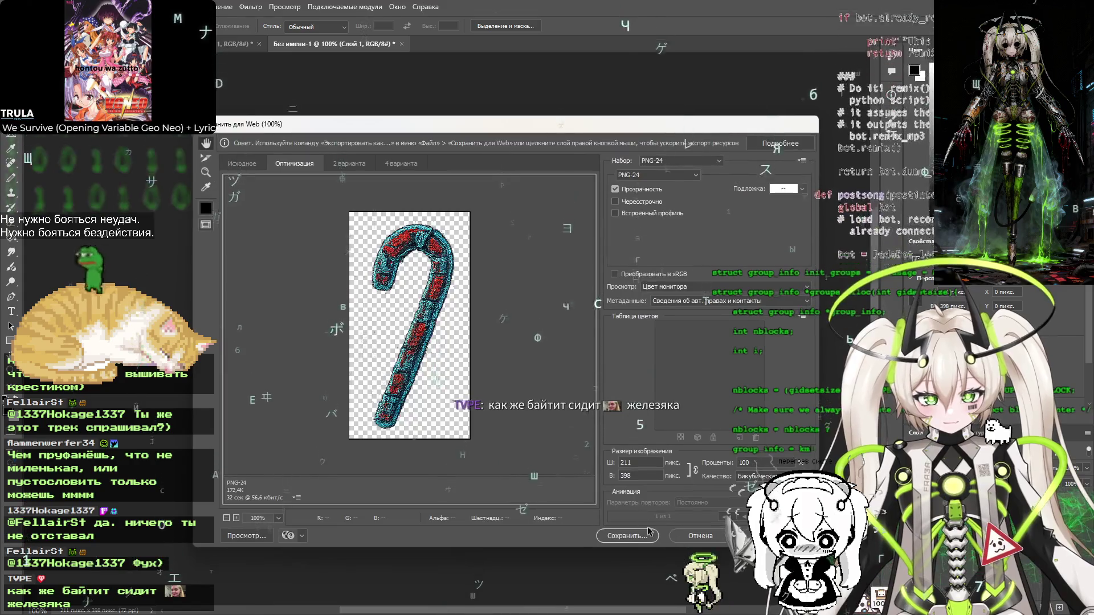
pyautogui.press('Return')
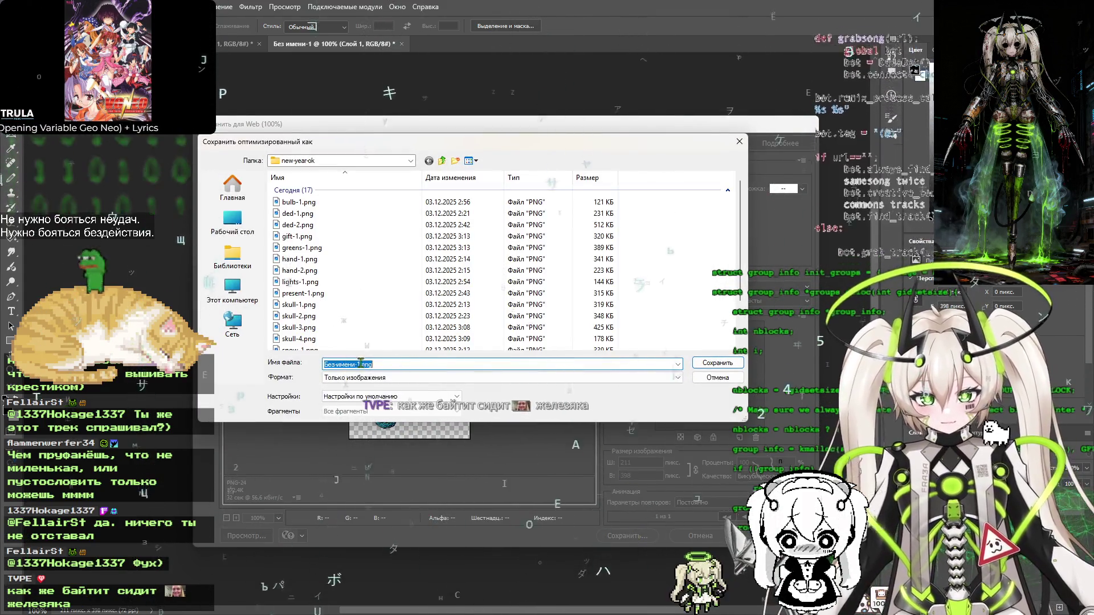
pyautogui.click(355, 364)
pyautogui.moveTo(355, 364); pyautogui.dragTo(292, 366)
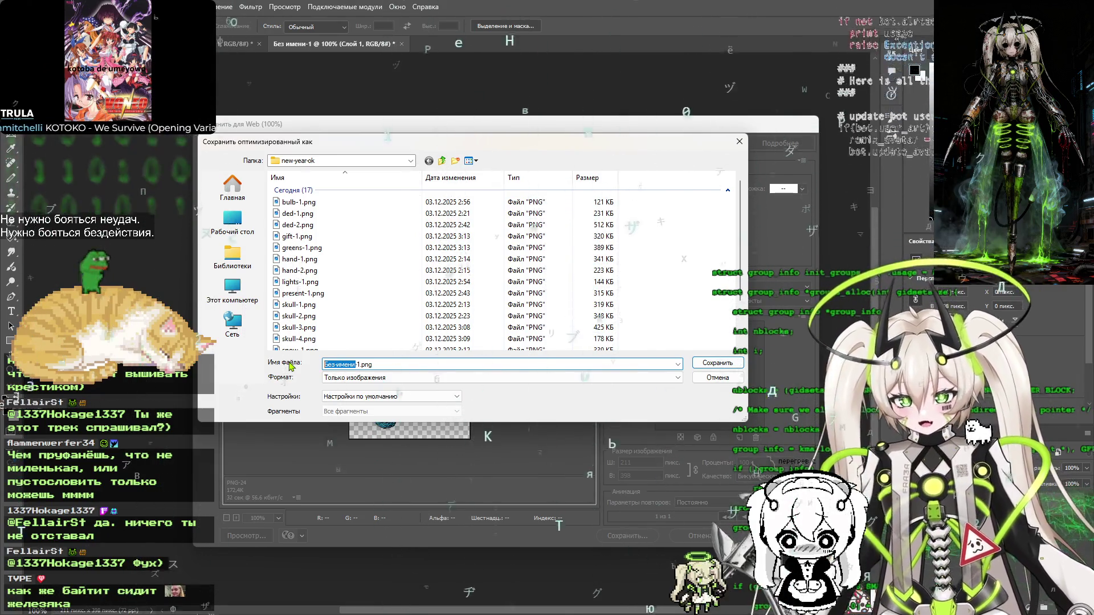
pyautogui.press('BackSpace')
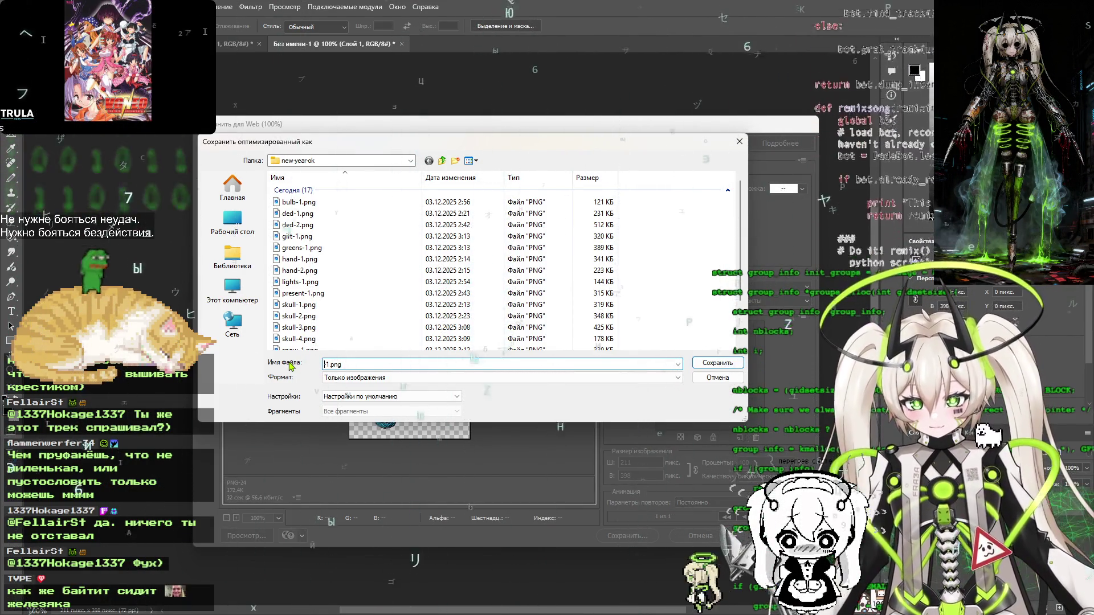
pyautogui.write('candy')
pyautogui.press('Return')
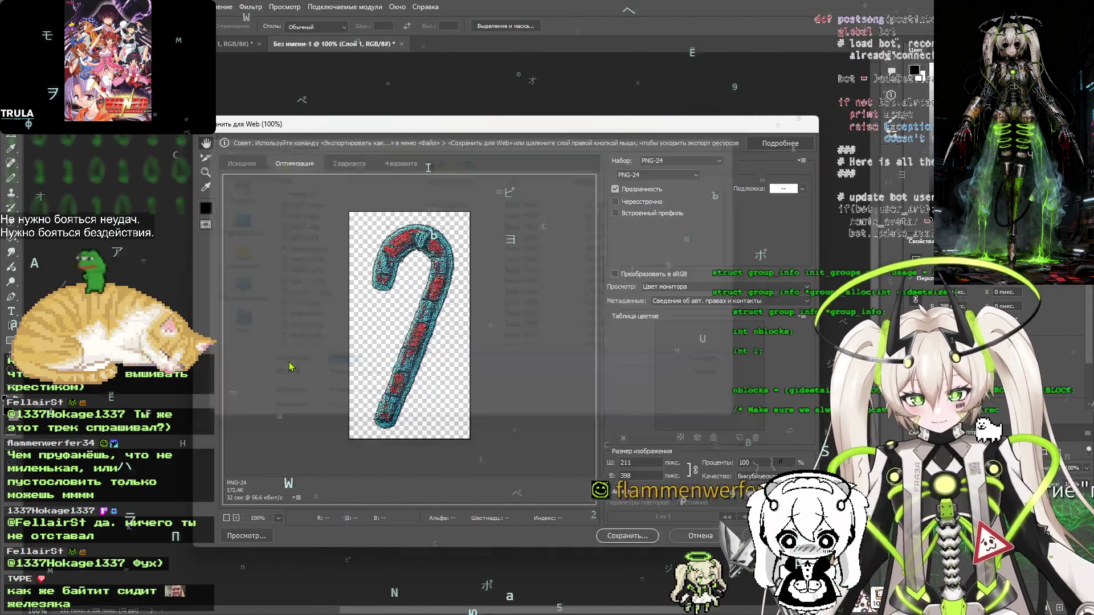
pyautogui.hotkey('ctrl', 'w')
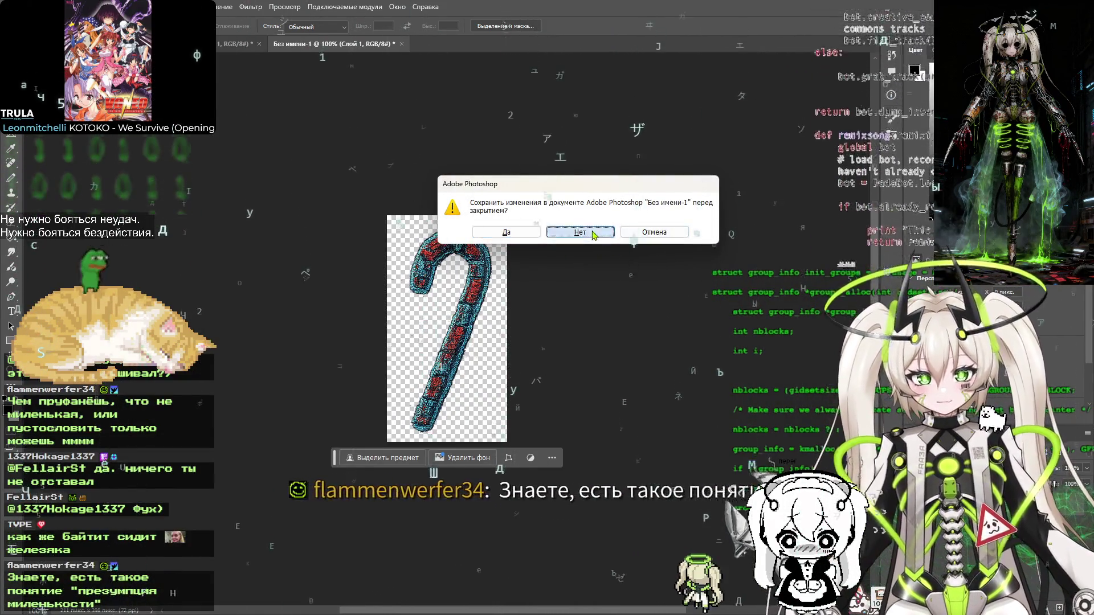
pyautogui.click(592, 234)
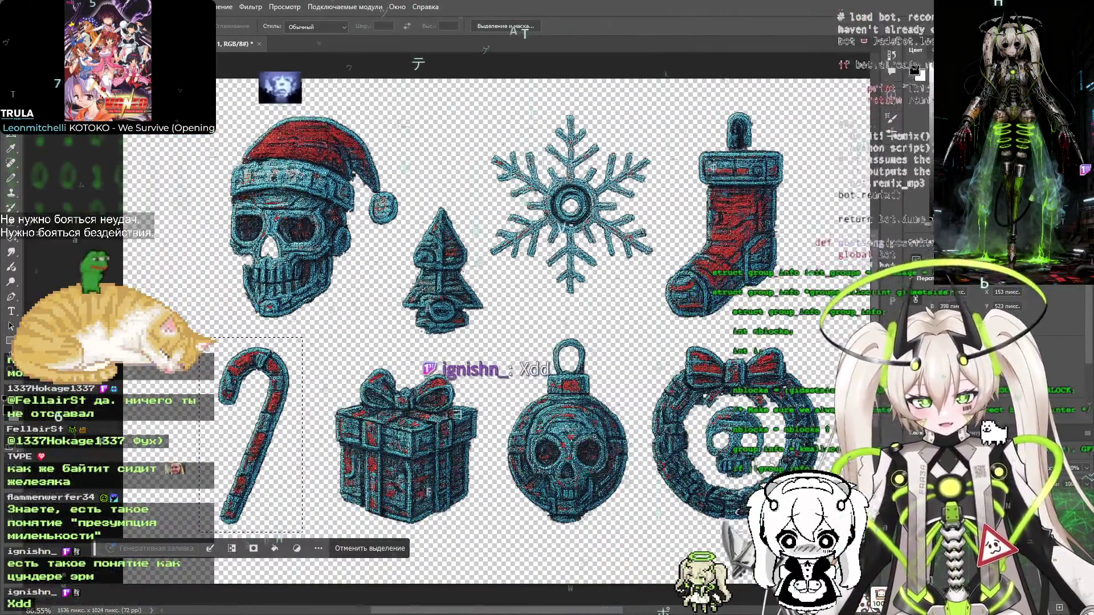
pyautogui.moveTo(611, 296)
pyautogui.mouseDown()
pyautogui.moveTo(488, 239)
pyautogui.moveTo(526, 270)
pyautogui.moveTo(520, 293)
pyautogui.mouseUp()
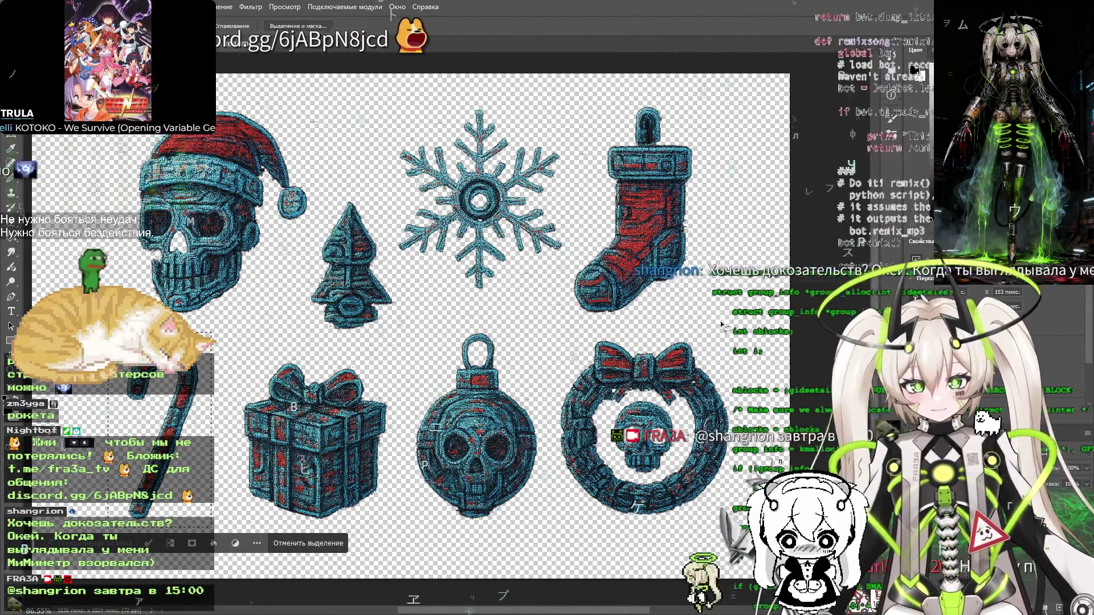
pyautogui.press('l')
pyautogui.moveTo(577, 318)
pyautogui.mouseDown()
pyautogui.moveTo(676, 311)
pyautogui.moveTo(708, 228)
pyautogui.moveTo(684, 109)
pyautogui.moveTo(597, 142)
pyautogui.moveTo(575, 256)
pyautogui.moveTo(577, 317)
pyautogui.mouseUp()
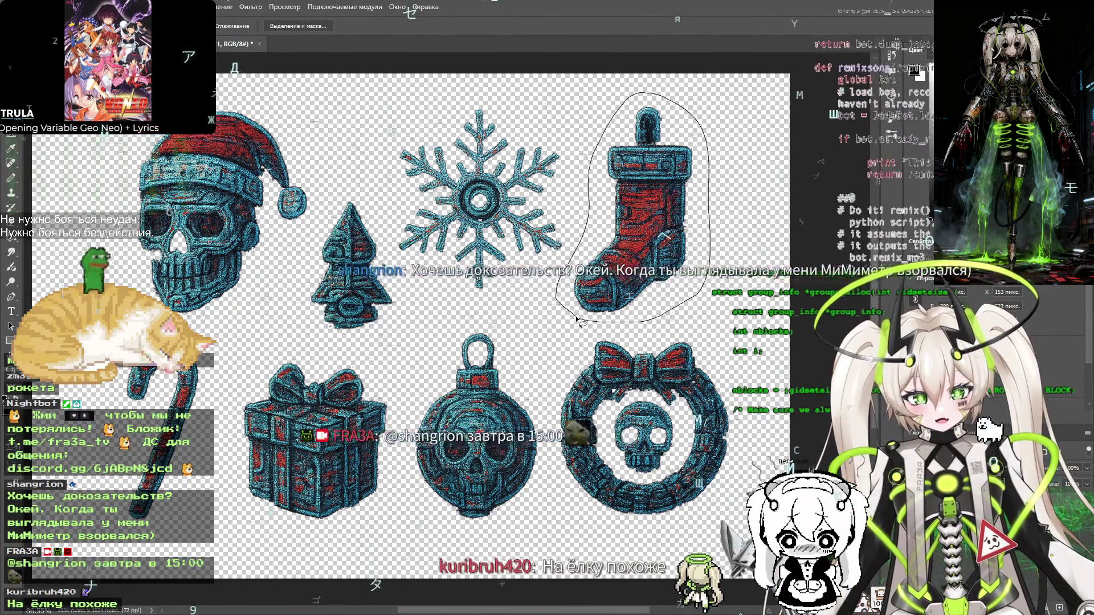
# Create a new clipboard-sized document and paste the red stocking into it
pyautogui.click(15, 6)
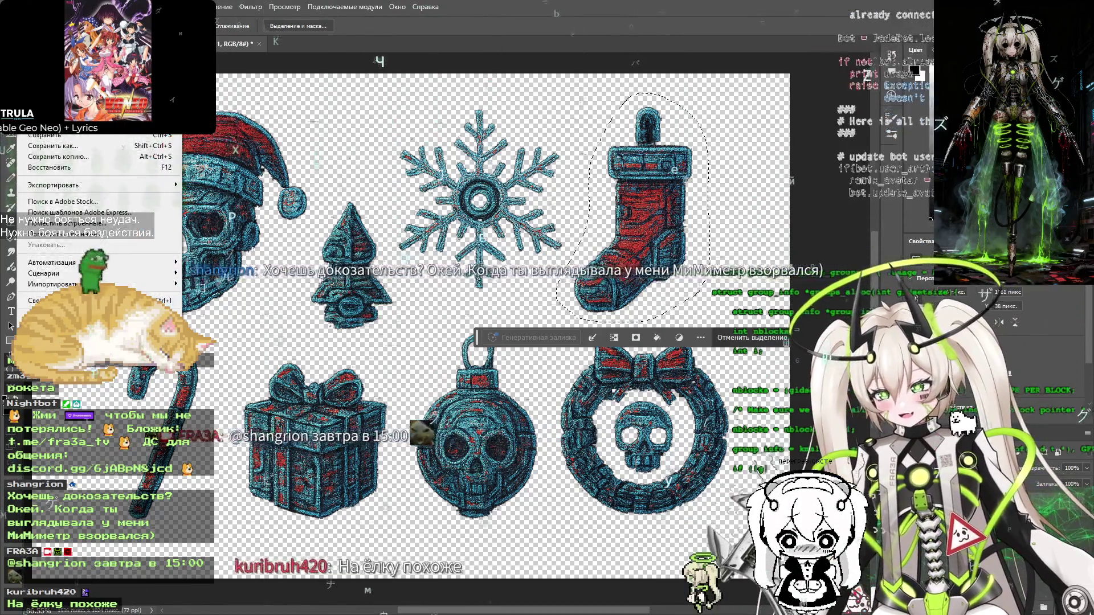
pyautogui.click(34, 20)
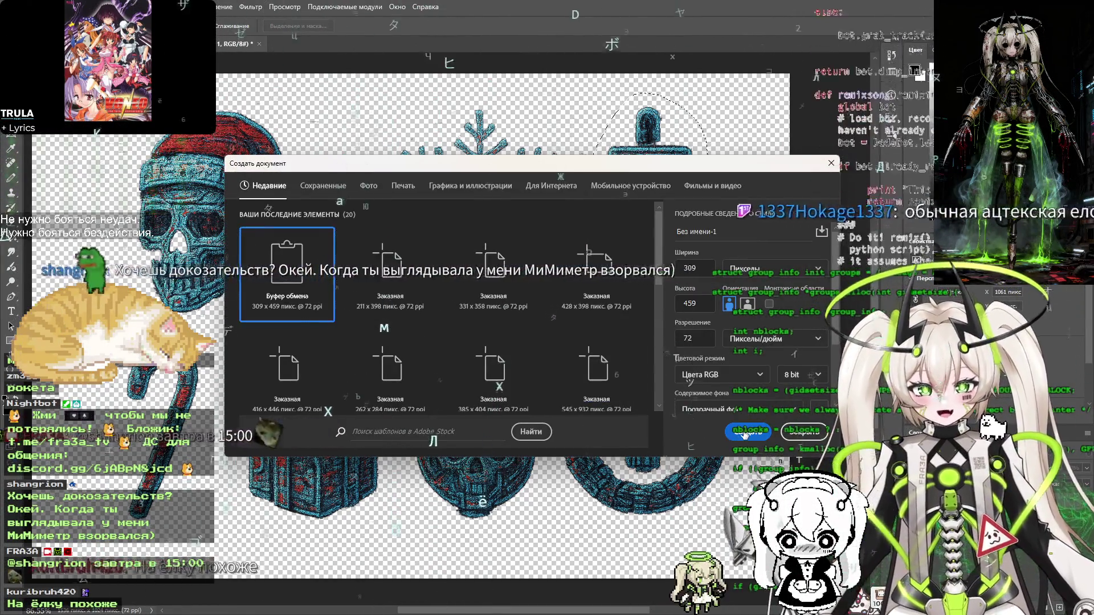
pyautogui.doubleClick(296, 225)
pyautogui.hotkey('ctrl', 'v')
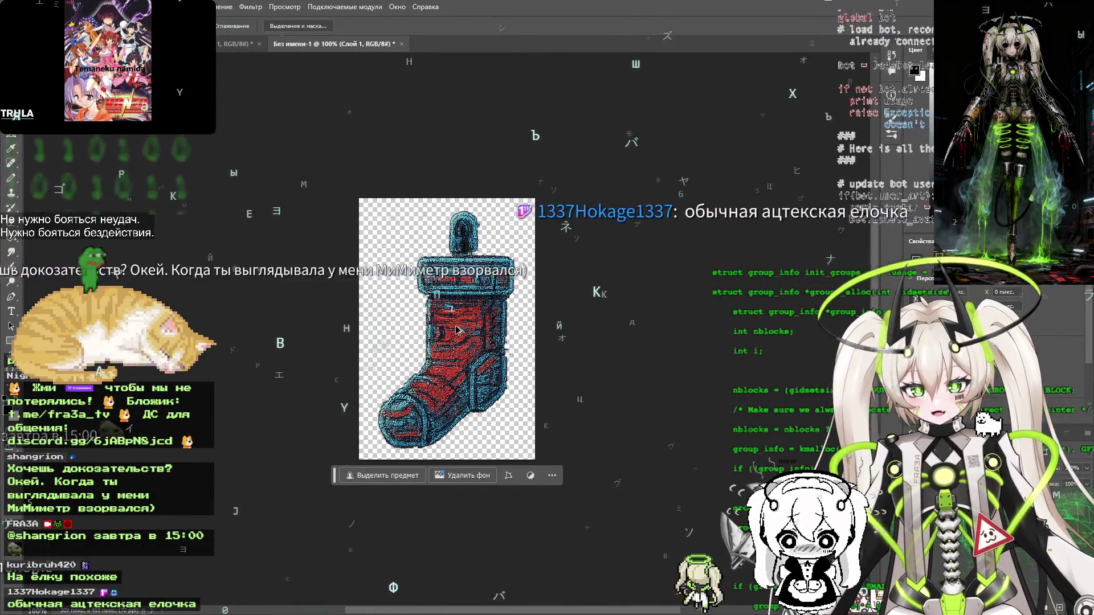
# Save the stocking as nosok-1.png in new-year-ck and close the temporary document unsaved
pyautogui.hotkey('ctrl', 'alt', 'shift', 's')
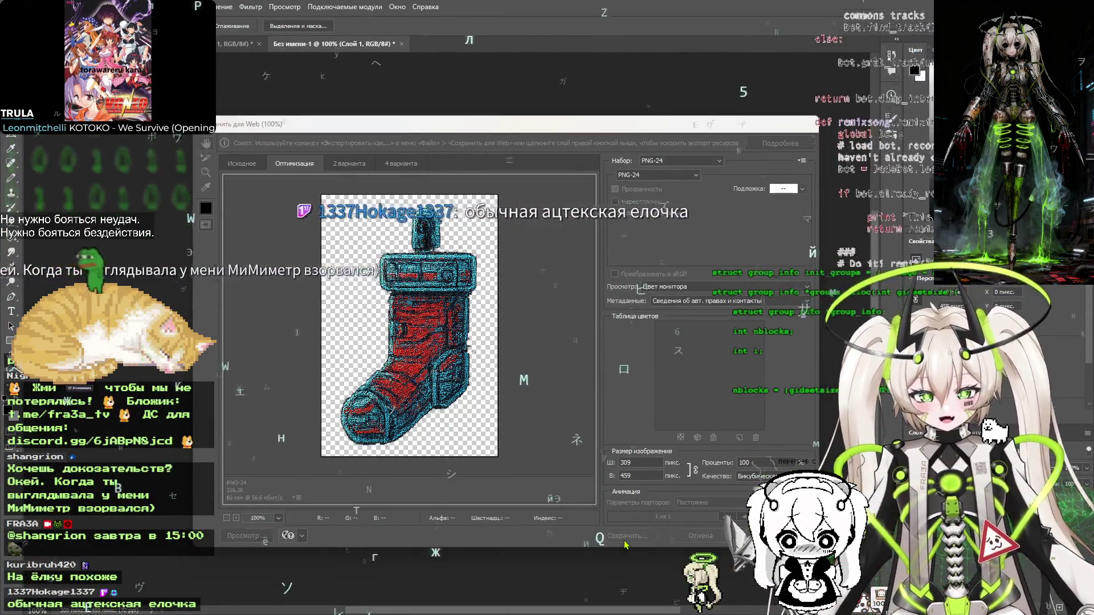
pyautogui.press('Return')
pyautogui.click(359, 364)
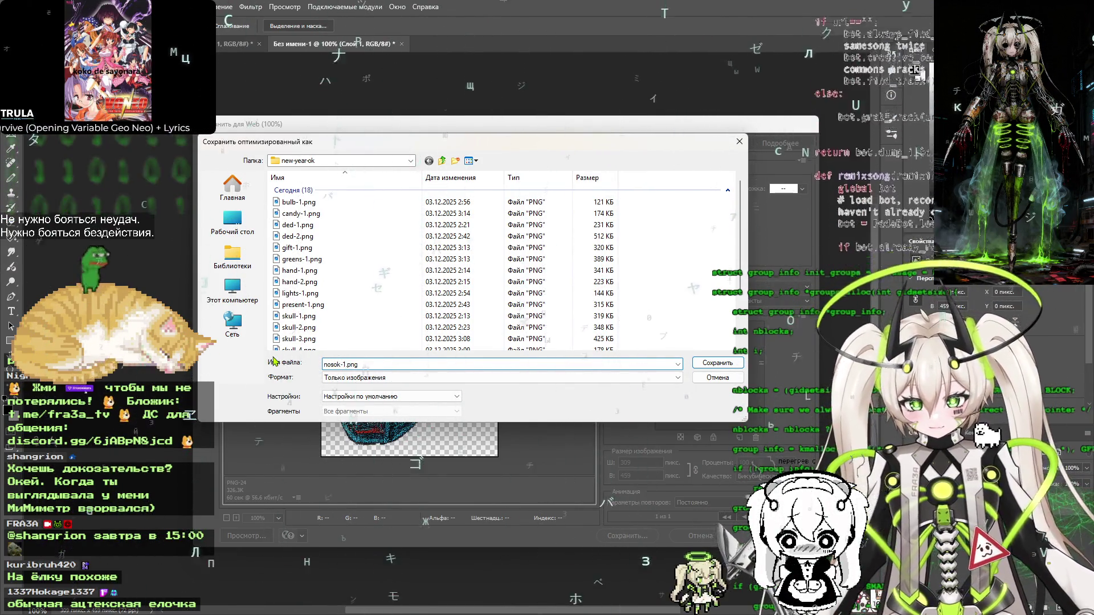
pyautogui.press('Return')
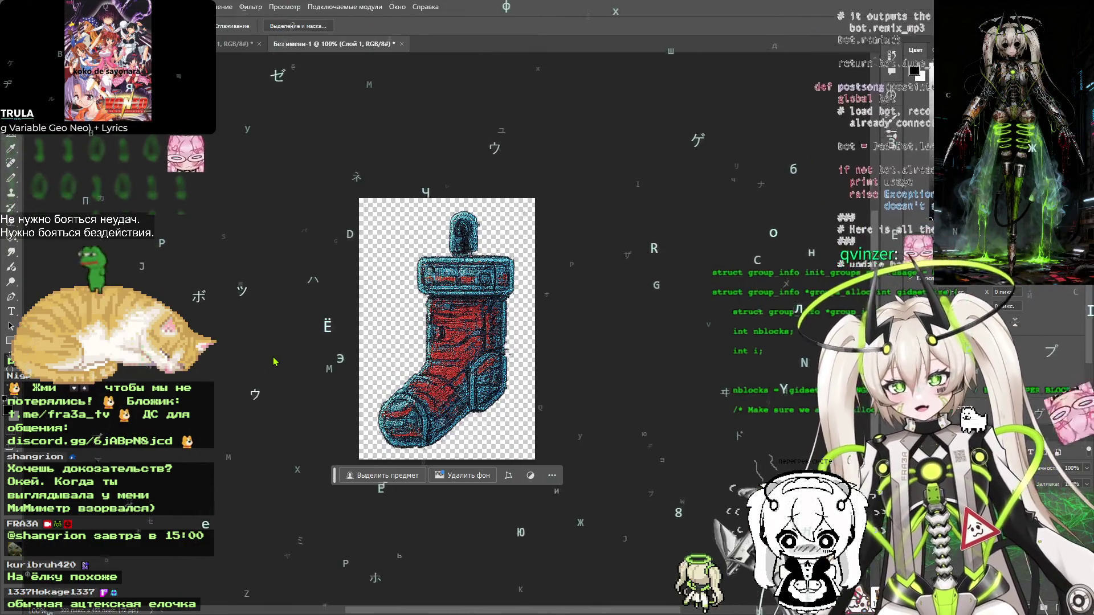
pyautogui.hotkey('ctrl', 'w')
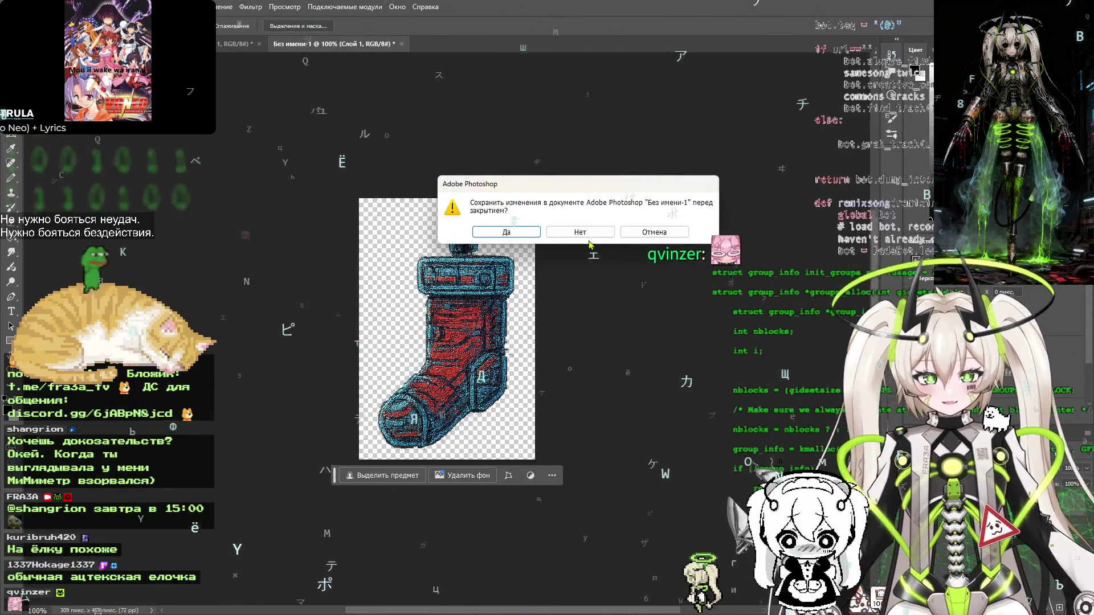
pyautogui.click(586, 231)
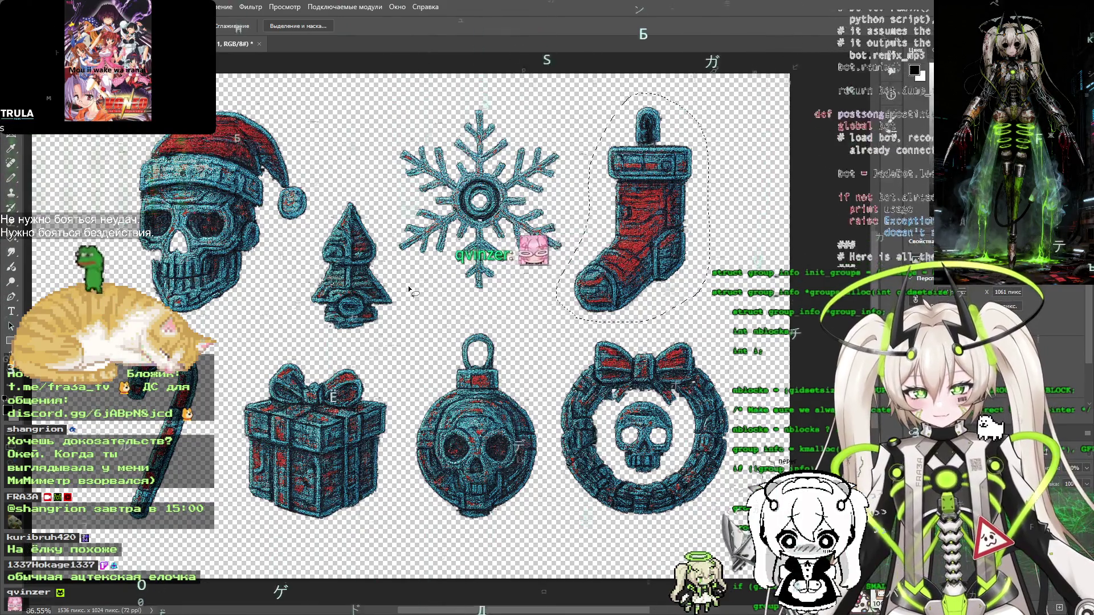
# Deselect the stocking, view the sheet at 100% and pan over to the skull ornament
pyautogui.hotkey('ctrl', 'd')
pyautogui.scroll(5, 396, 288)
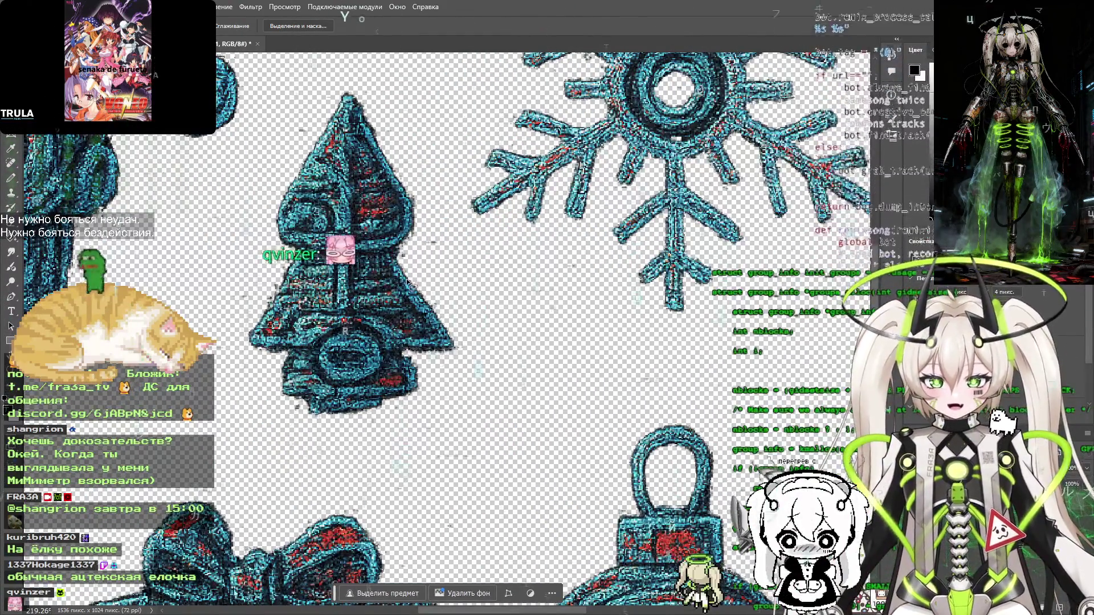
pyautogui.scroll(-6, 335, 162)
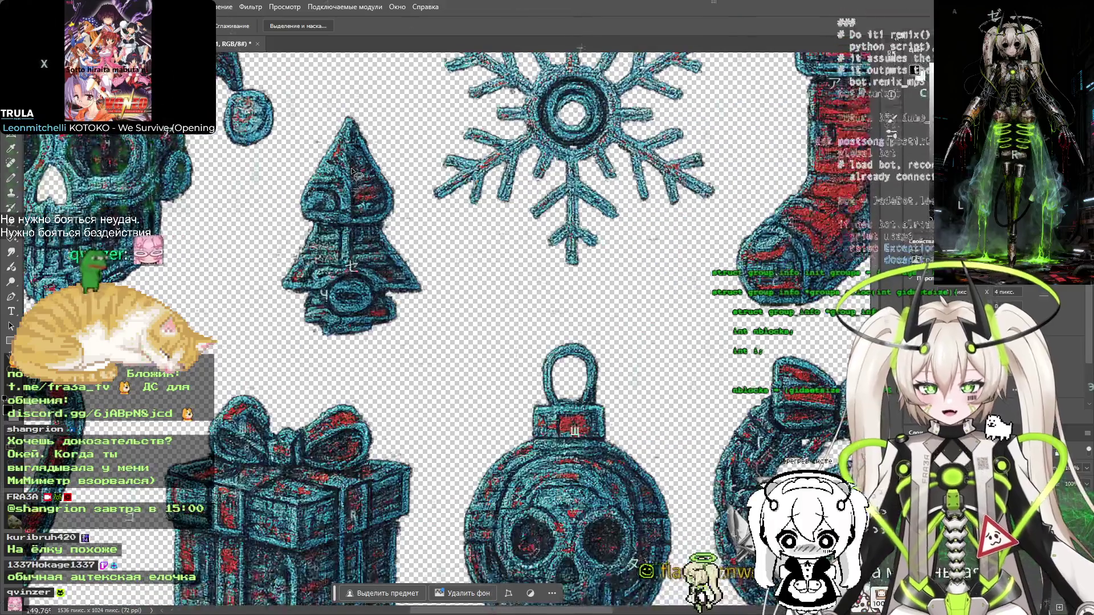
pyautogui.scroll(2, 447, 279)
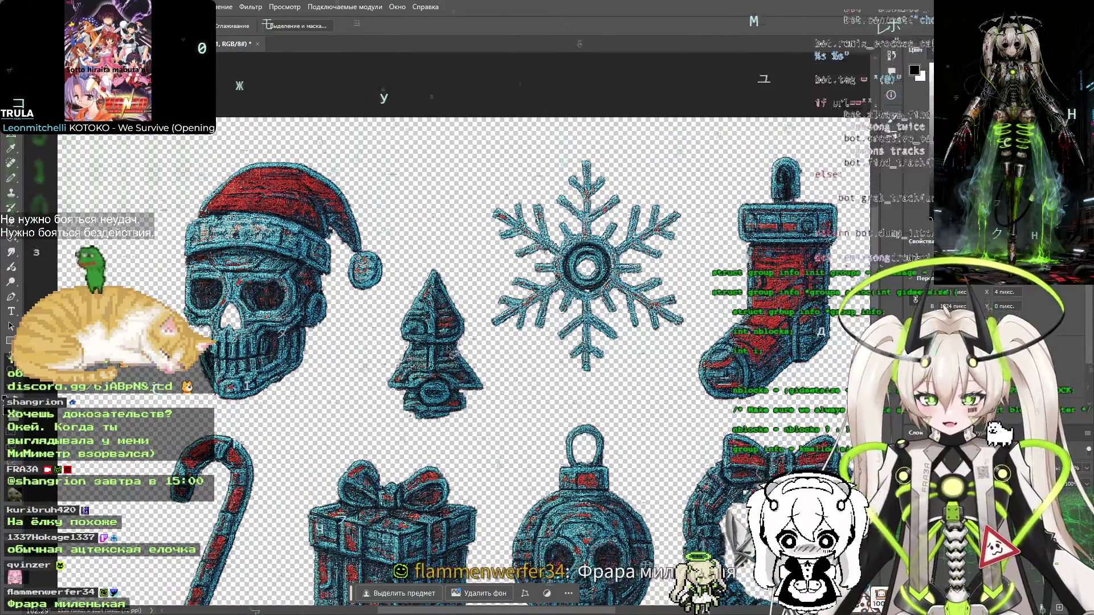
pyautogui.scroll(4, 449, 350)
pyautogui.scroll(-1, 445, 339)
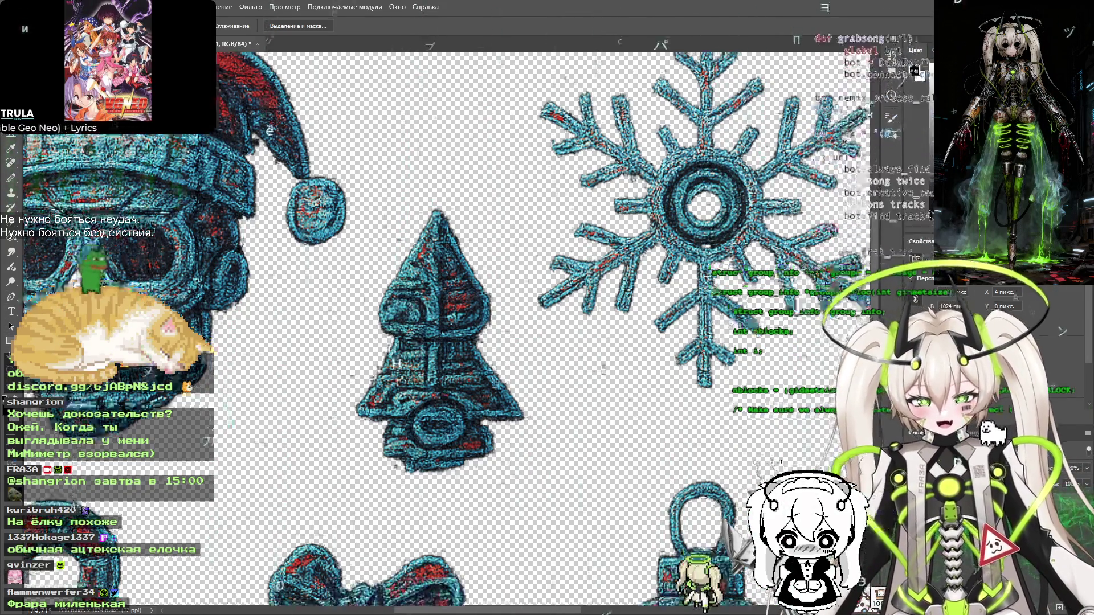
pyautogui.scroll(-5, 624, 391)
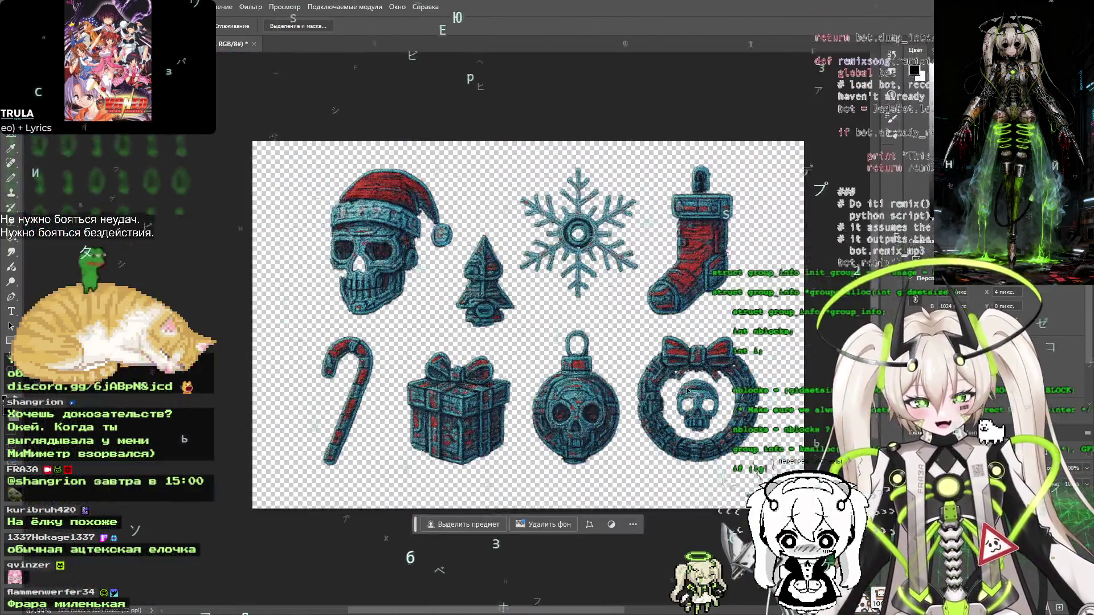
pyautogui.hotkey('ctrl', '1')
pyautogui.scroll(3, 624, 391)
pyautogui.scroll(-3, 605, 376)
pyautogui.moveTo(592, 368)
pyautogui.mouseDown()
pyautogui.moveTo(577, 327)
pyautogui.moveTo(559, 319)
pyautogui.moveTo(568, 344)
pyautogui.mouseUp()
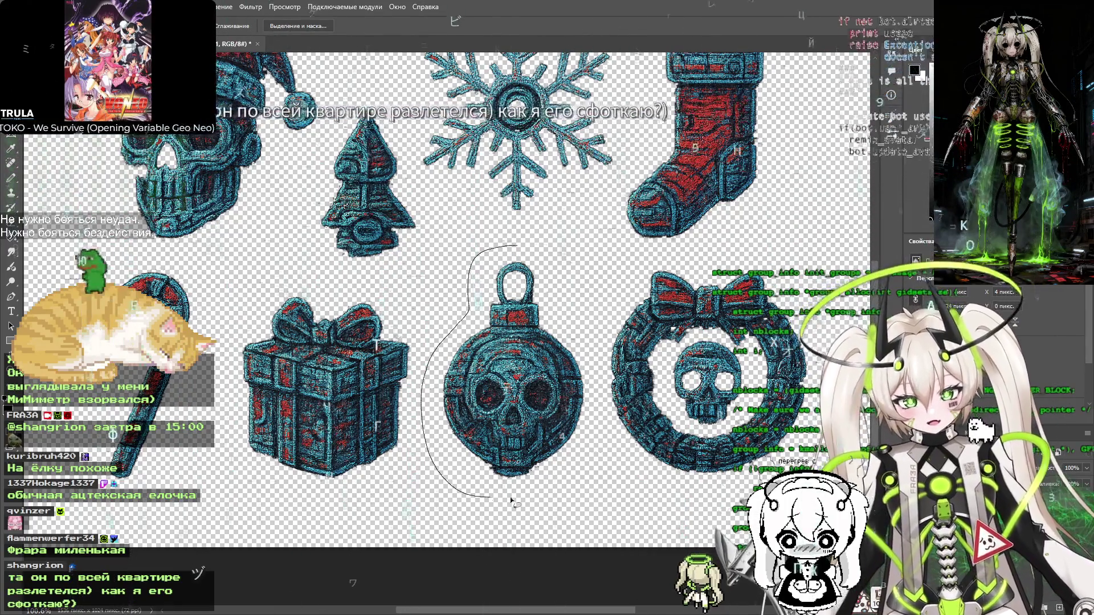
pyautogui.moveTo(512, 249); pyautogui.dragTo(503, 245)
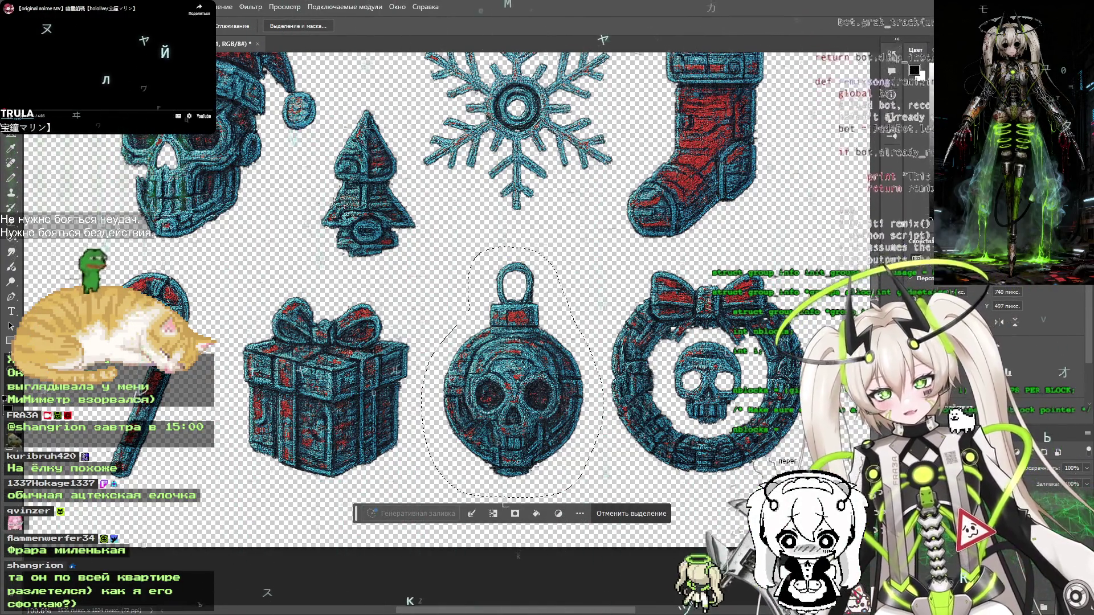
pyautogui.hotkey('ctrl', 'n')
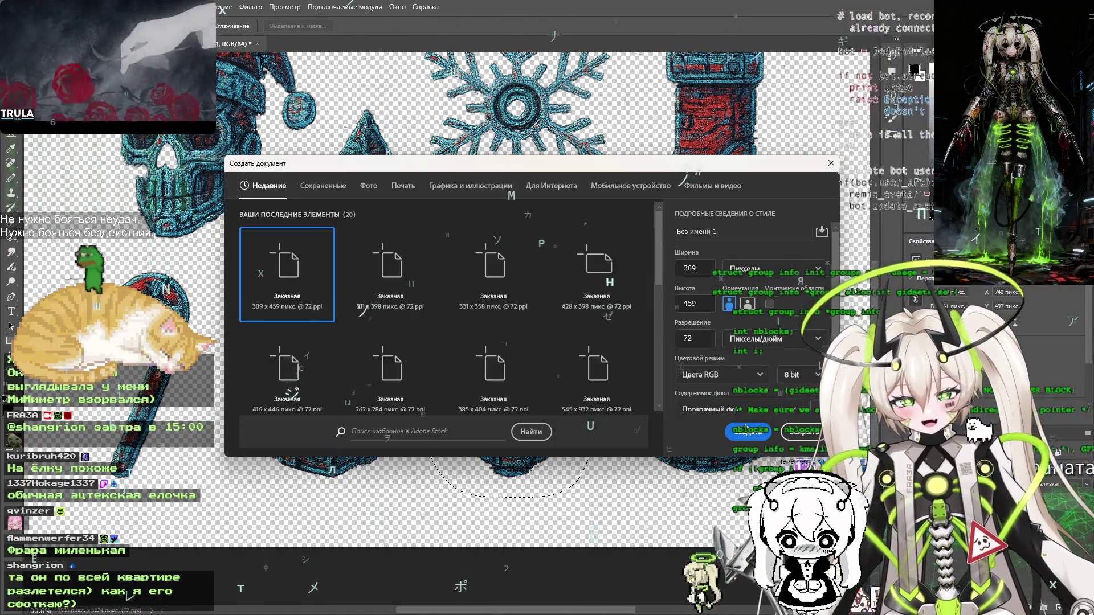
pyautogui.press('Return')
pyautogui.hotkey('ctrl', 'v')
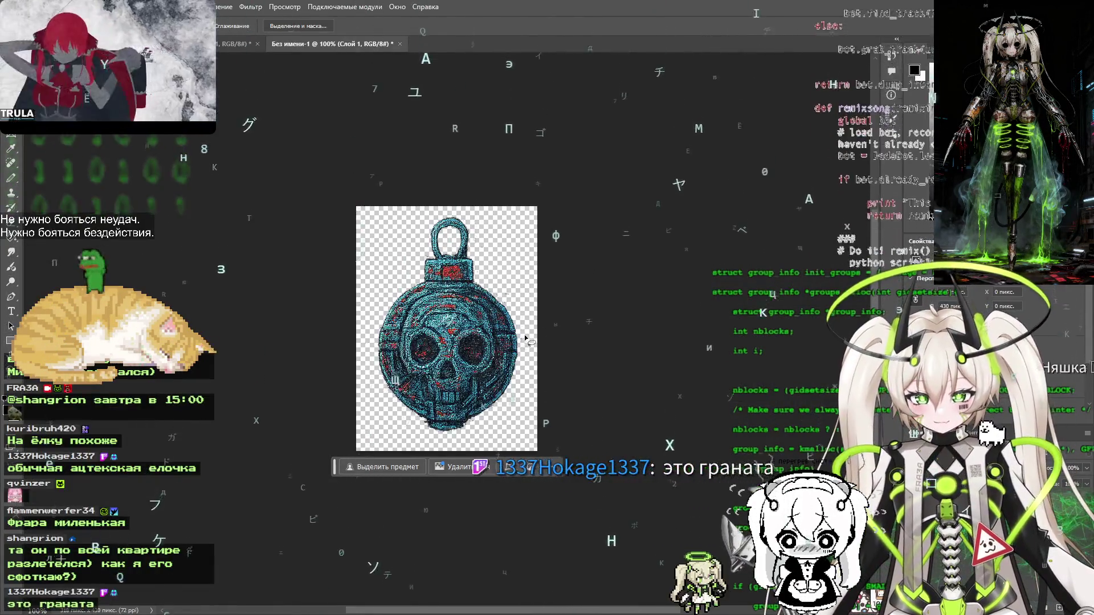
pyautogui.hotkey('ctrl', 'alt', 'shift', 's')
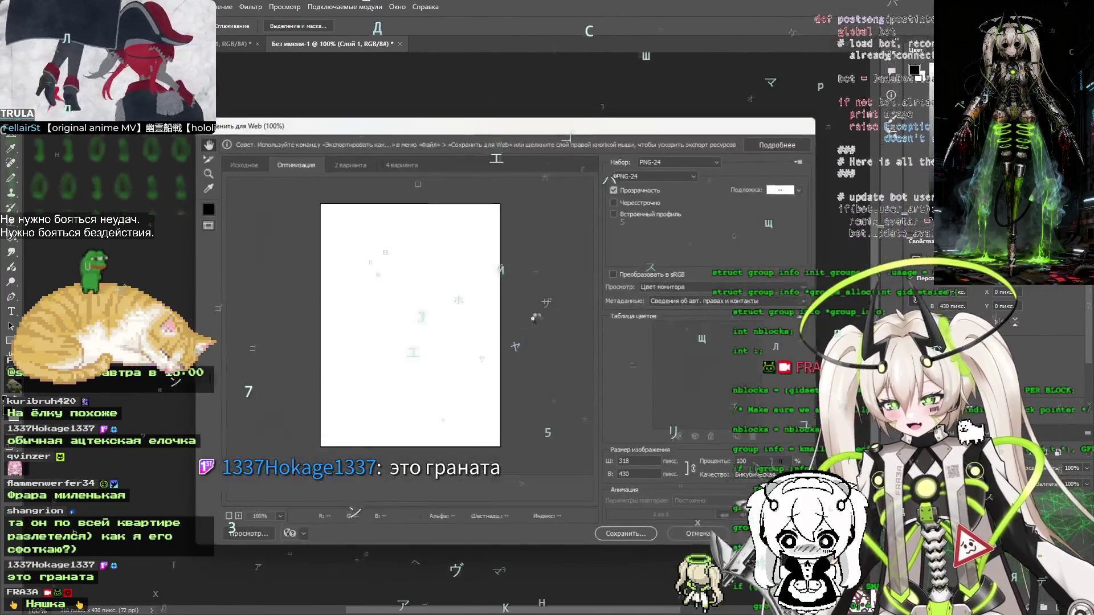
pyautogui.click(626, 536)
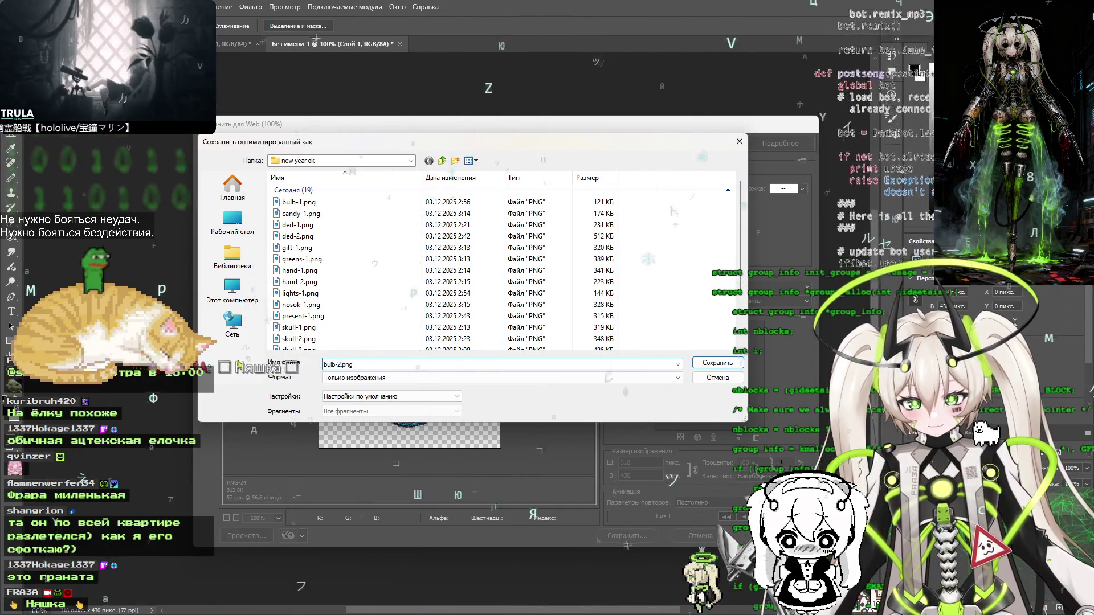
pyautogui.press('Return')
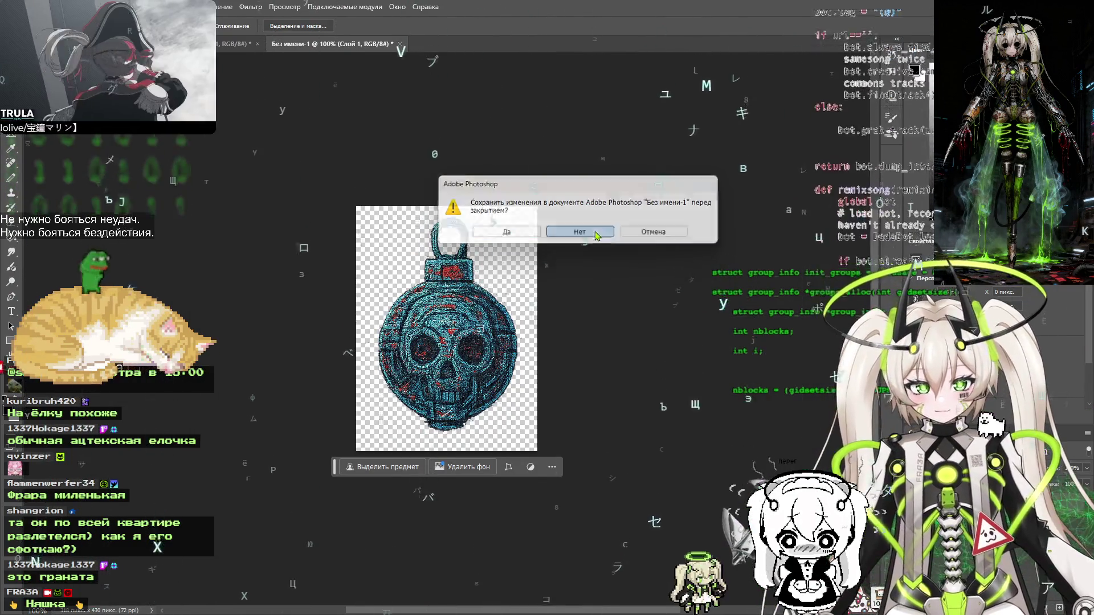
pyautogui.click(597, 234)
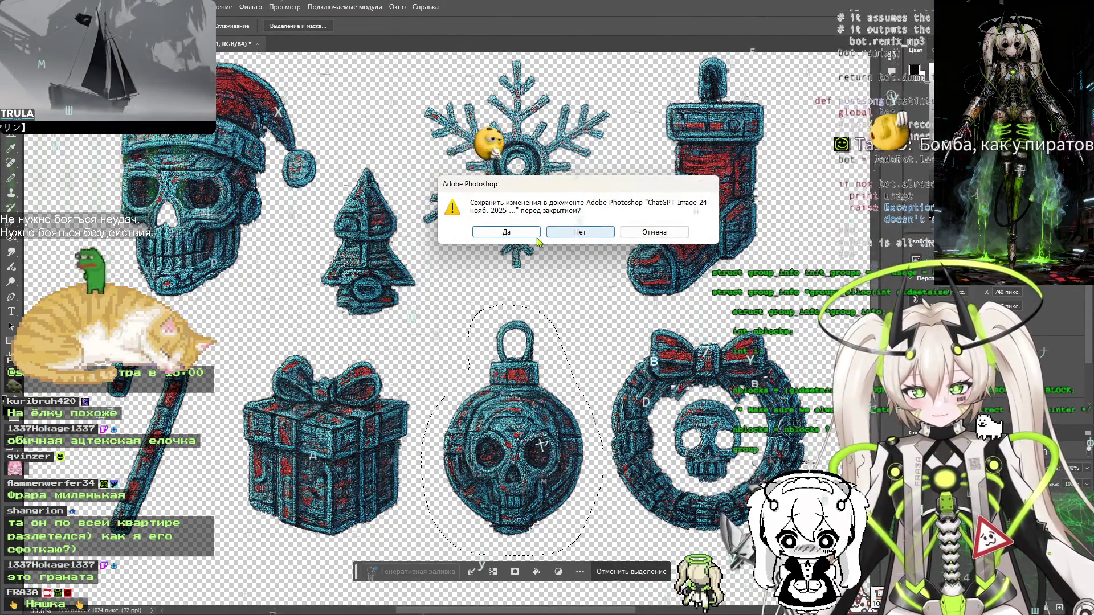
pyautogui.scroll(6, 142, 188)
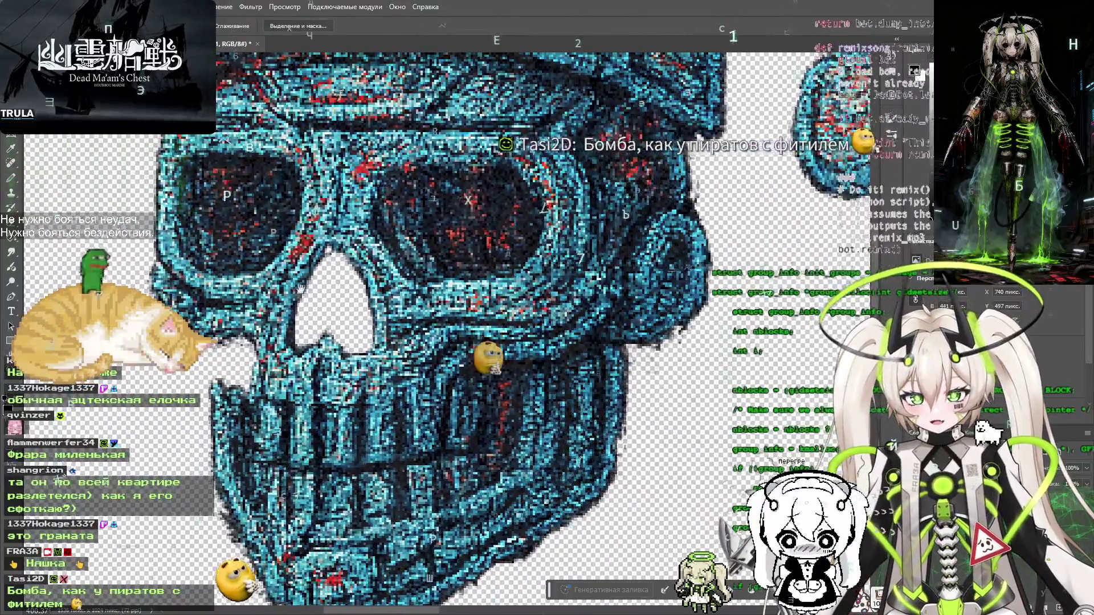
# Zoom in on the Santa-hat skull's nose and select the nose hole outline
pyautogui.moveTo(300, 289); pyautogui.dragTo(373, 302)
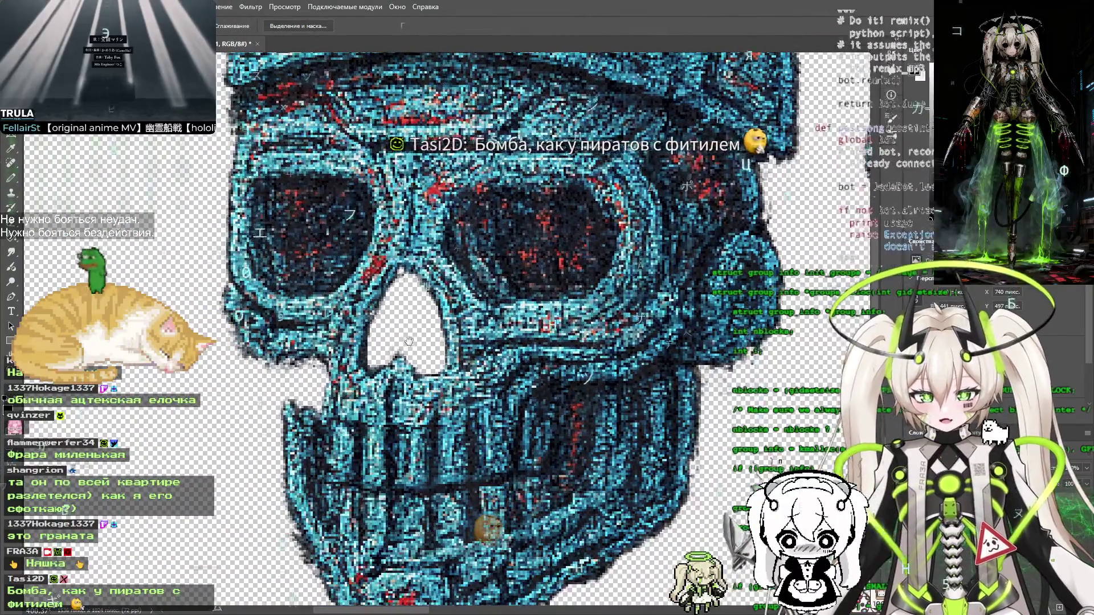
pyautogui.scroll(3, 433, 306)
pyautogui.scroll(8, 433, 303)
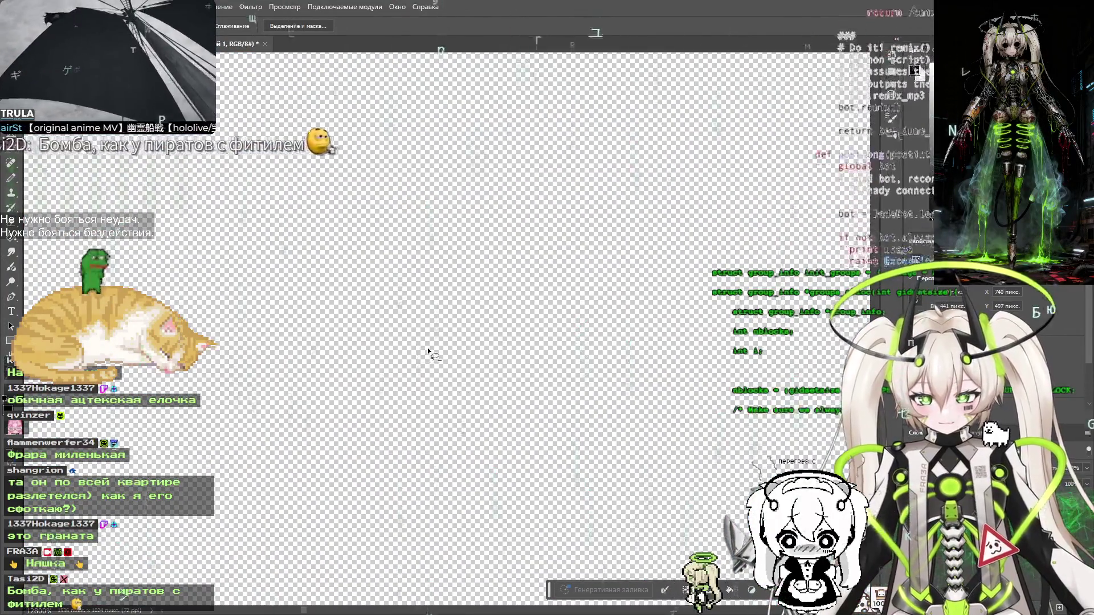
pyautogui.scroll(-15, 427, 348)
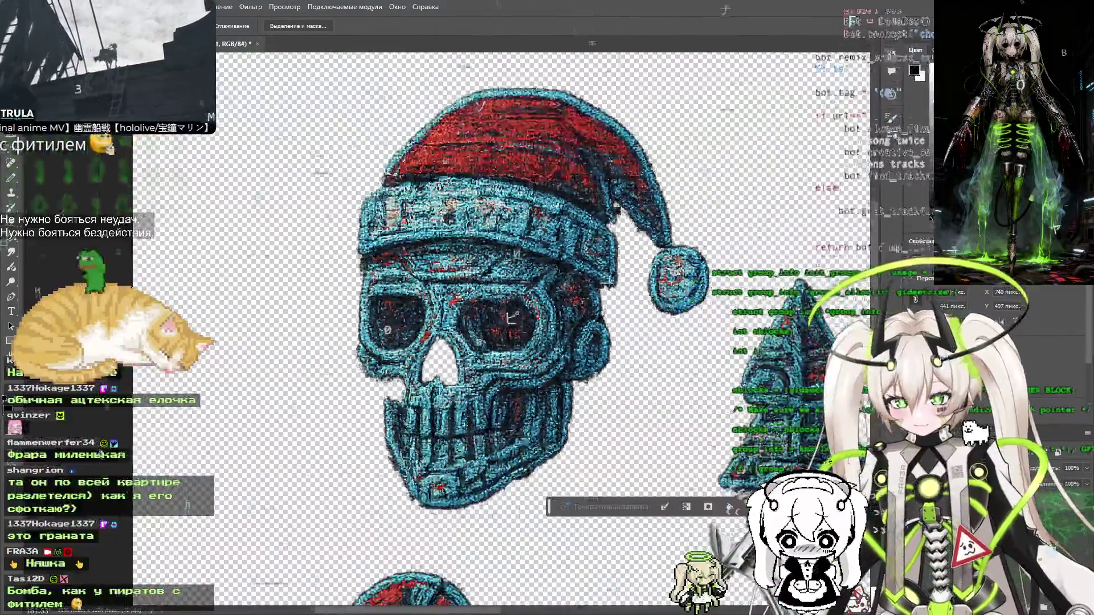
pyautogui.scroll(3, 482, 356)
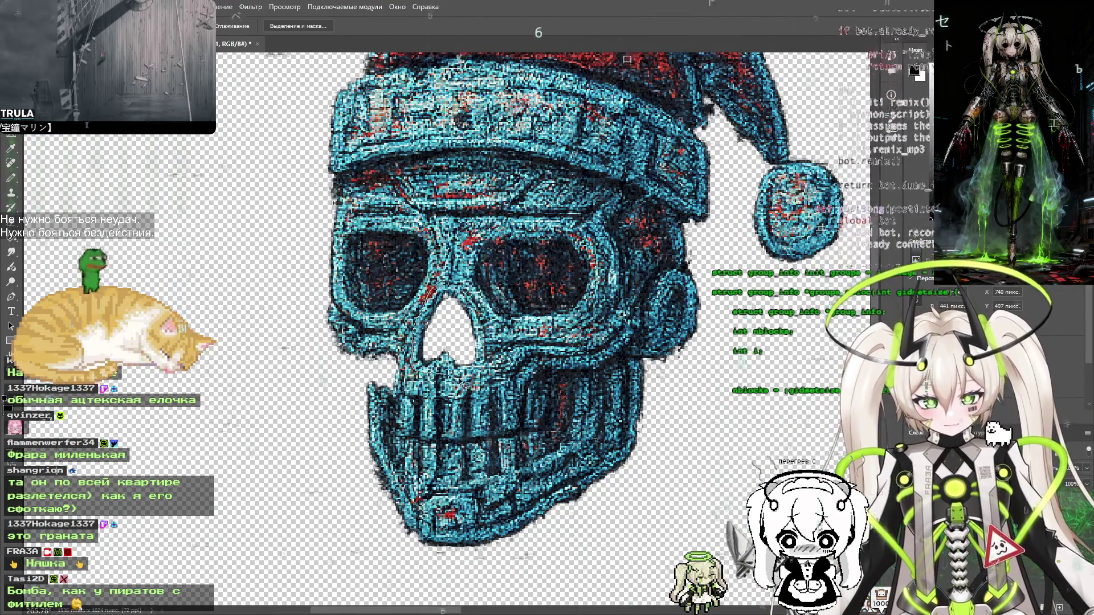
pyautogui.moveTo(444, 292); pyautogui.dragTo(447, 291)
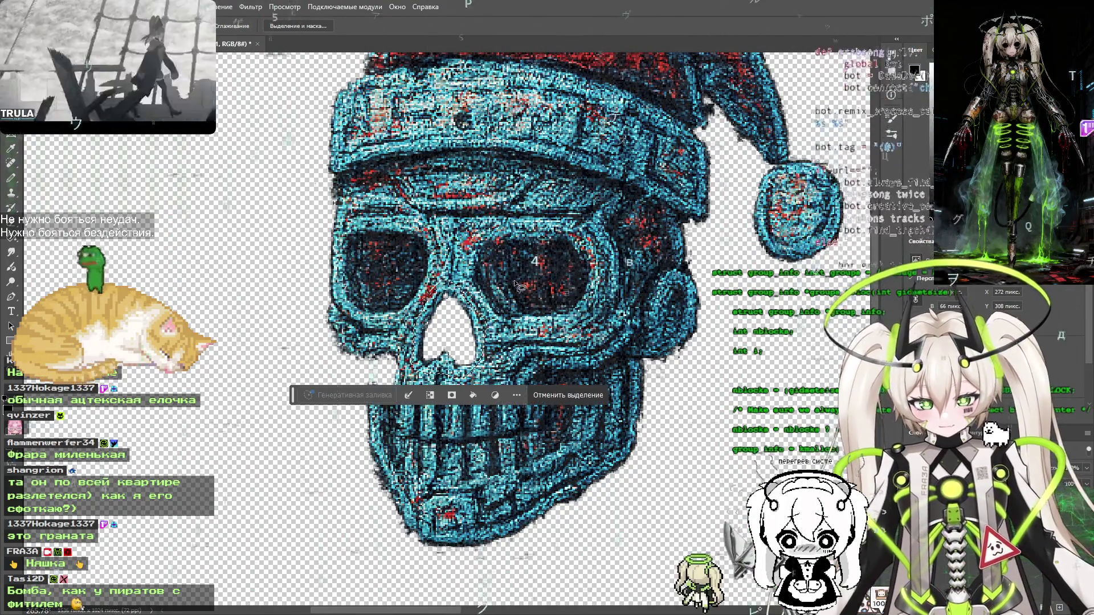
# Fill the transparent nose hole with solid dark colour using the Paint Bucket
pyautogui.press('g')
pyautogui.click(450, 336)
pyautogui.click(455, 333)
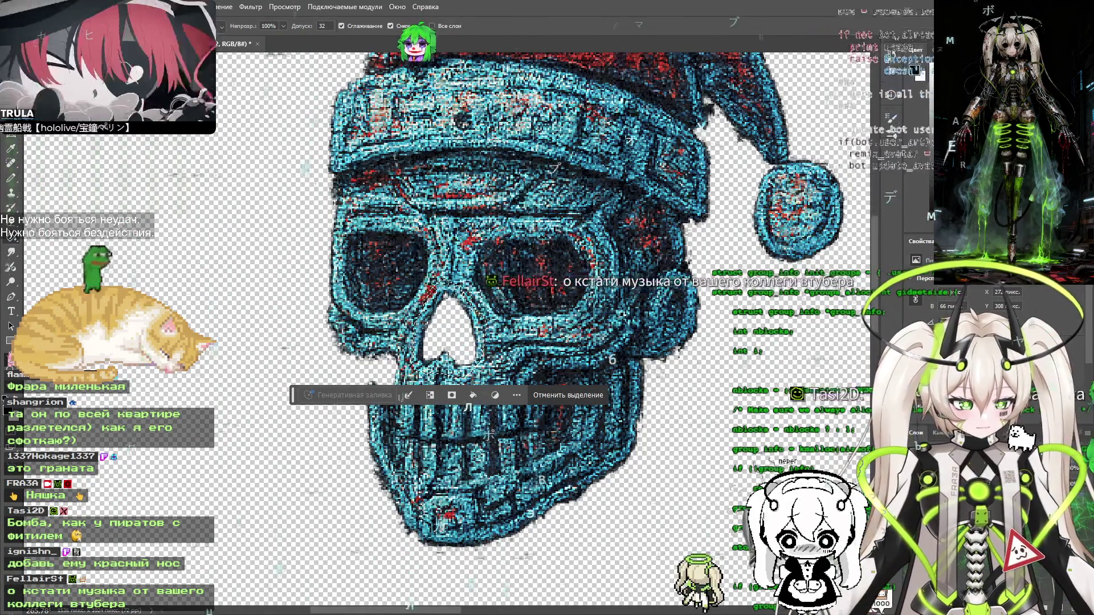
pyautogui.click(466, 349)
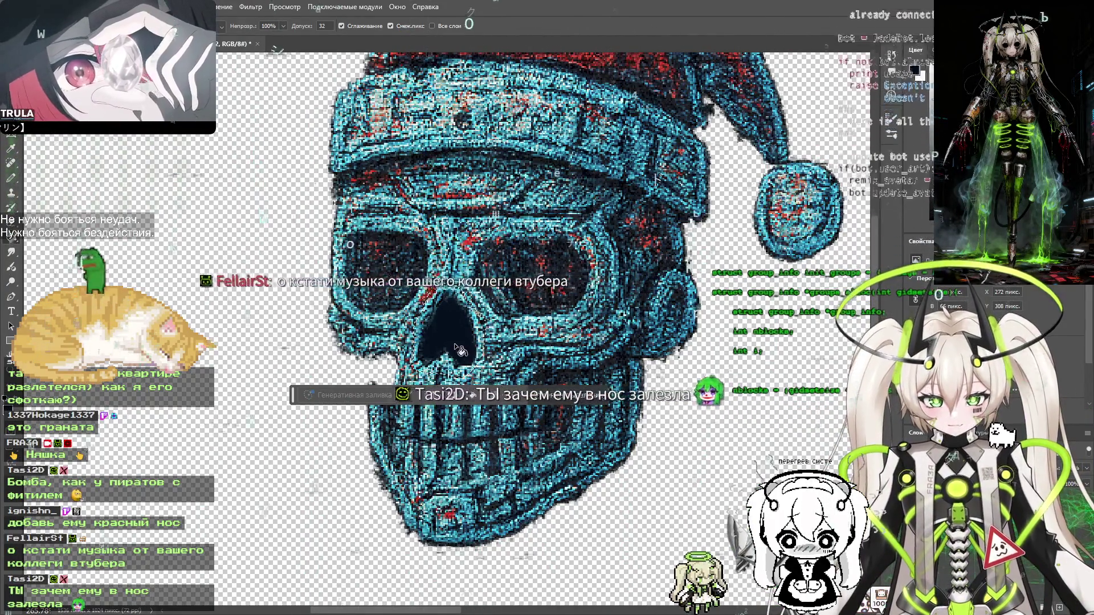
pyautogui.scroll(2, 460, 350)
pyautogui.scroll(-2, 456, 349)
pyautogui.scroll(2, 450, 346)
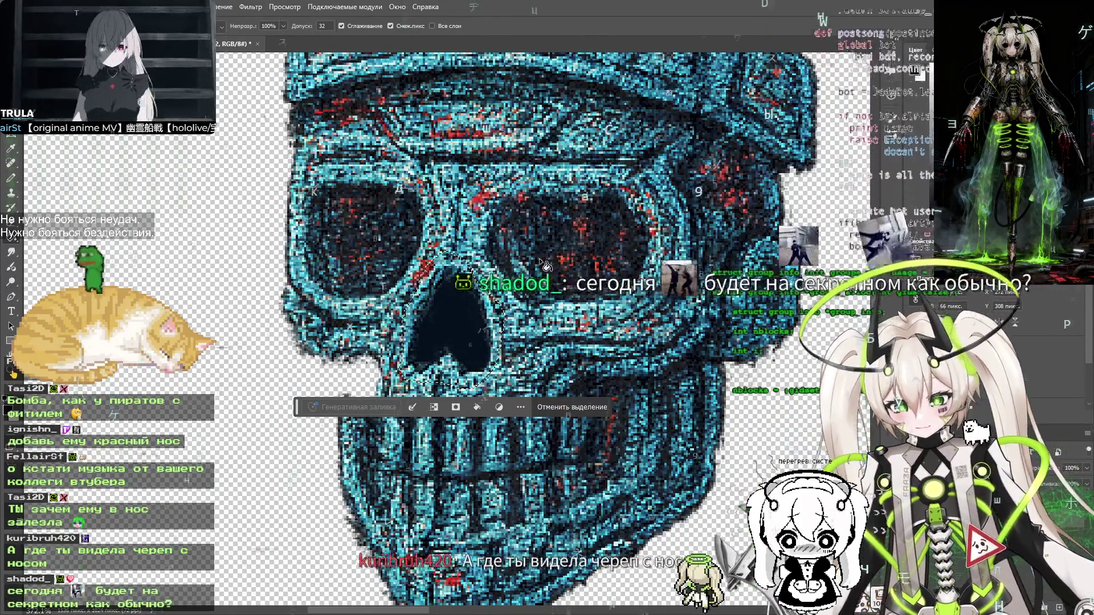
# Marquee the right eye socket to copy its texture, dismissing the copy error
pyautogui.press('m')
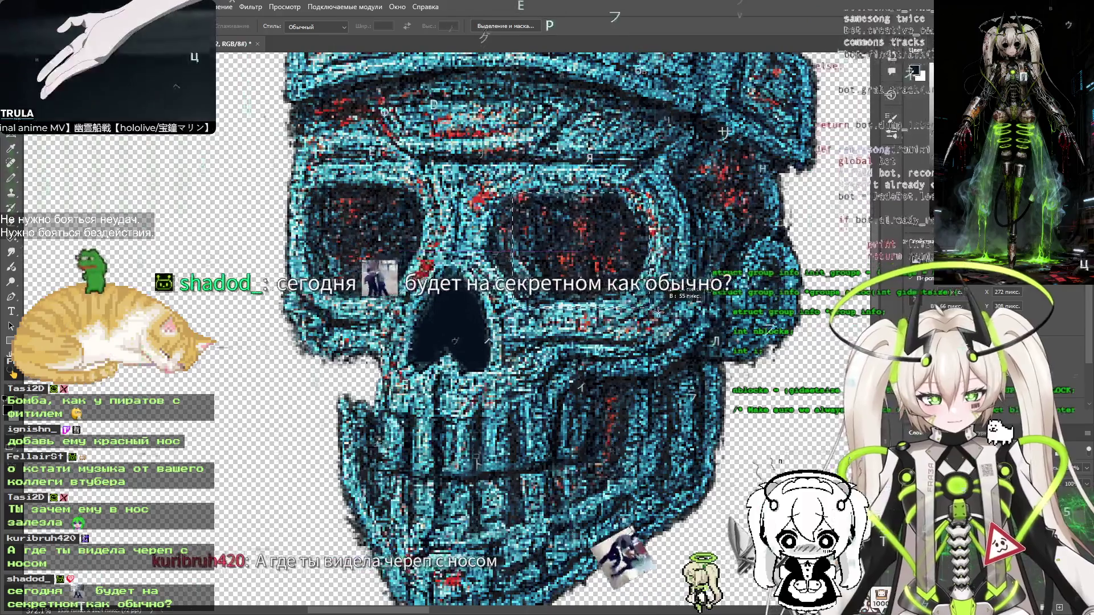
pyautogui.moveTo(513, 194); pyautogui.dragTo(661, 309)
pyautogui.hotkey('ctrl', 'c')
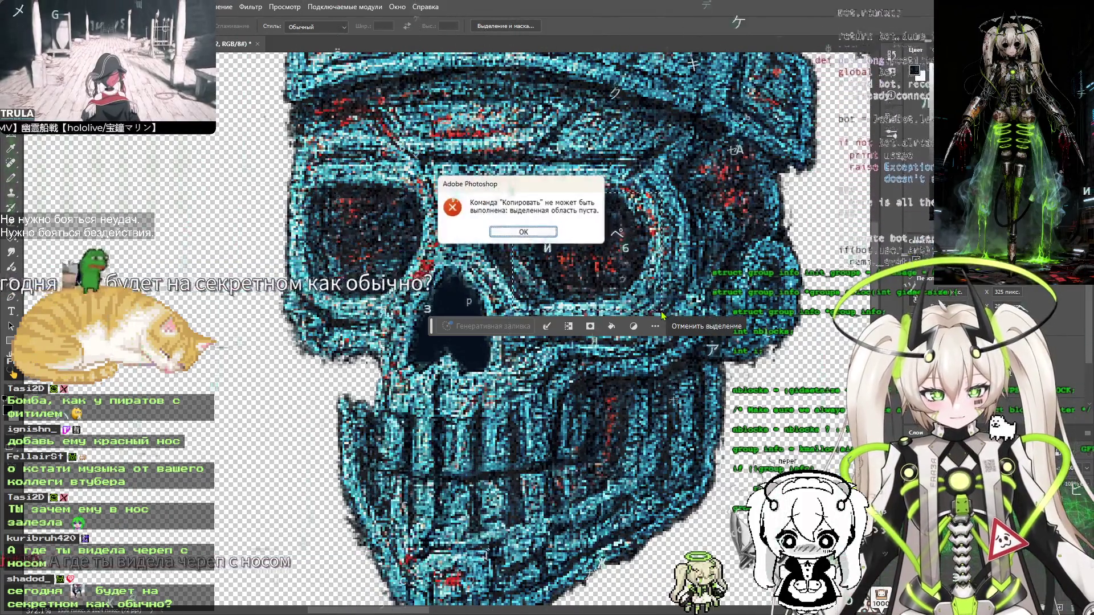
pyautogui.click(547, 231)
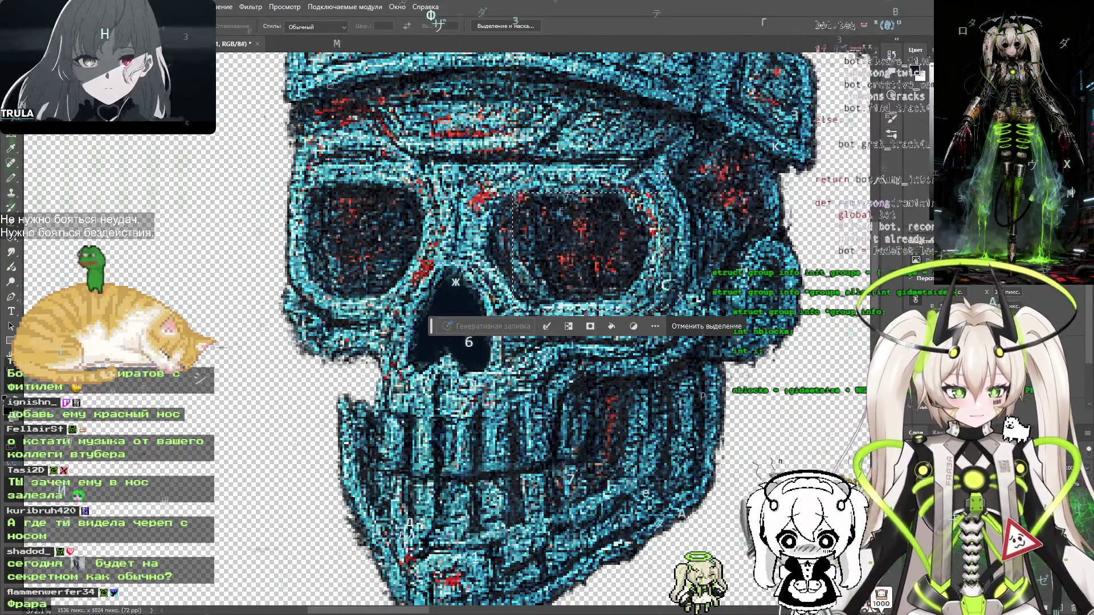
pyautogui.hotkey('ctrl', 'd')
# Undo an accidental move of the skull artwork and pick the eye-texture patch layer
pyautogui.press('v')
pyautogui.moveTo(568, 260)
pyautogui.mouseDown()
pyautogui.moveTo(437, 334)
pyautogui.moveTo(568, 260)
pyautogui.moveTo(519, 295)
pyautogui.mouseUp()
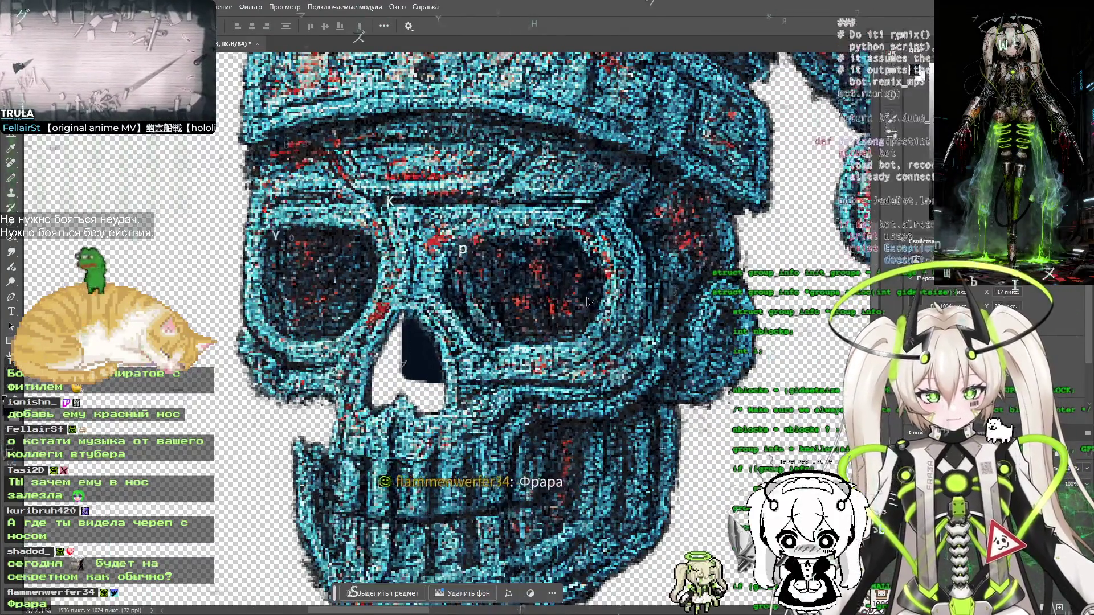
pyautogui.hotkey('ctrl', 'z')
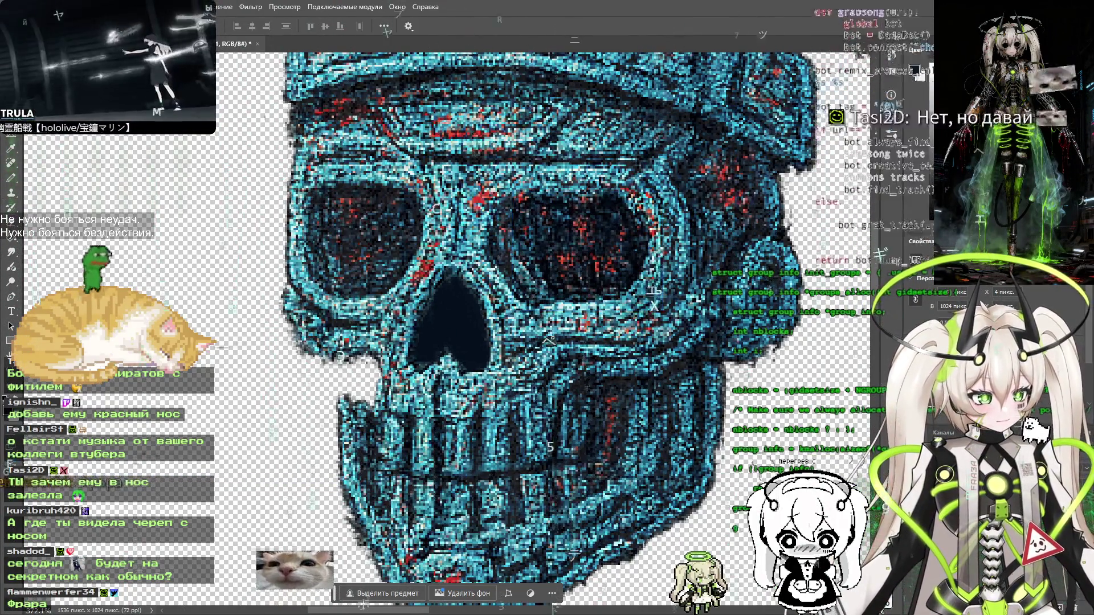
pyautogui.press('Delete')
pyautogui.click(587, 251)
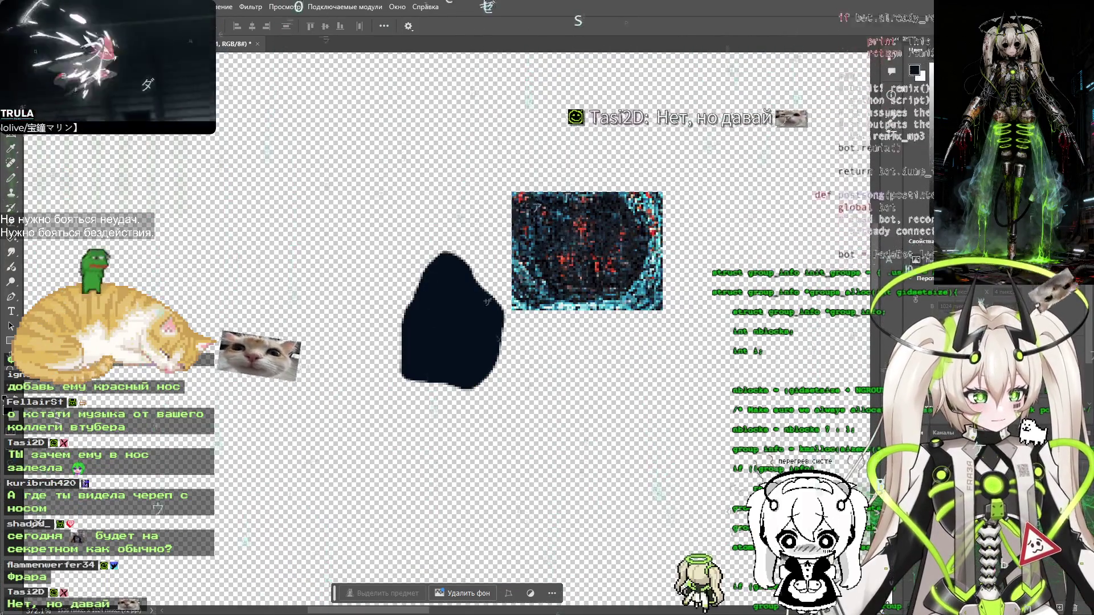
# Move the eye-texture patch onto the nose and scale it up to cover the hole
pyautogui.moveTo(594, 255)
pyautogui.mouseDown()
pyautogui.moveTo(493, 315)
pyautogui.moveTo(464, 325)
pyautogui.moveTo(460, 313)
pyautogui.mouseUp()
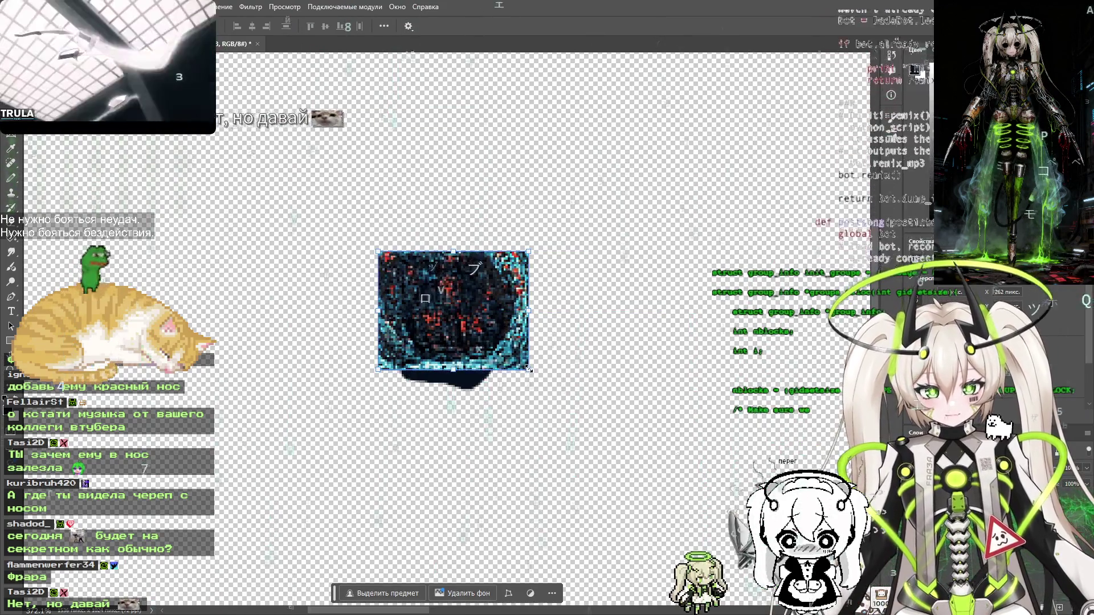
pyautogui.hotkey('ctrl', 't')
pyautogui.moveTo(548, 400)
pyautogui.mouseDown()
pyautogui.moveTo(556, 393)
pyautogui.moveTo(570, 414)
pyautogui.mouseUp()
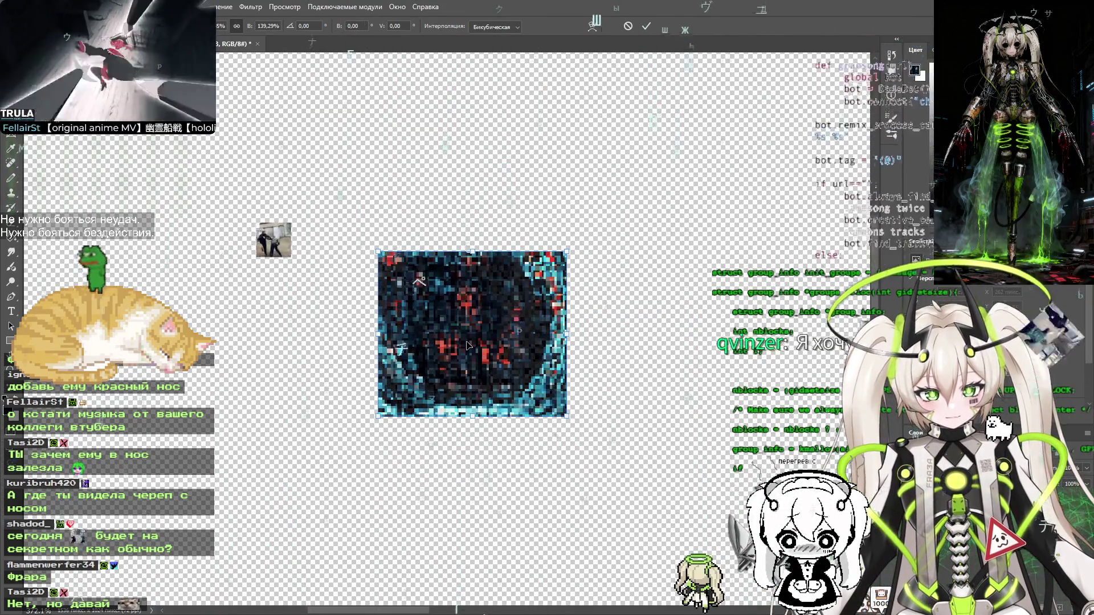
pyautogui.moveTo(459, 344); pyautogui.dragTo(456, 344)
pyautogui.press('Return')
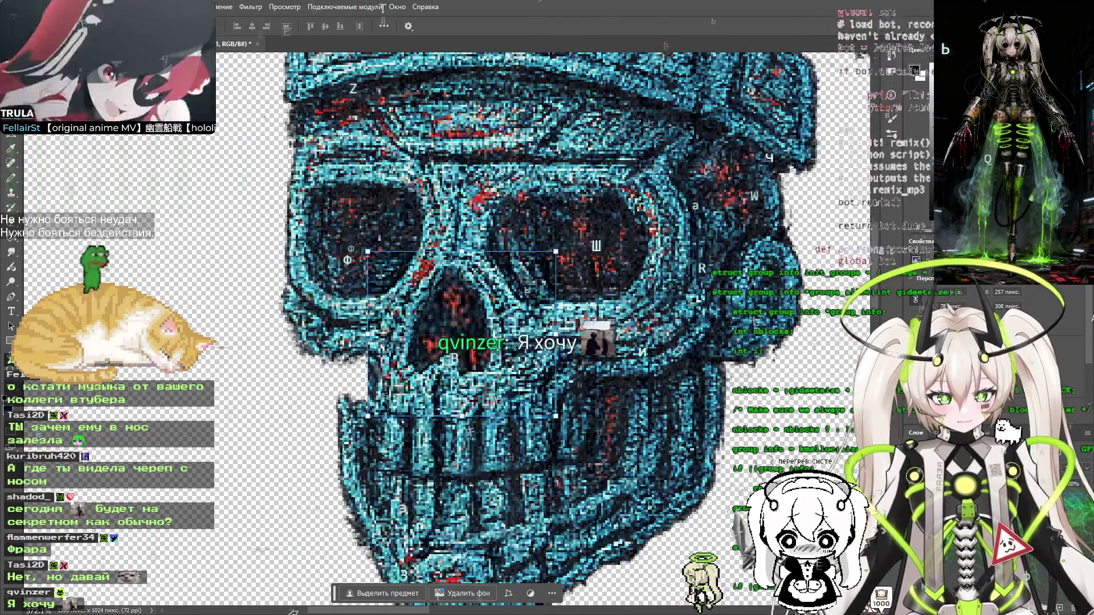
pyautogui.scroll(-5, 539, 368)
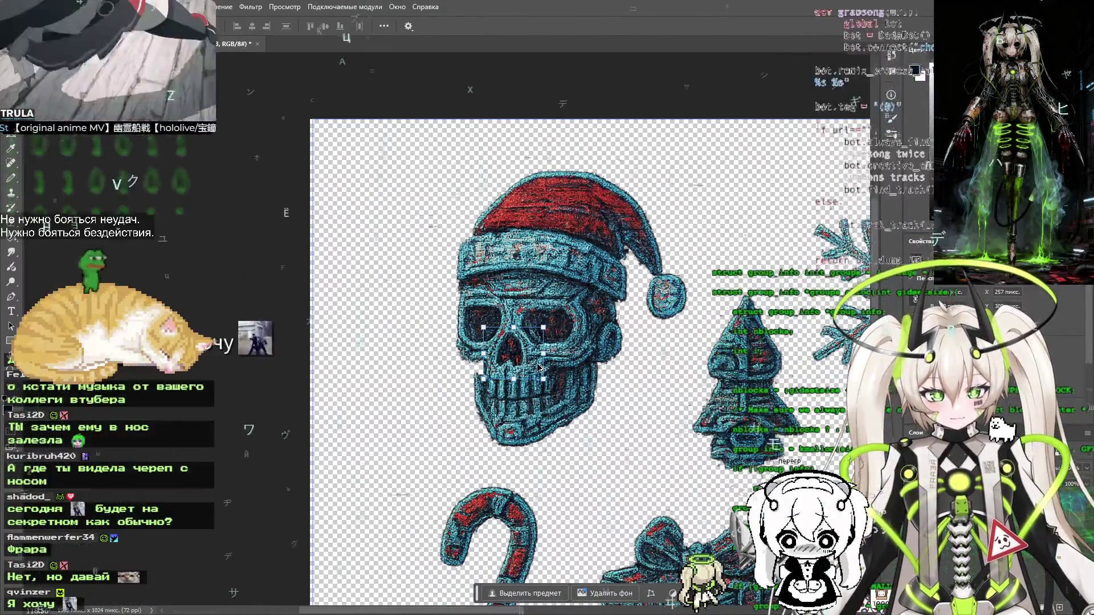
pyautogui.scroll(4, 540, 367)
pyautogui.hotkey('ctrl', 't')
pyautogui.moveTo(593, 410); pyautogui.dragTo(569, 392)
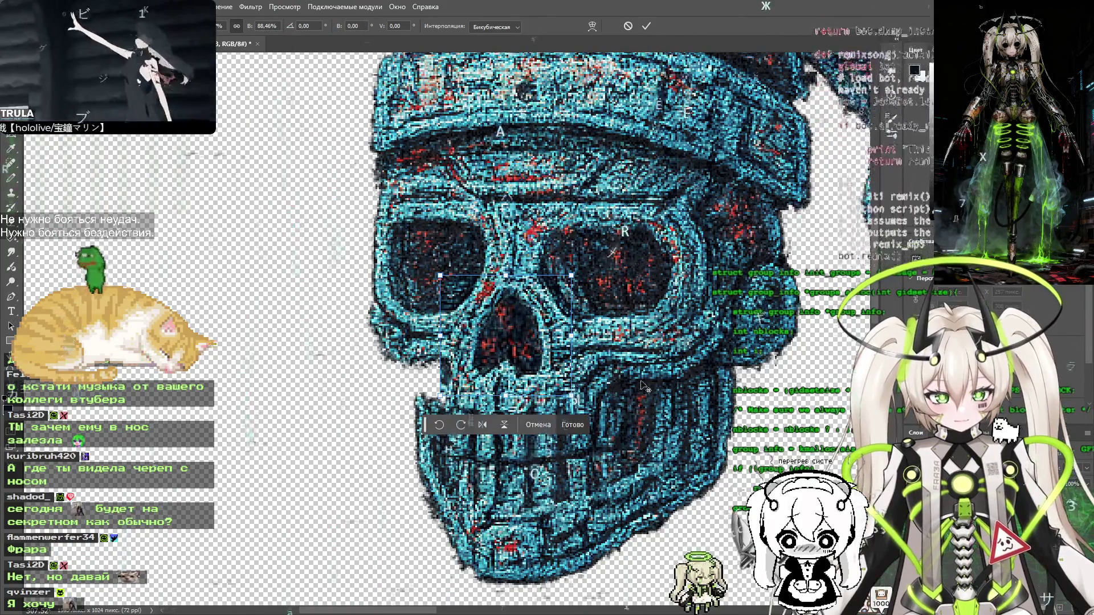
# Commit the slightly reduced eye-socket texture patch over the skull's nose hole
pyautogui.scroll(-3, 575, 396)
pyautogui.scroll(2, 599, 395)
pyautogui.scroll(-2, 602, 395)
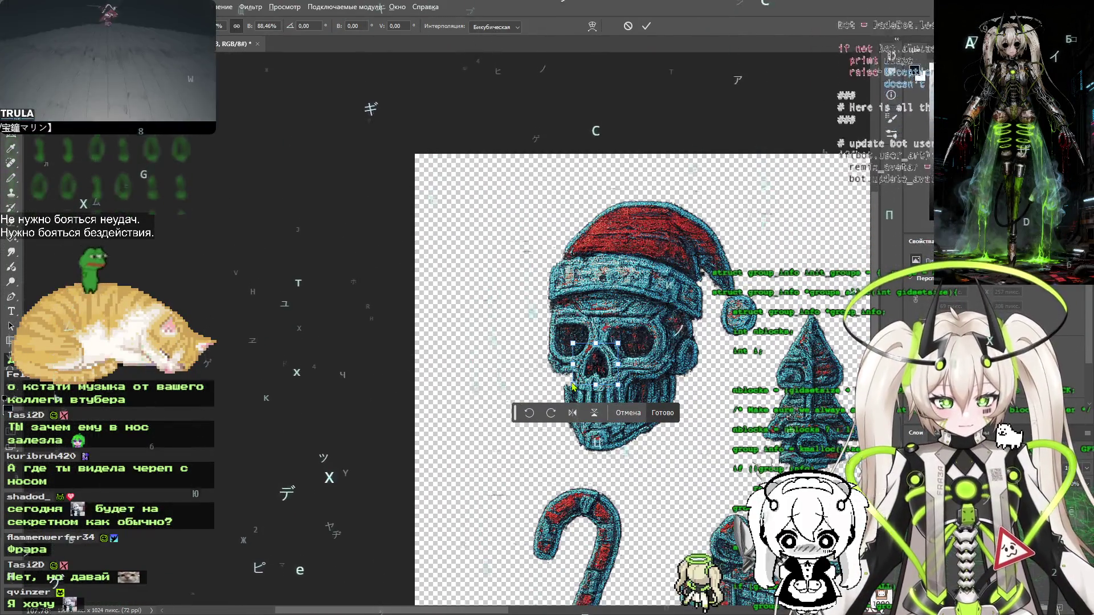
pyautogui.scroll(8, 573, 386)
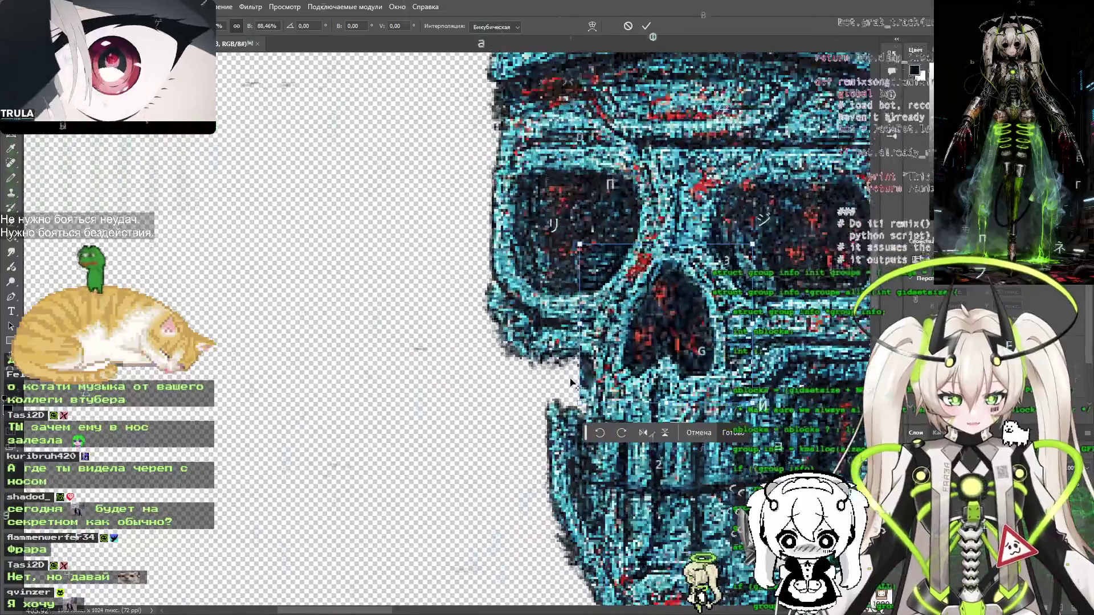
pyautogui.scroll(-2, 572, 383)
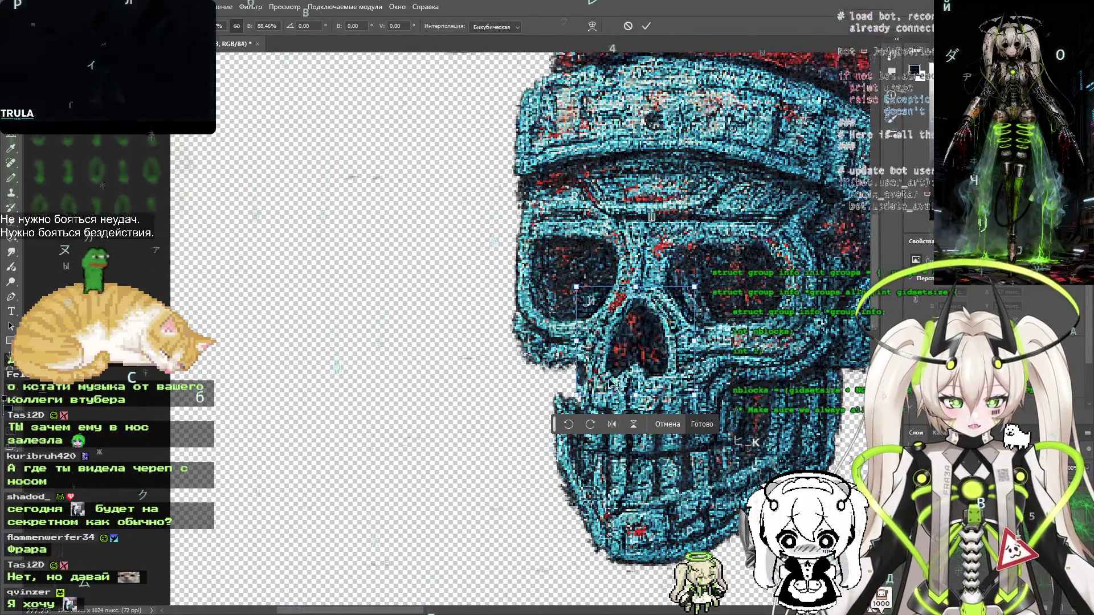
pyautogui.press('Return')
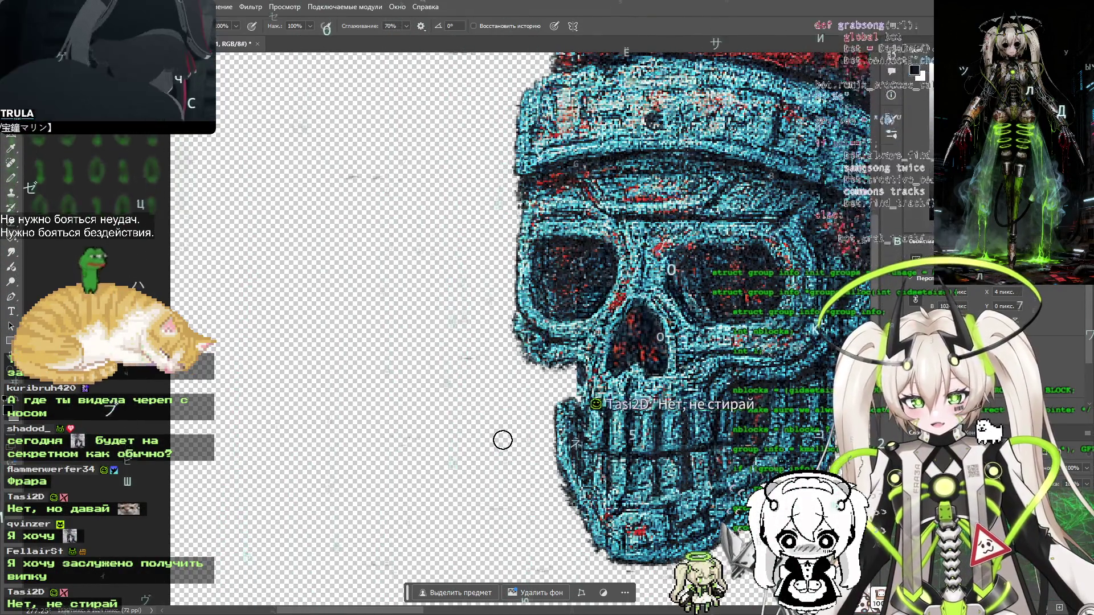
pyautogui.scroll(-6, 503, 440)
pyautogui.scroll(2, 609, 342)
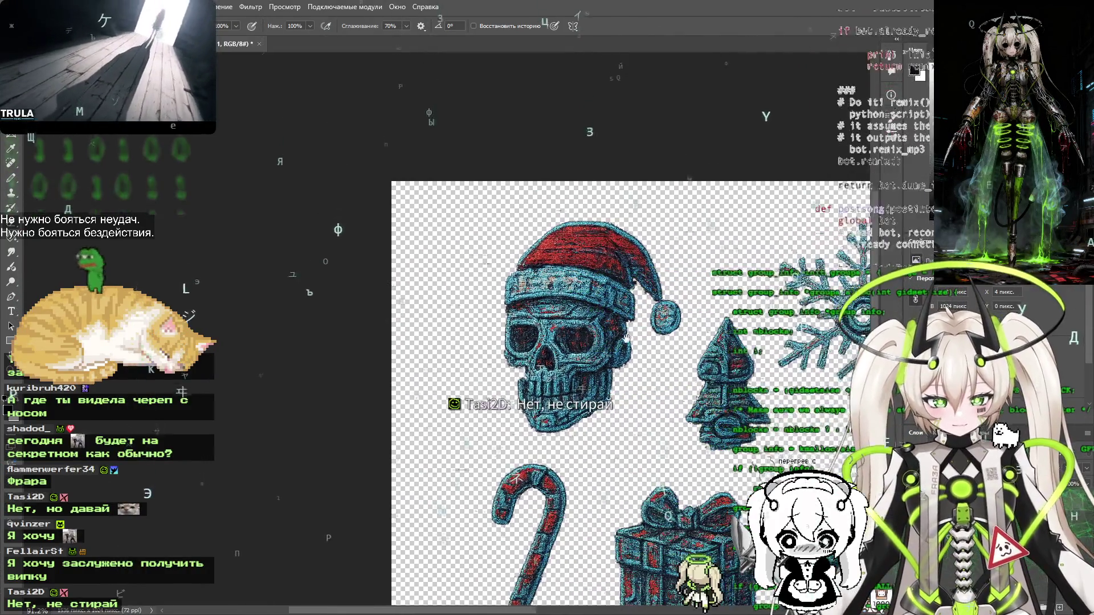
pyautogui.scroll(-4, 608, 342)
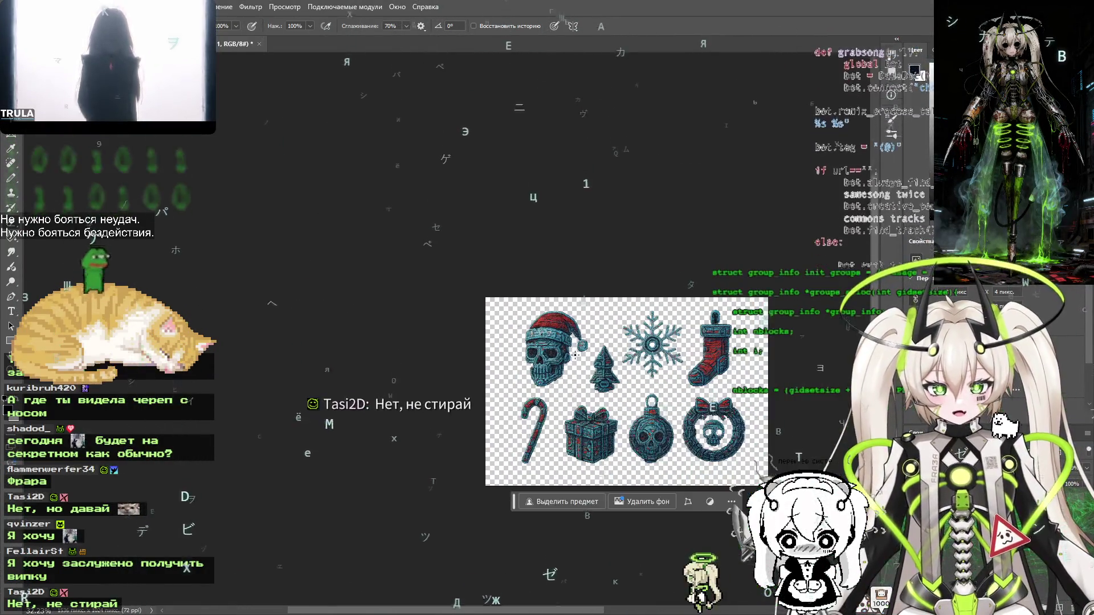
pyautogui.scroll(5, 574, 356)
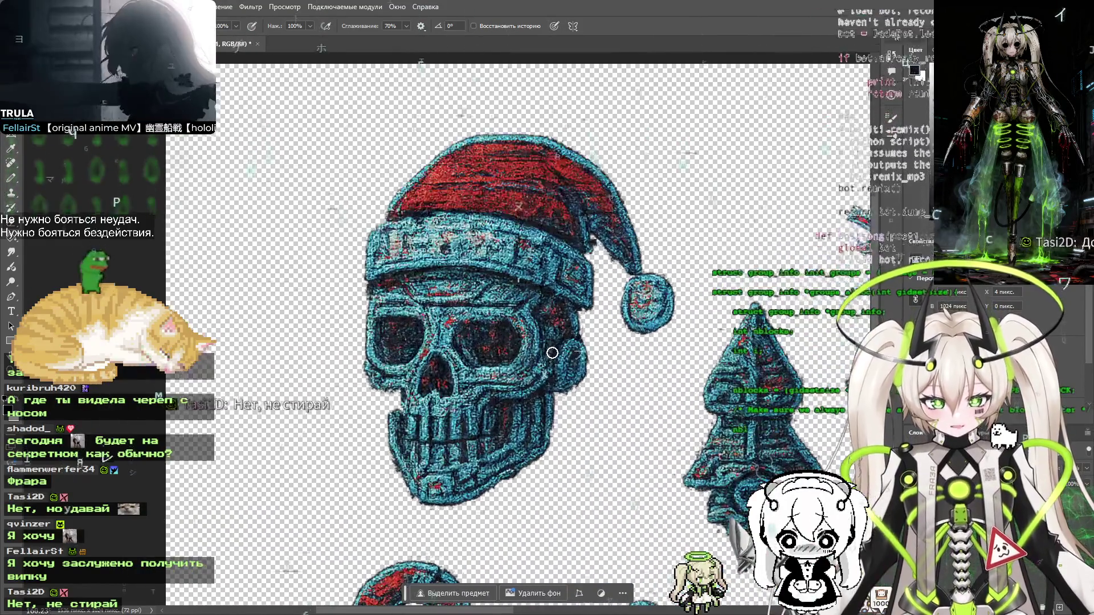
pyautogui.scroll(5, 554, 350)
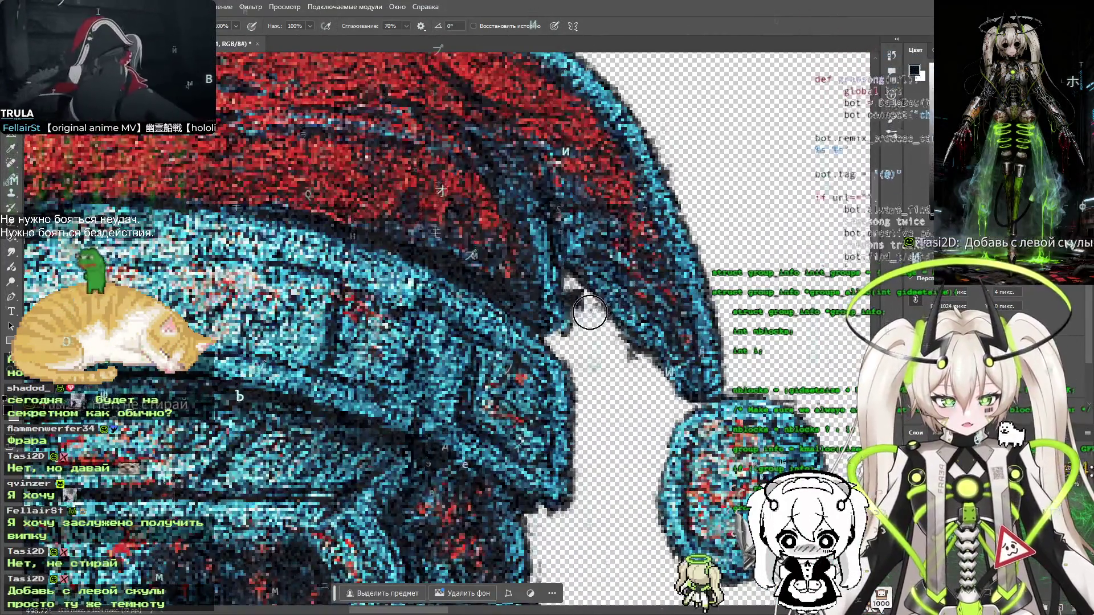
pyautogui.scroll(2, 587, 301)
pyautogui.scroll(3, 587, 301)
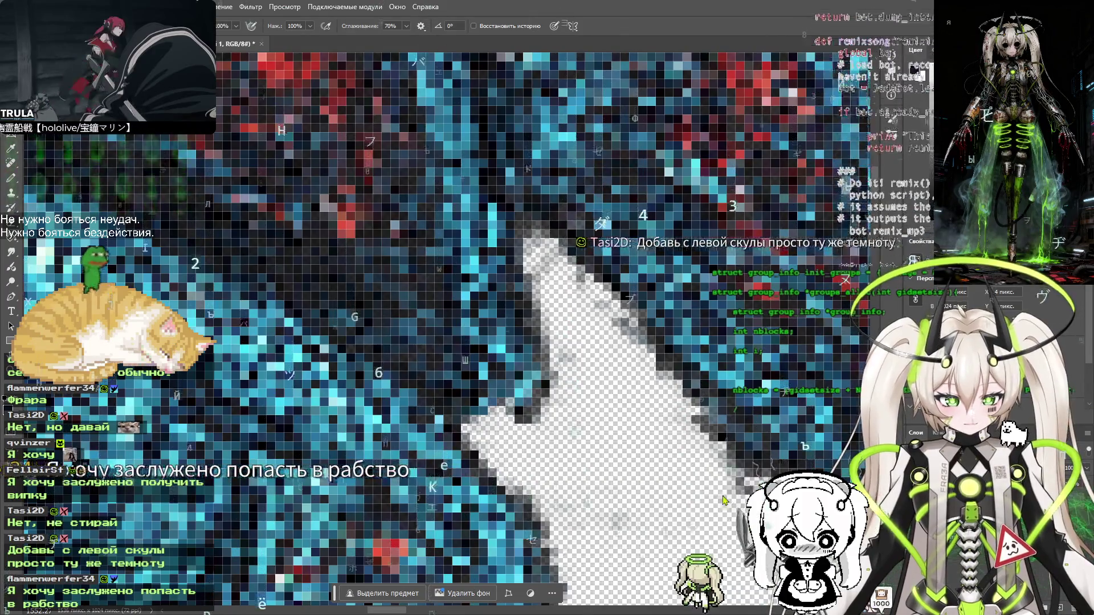
pyautogui.keyDown('alt'); pyautogui.rightClick(599, 389); pyautogui.keyUp('alt')
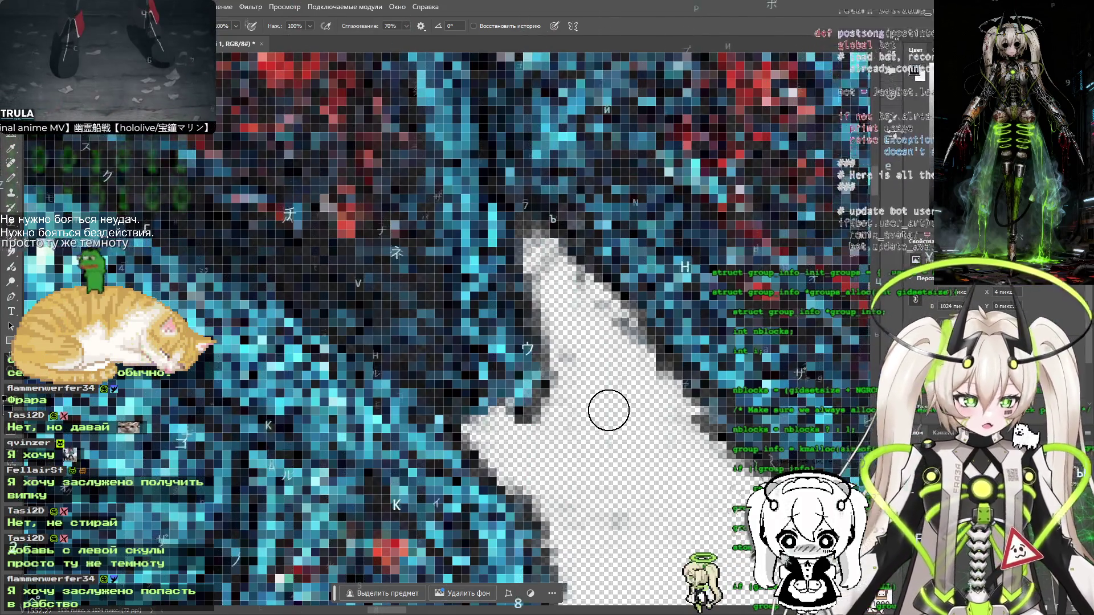
pyautogui.scroll(-10, 676, 340)
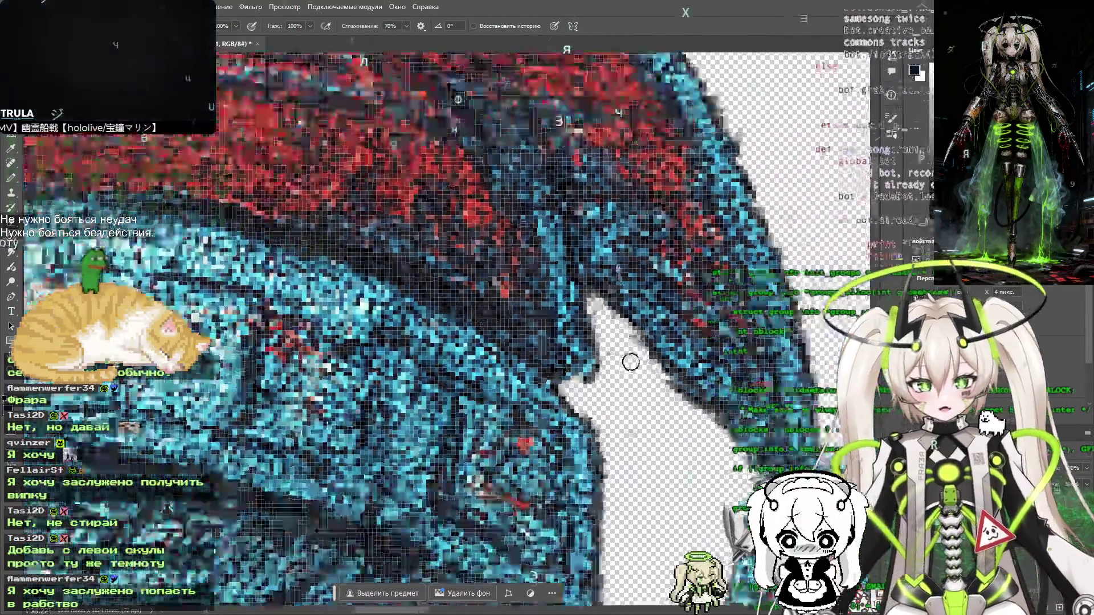
pyautogui.scroll(-5, 618, 417)
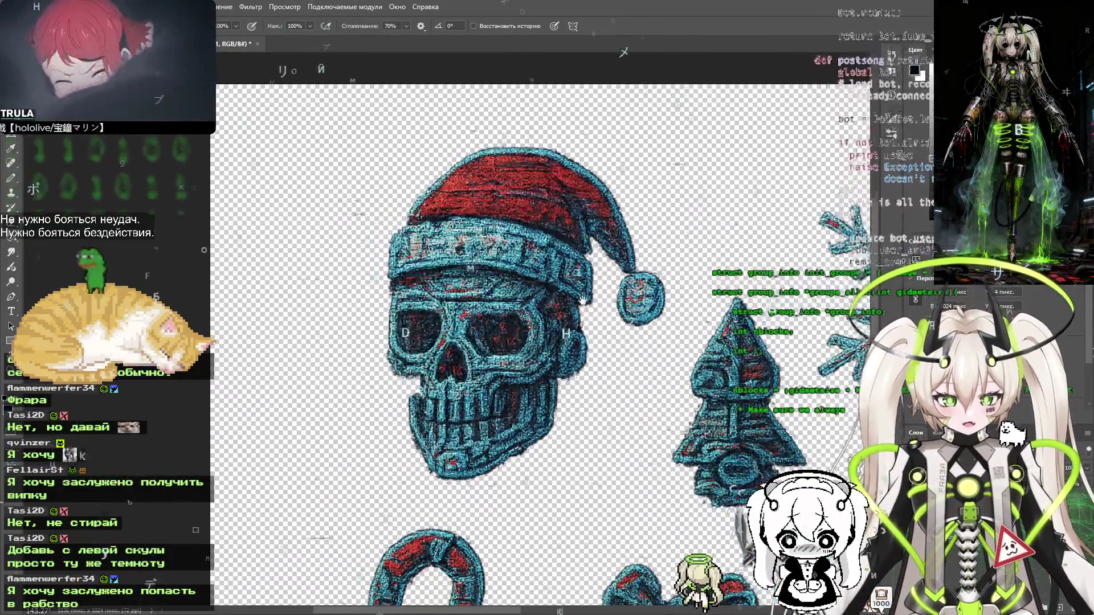
pyautogui.scroll(2, 607, 308)
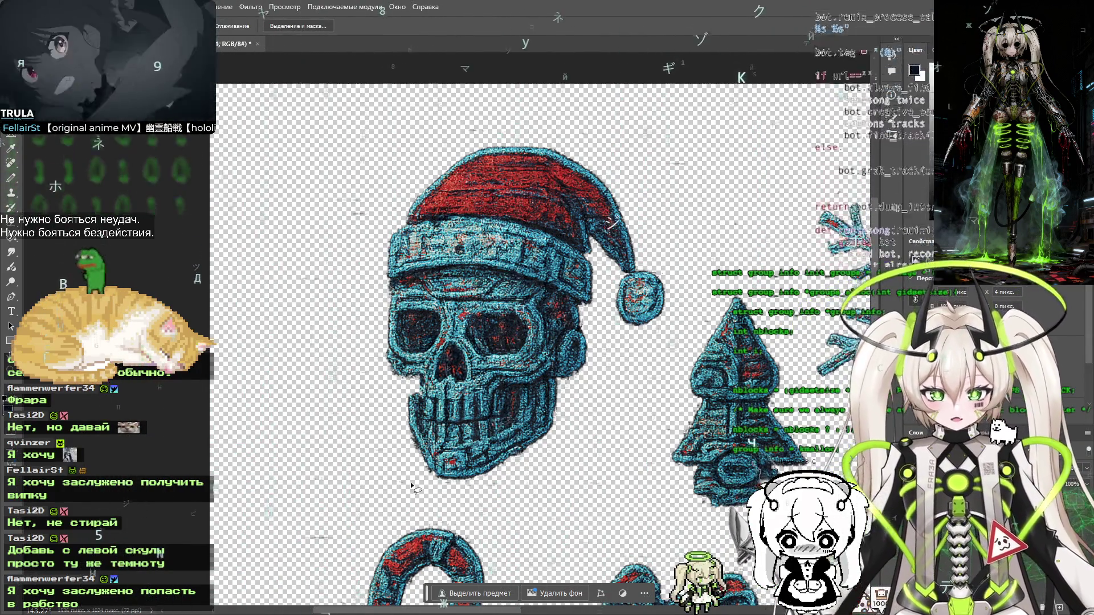
# Lasso the Santa-hat skull and paste it into a new clipboard-sized document
pyautogui.moveTo(411, 486); pyautogui.dragTo(545, 481)
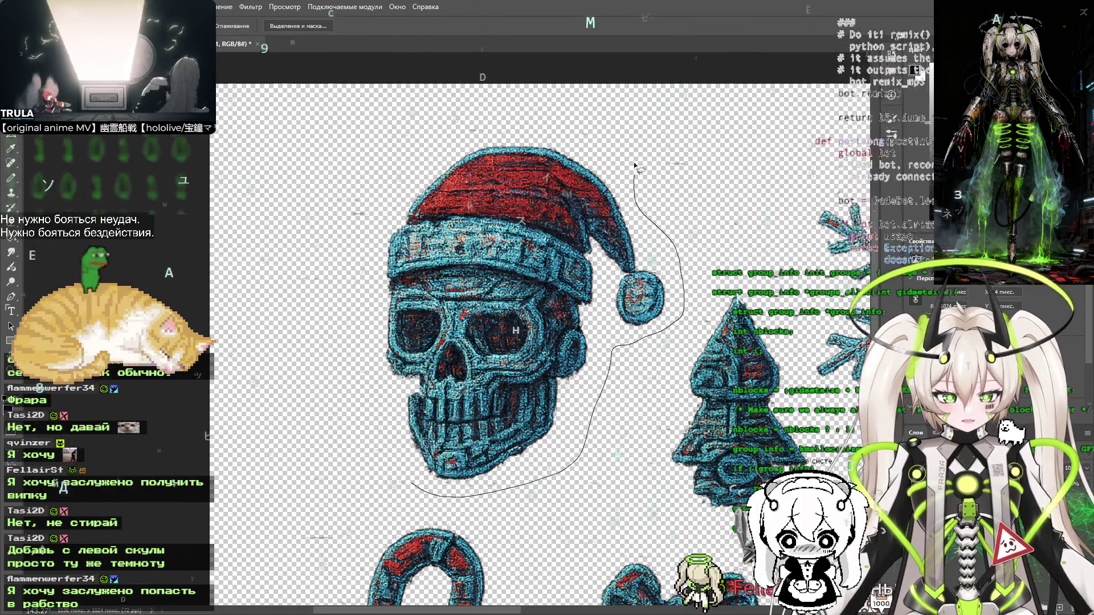
pyautogui.moveTo(376, 227)
pyautogui.mouseDown()
pyautogui.moveTo(385, 371)
pyautogui.moveTo(414, 482)
pyautogui.mouseUp()
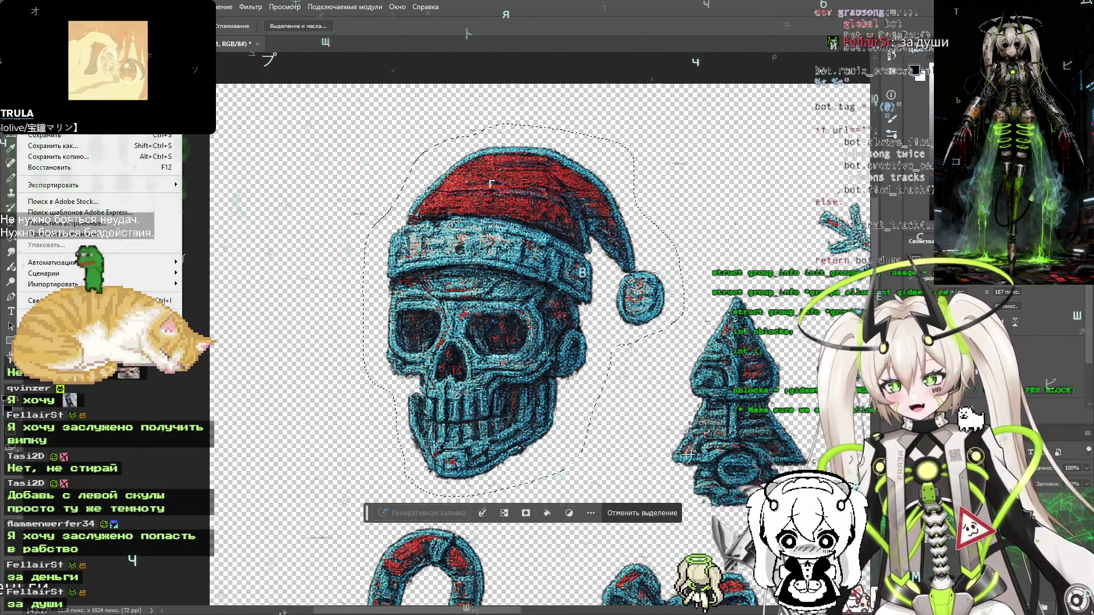
pyautogui.hotkey('ctrl', 'n')
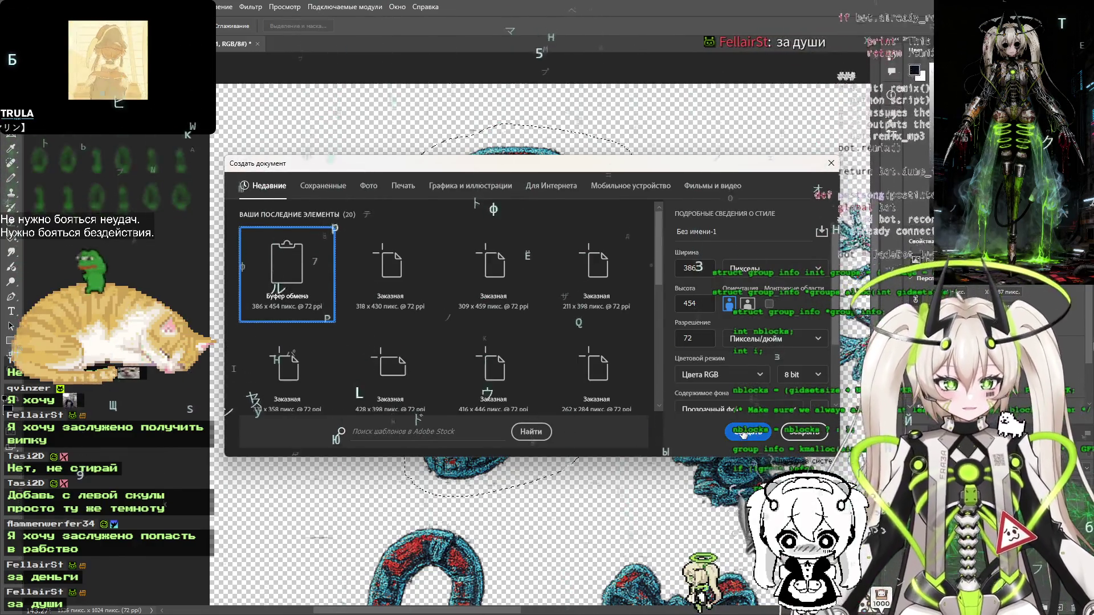
pyautogui.click(743, 433)
pyautogui.hotkey('ctrl', 'v')
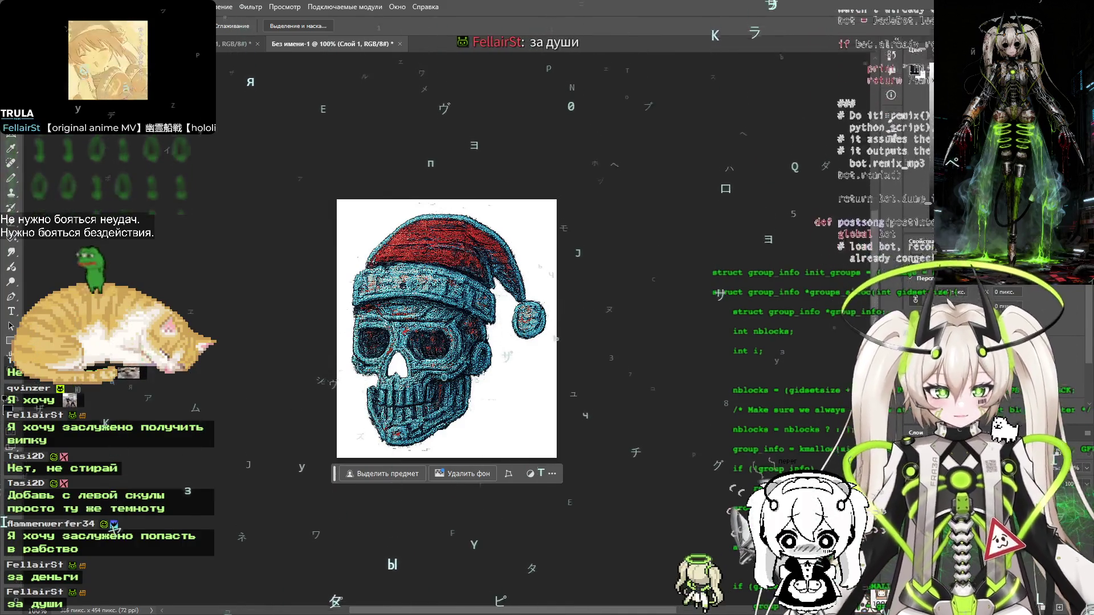
# Close that first skull document without saving it
pyautogui.hotkey('ctrl', 'z')
pyautogui.hotkey('ctrl', 'shift', 'z')
pyautogui.hotkey('ctrl', 'w')
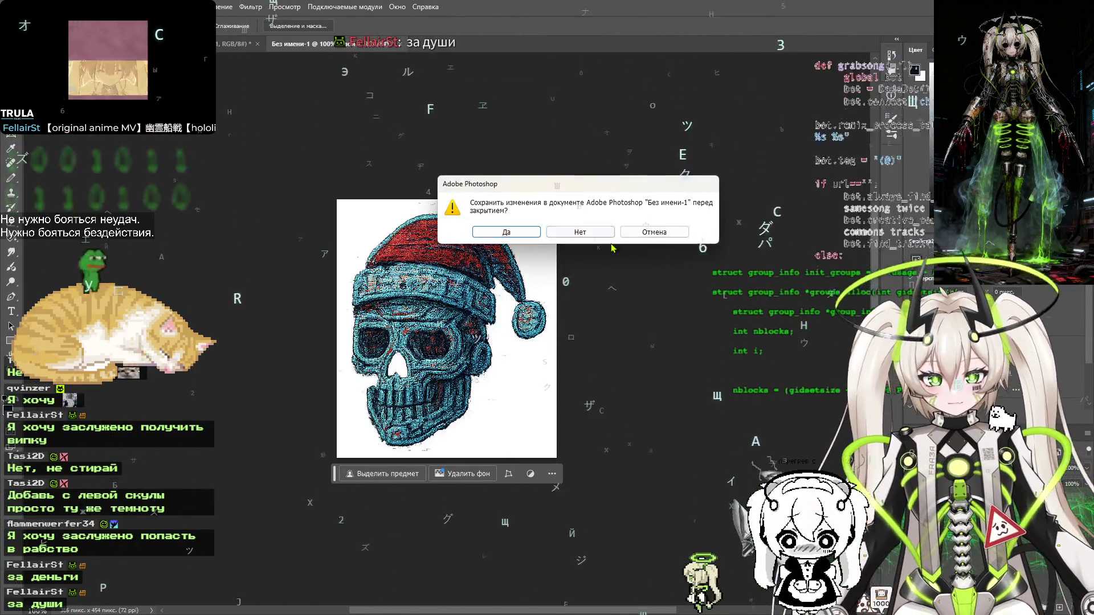
pyautogui.click(599, 232)
pyautogui.scroll(-3, 446, 279)
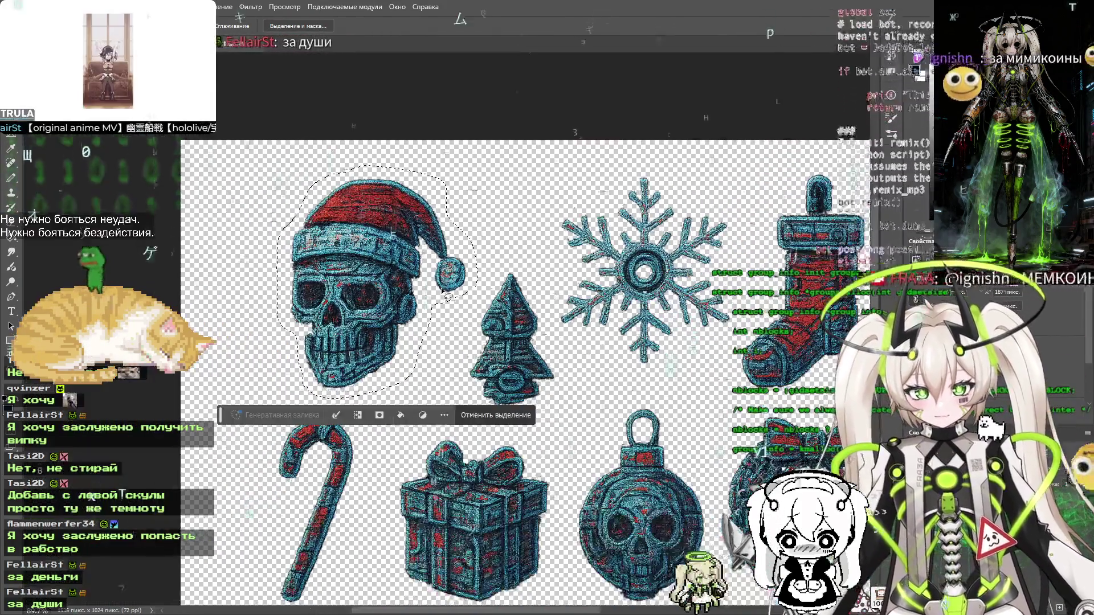
pyautogui.scroll(2, 443, 292)
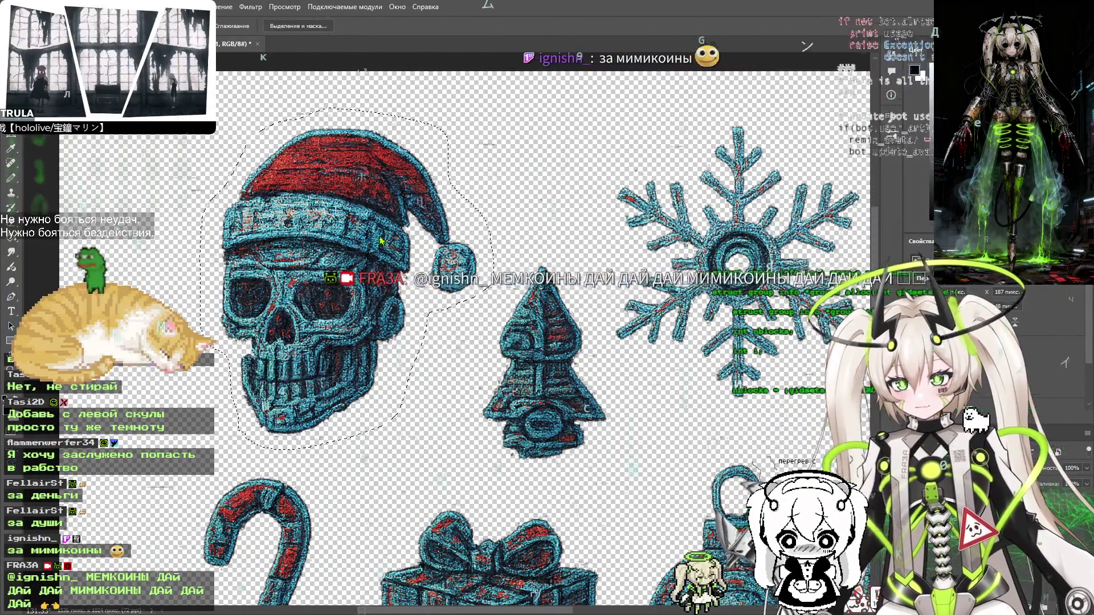
# Paste the skull into a fresh transparent document and return to it
pyautogui.hotkey('ctrl', 'n')
pyautogui.click(744, 432)
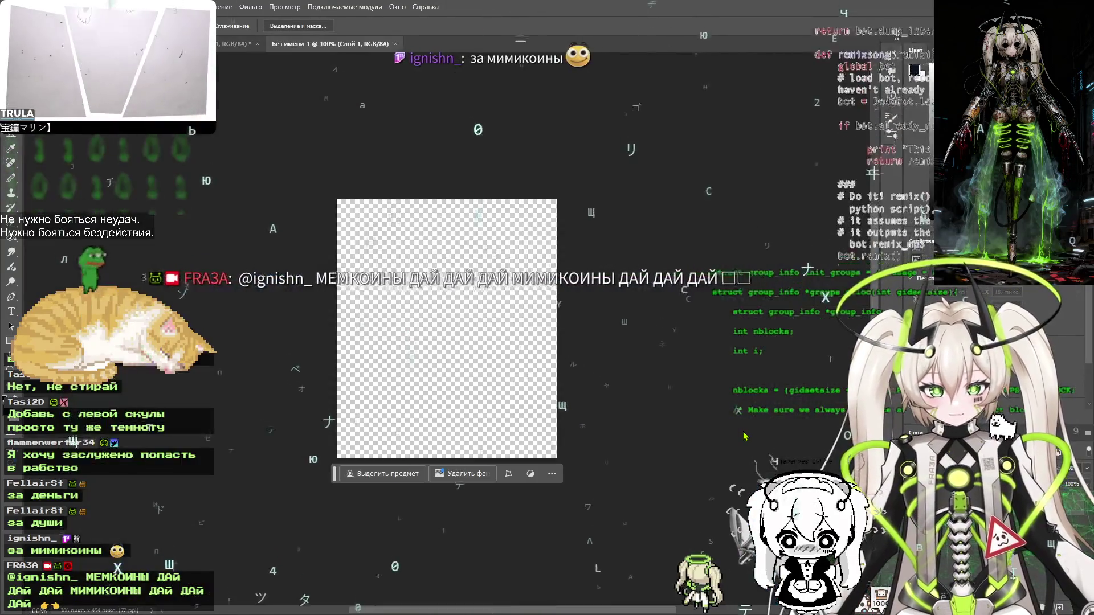
pyautogui.hotkey('ctrl', 'v')
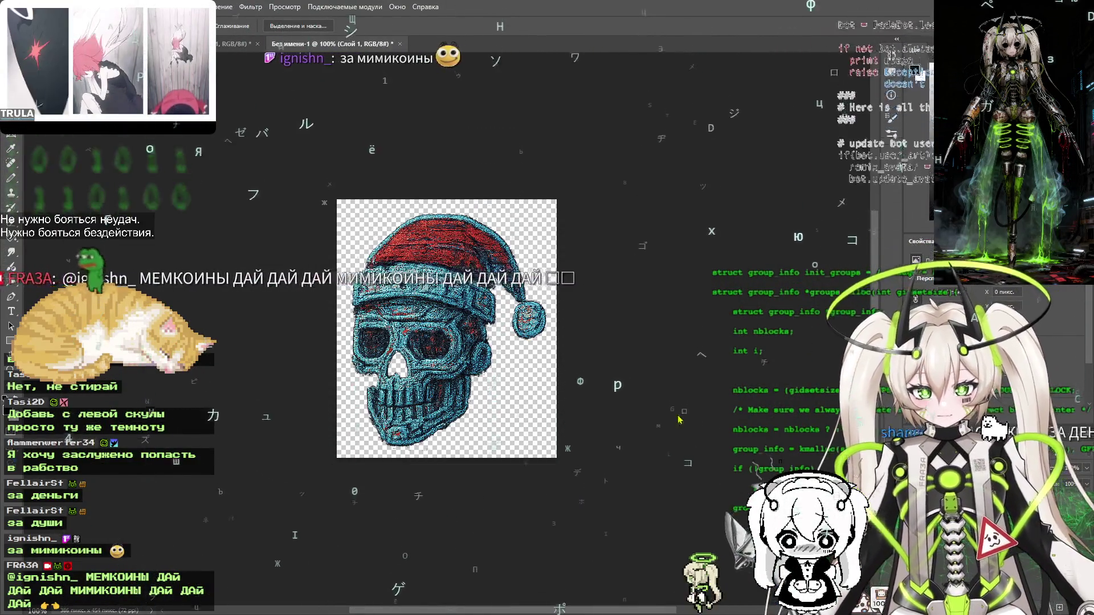
pyautogui.hotkey('ctrl', 'alt', 'shift', 's')
pyautogui.click(717, 537)
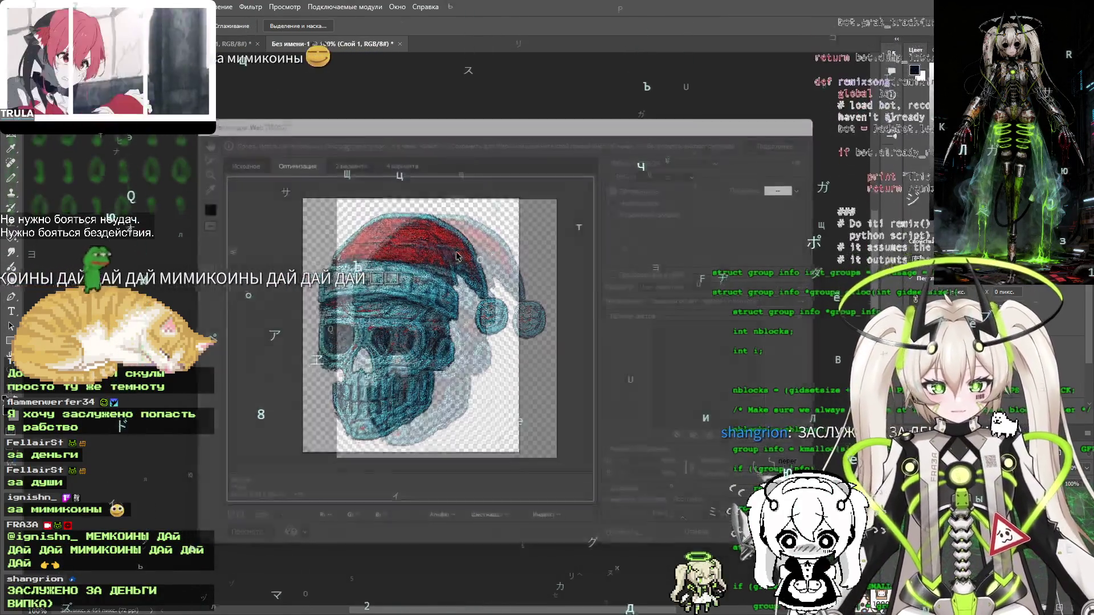
pyautogui.hotkey('ctrl', 'Tab')
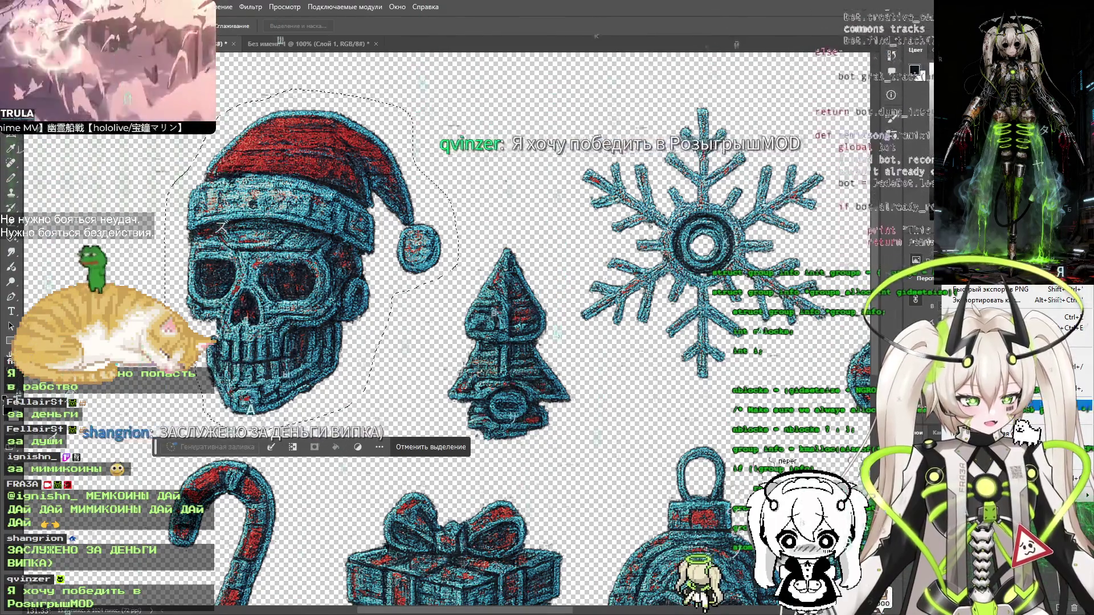
pyautogui.press('Escape')
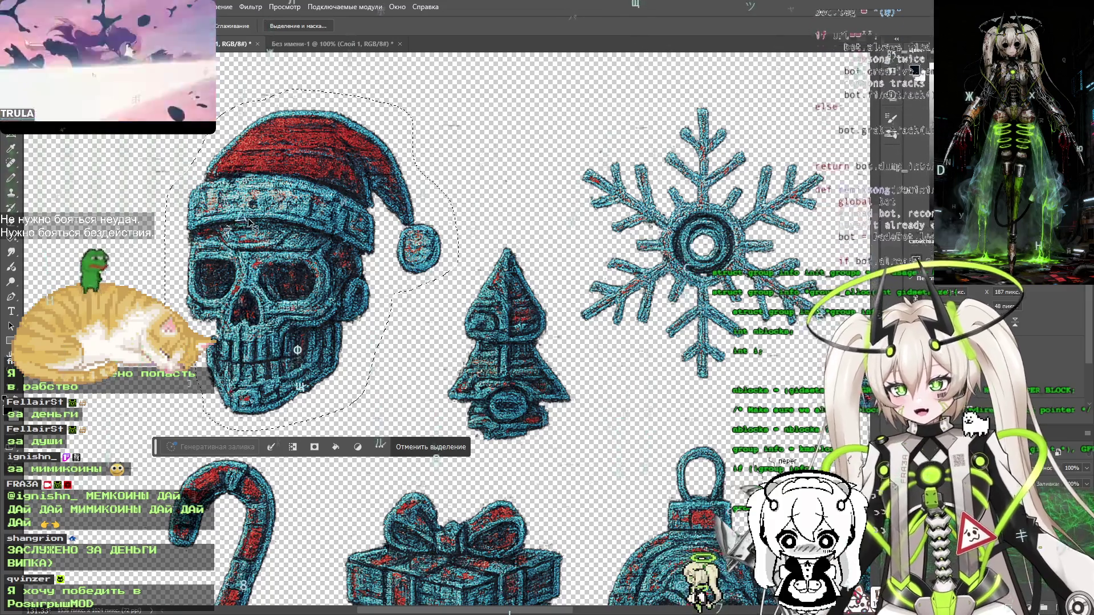
pyautogui.click(296, 45)
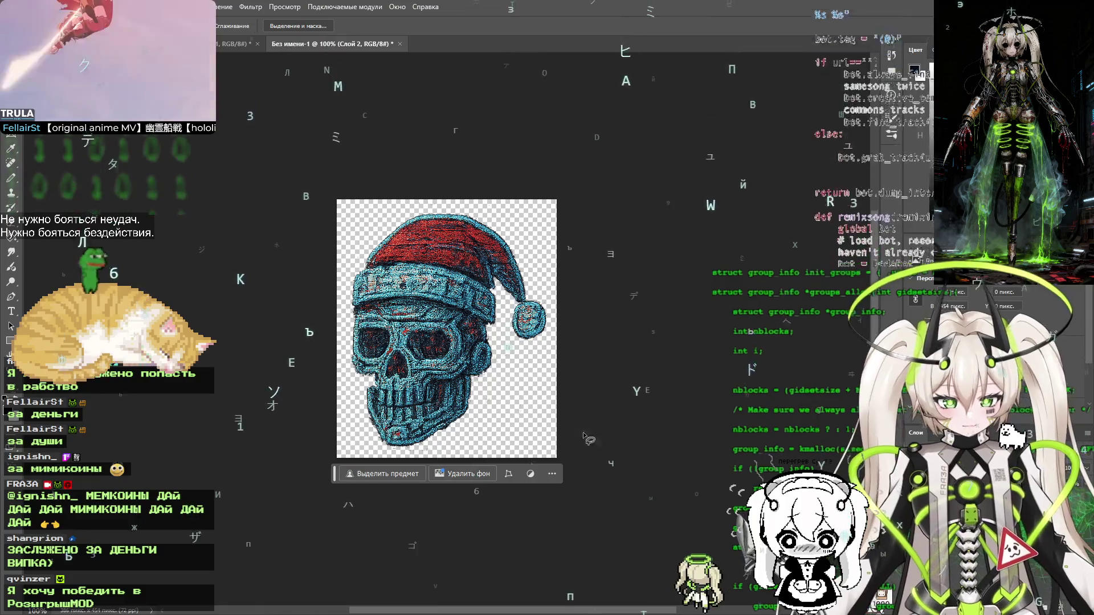
# Export the skull as a transparent PNG into new-year-ok, then close the documents unsaved
pyautogui.hotkey('ctrl', 'alt', 'shift', 's')
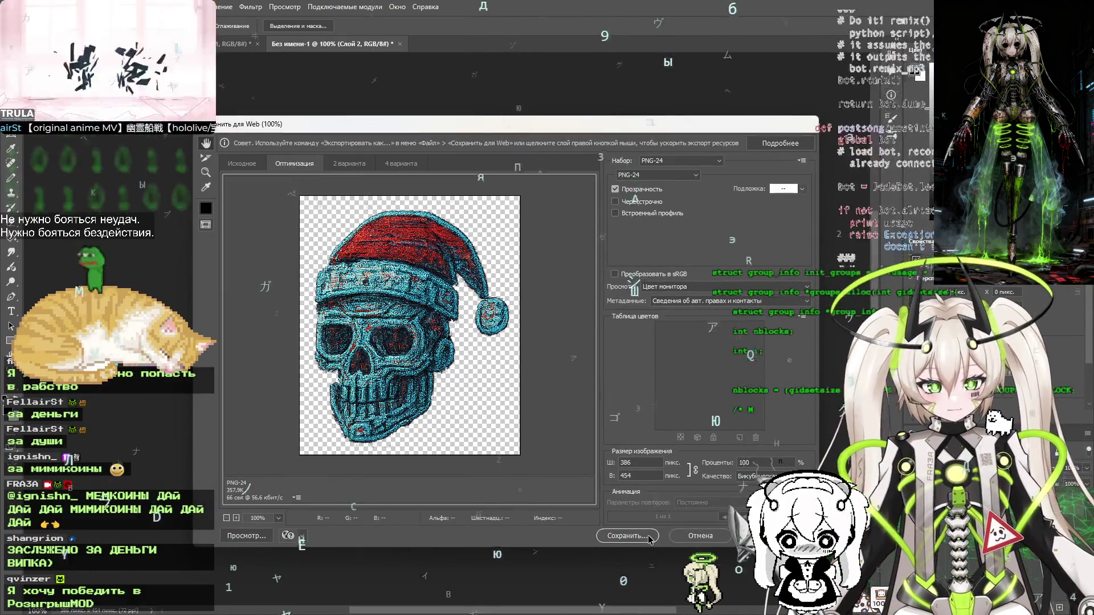
pyautogui.press('Return')
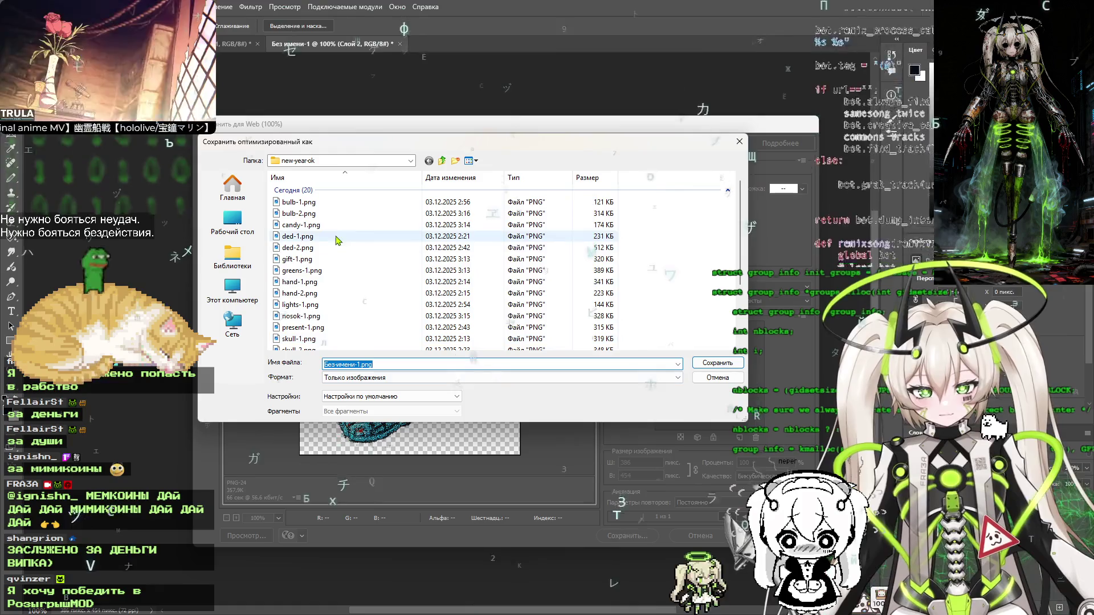
pyautogui.scroll(-3, 333, 322)
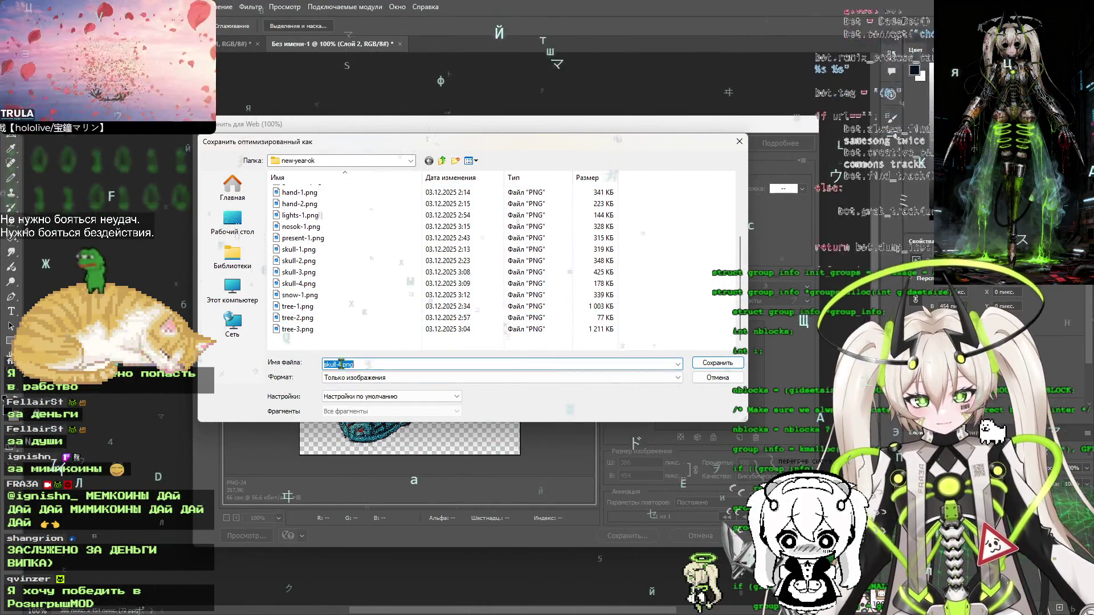
pyautogui.press('Return')
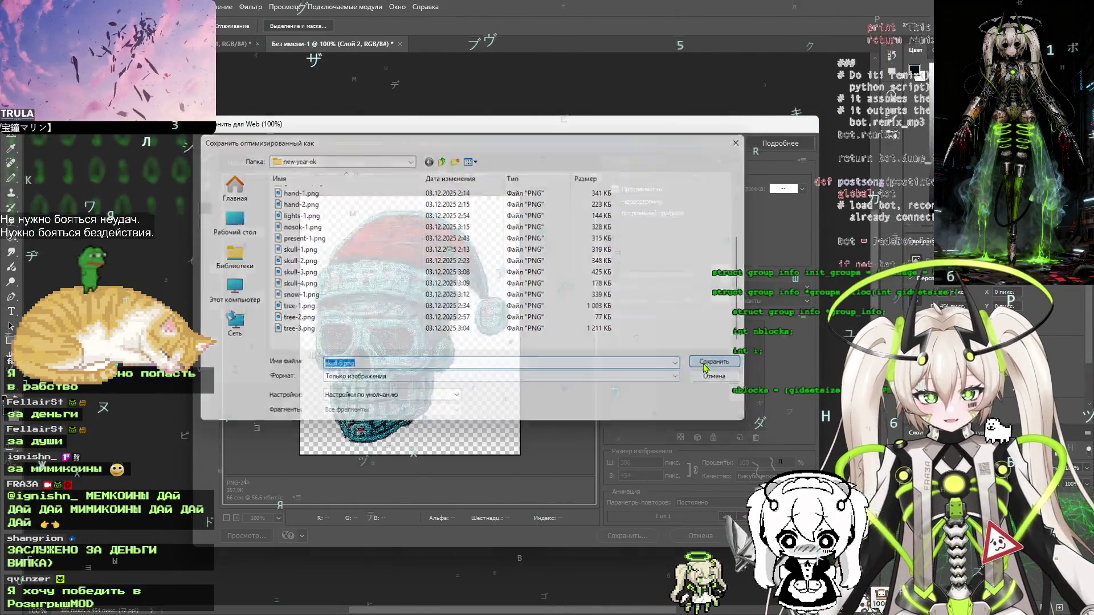
pyautogui.hotkey('ctrl', 'w')
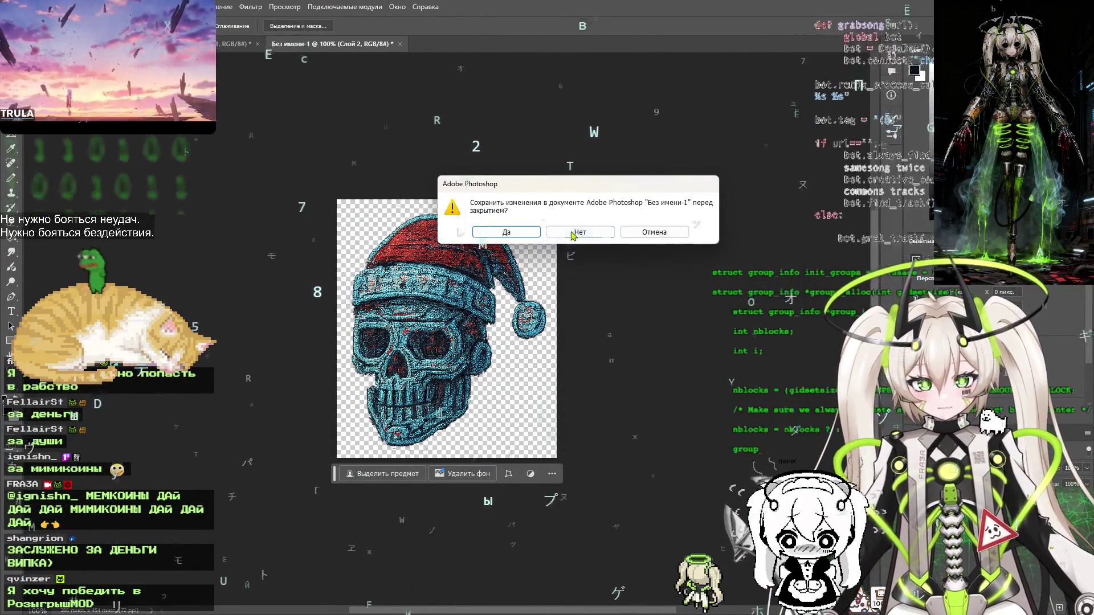
pyautogui.press('n')
pyautogui.hotkey('ctrl', '0')
pyautogui.hotkey('ctrl', 'w')
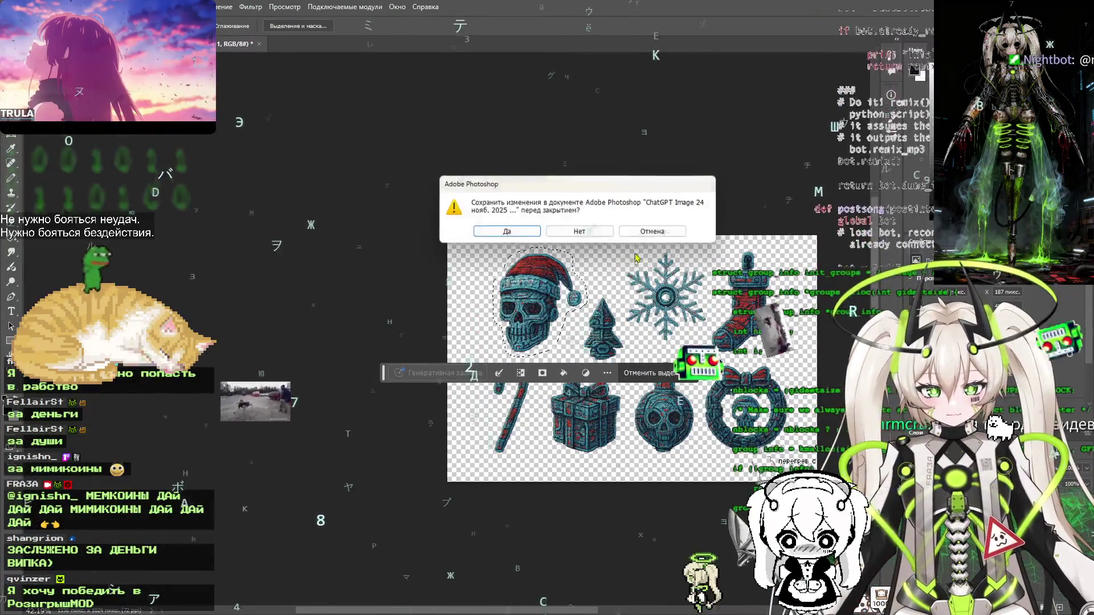
# Discard the sticker sheet changes and move the 21_44_39 image into the done folder
pyautogui.press('n')
pyautogui.hotkey('alt', 'Tab')
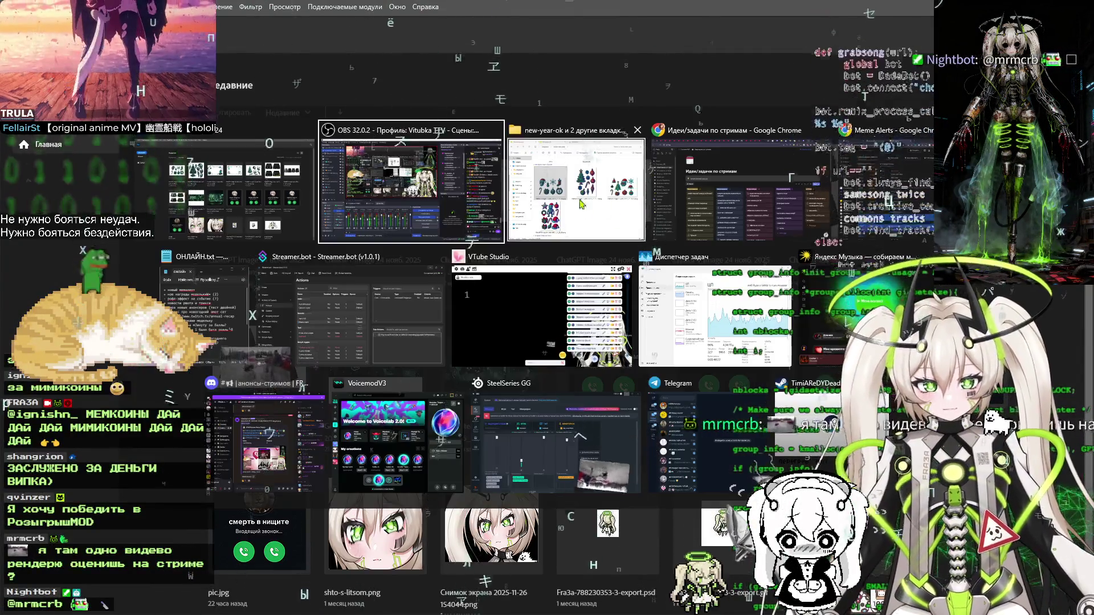
pyautogui.moveTo(369, 283); pyautogui.dragTo(384, 308)
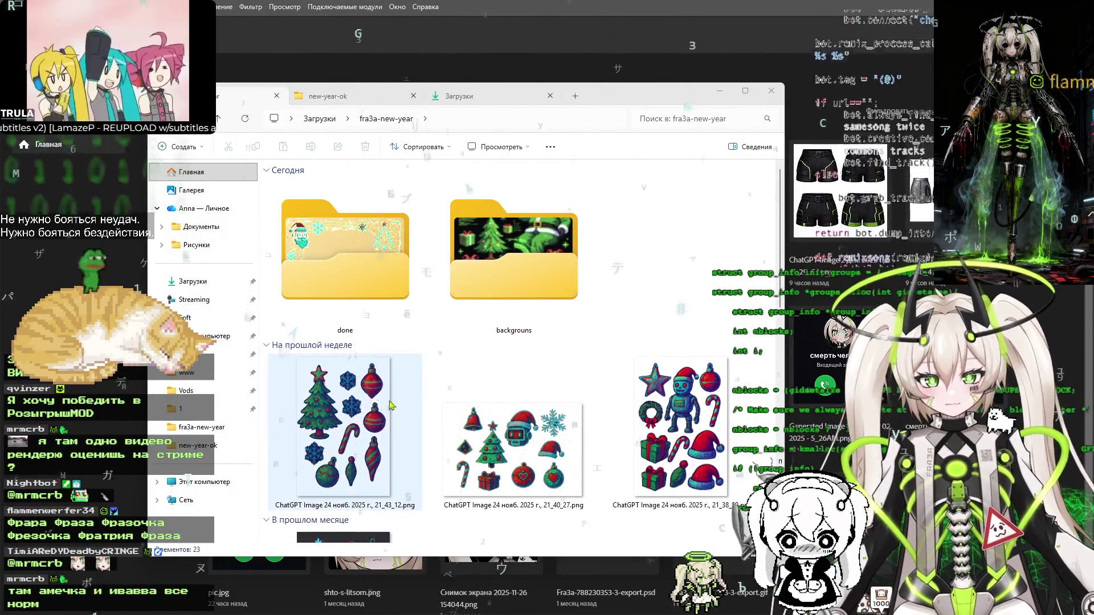
# Browse the sticker thumbnails and open the 18_28_35 snowman sticker image
pyautogui.click(356, 431)
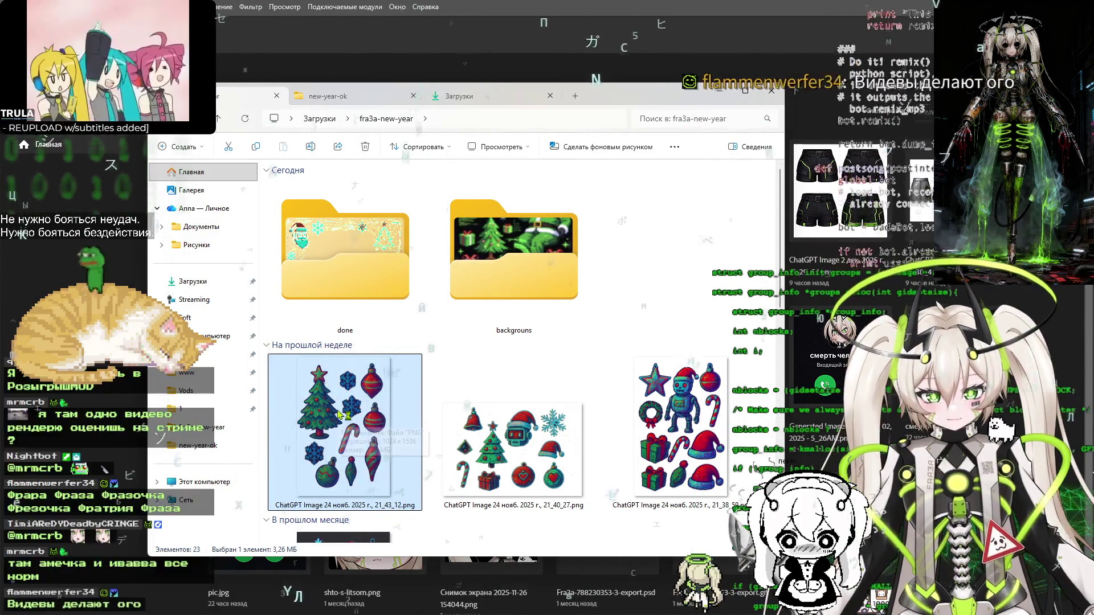
pyautogui.scroll(-5, 681, 448)
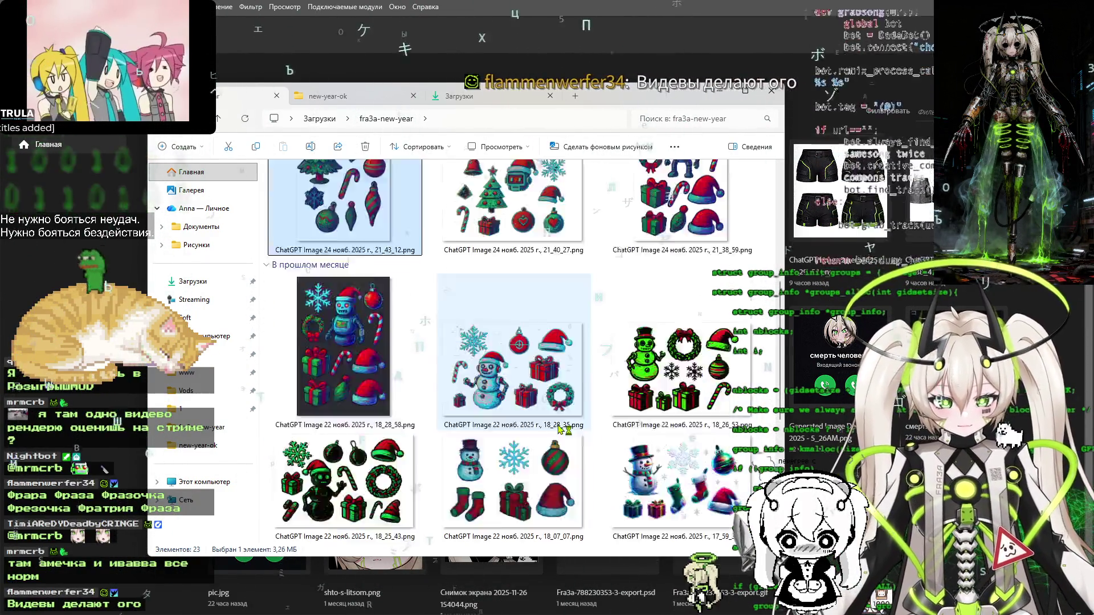
pyautogui.scroll(5, 547, 409)
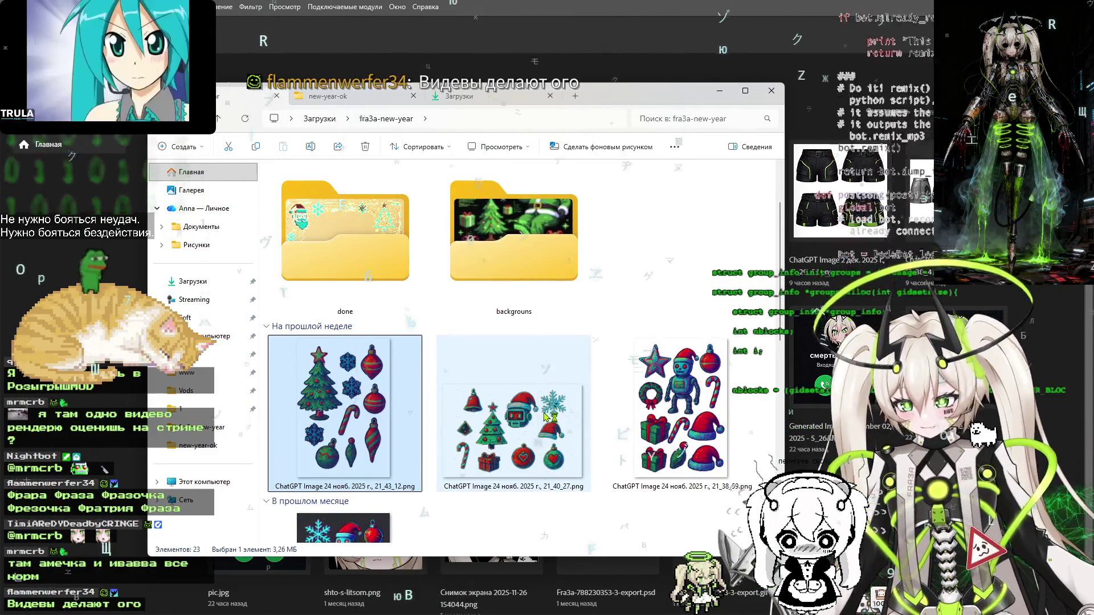
pyautogui.scroll(-3, 451, 386)
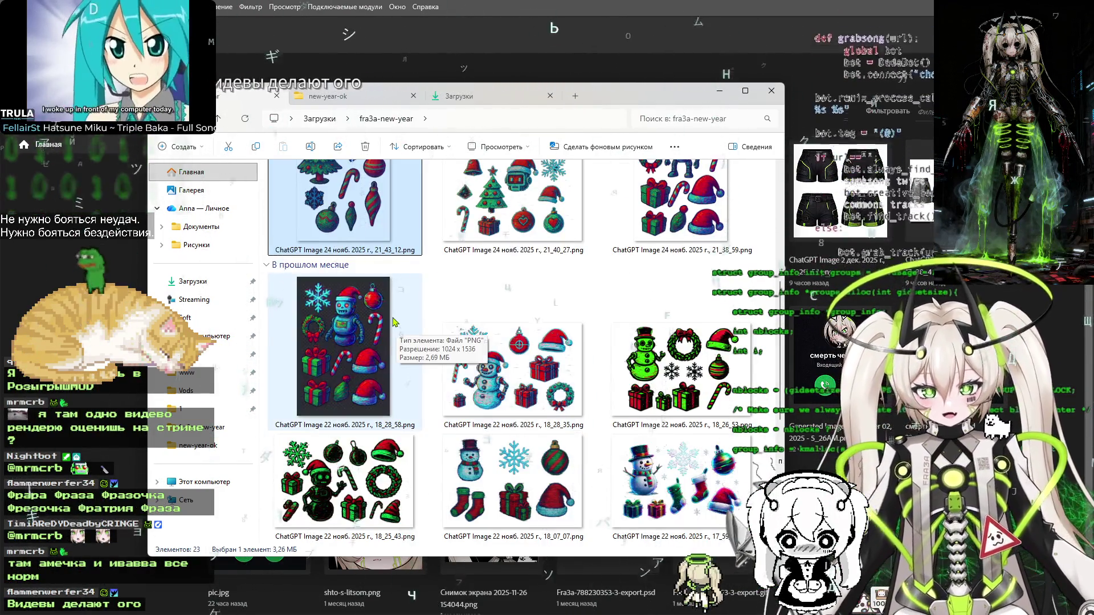
pyautogui.click(515, 360)
pyautogui.doubleClick(514, 360)
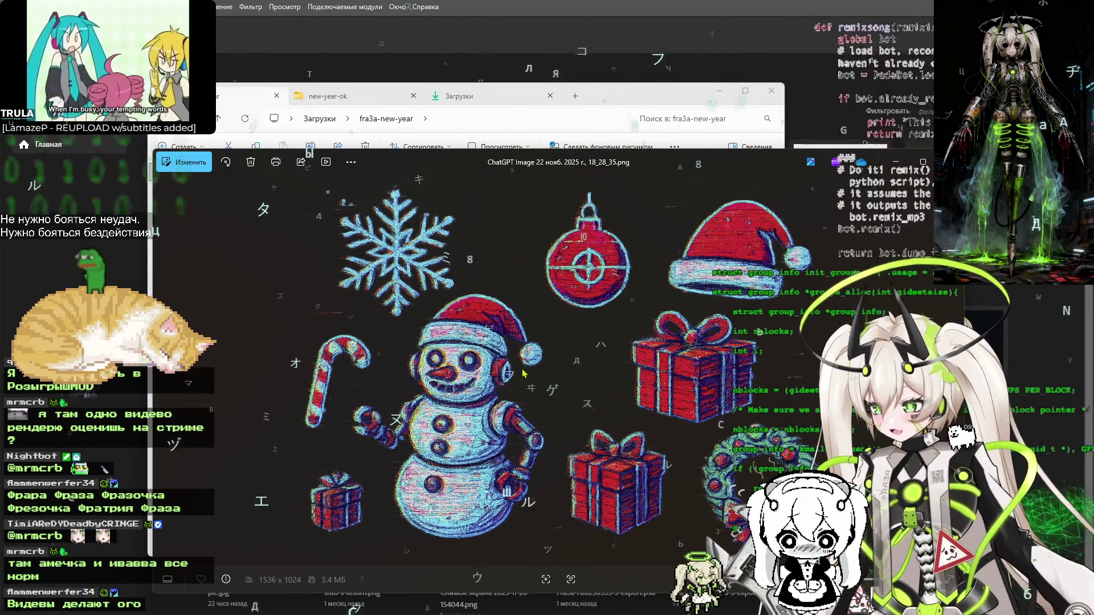
pyautogui.scroll(3, 460, 395)
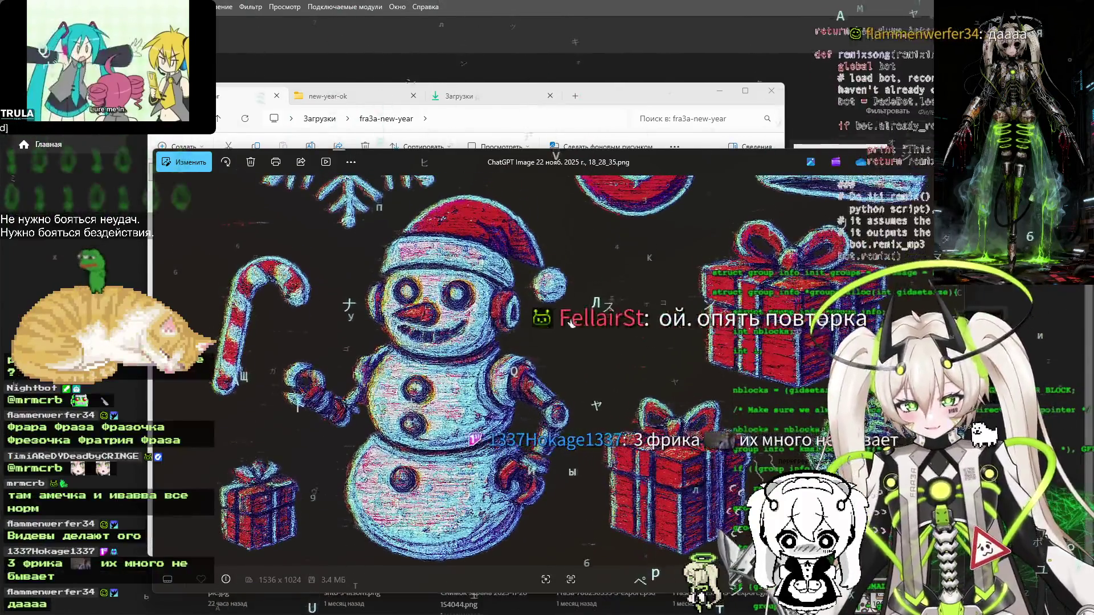
pyautogui.doubleClick(511, 154)
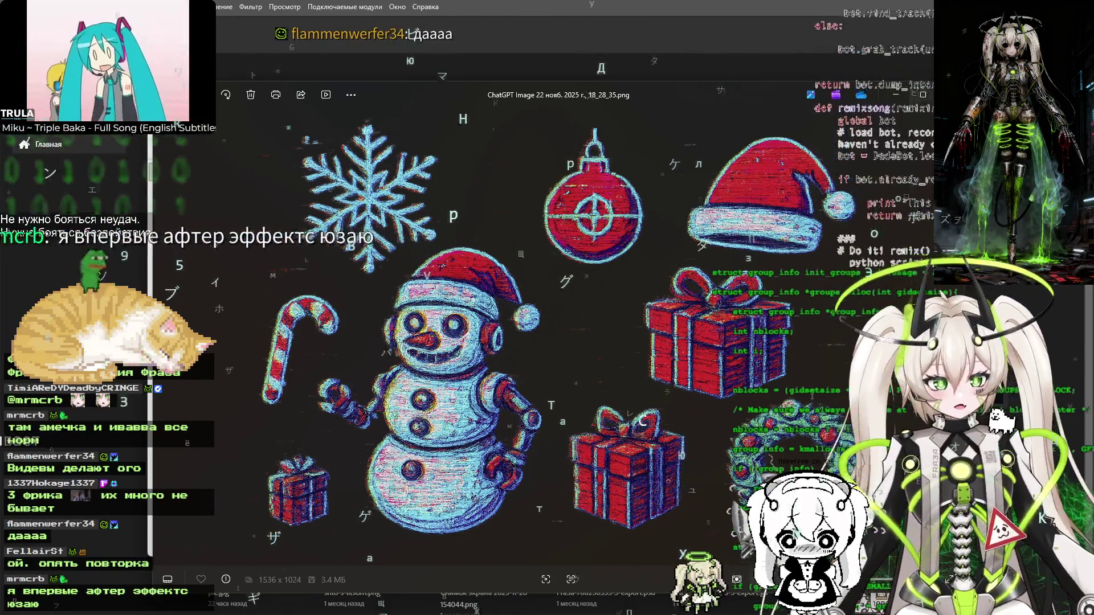
pyautogui.press('Escape')
pyautogui.doubleClick(520, 377)
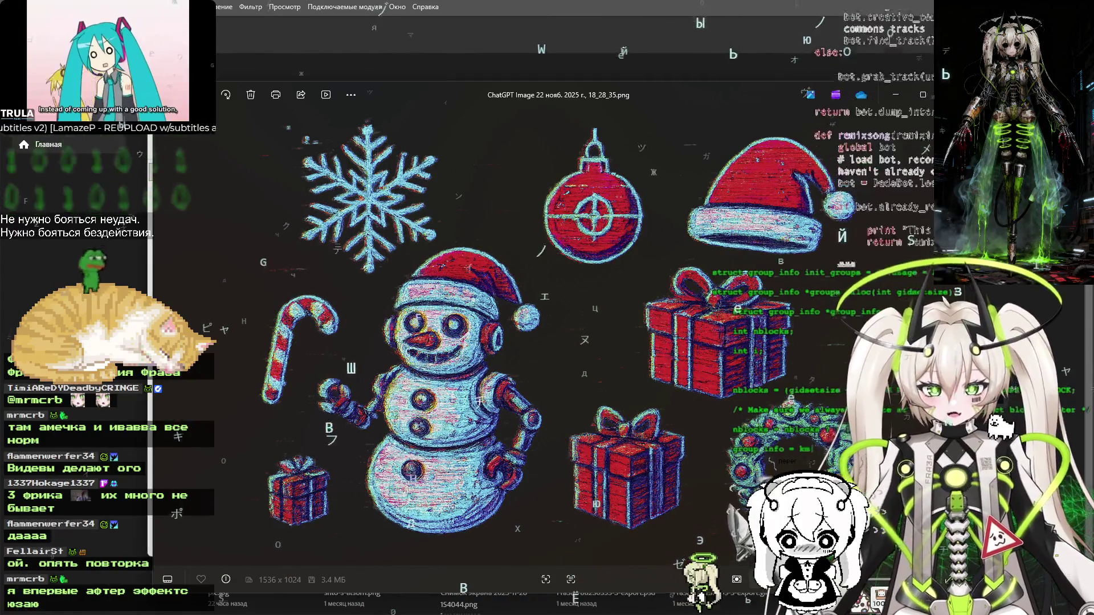
pyautogui.press('Escape')
pyautogui.scroll(5, 505, 313)
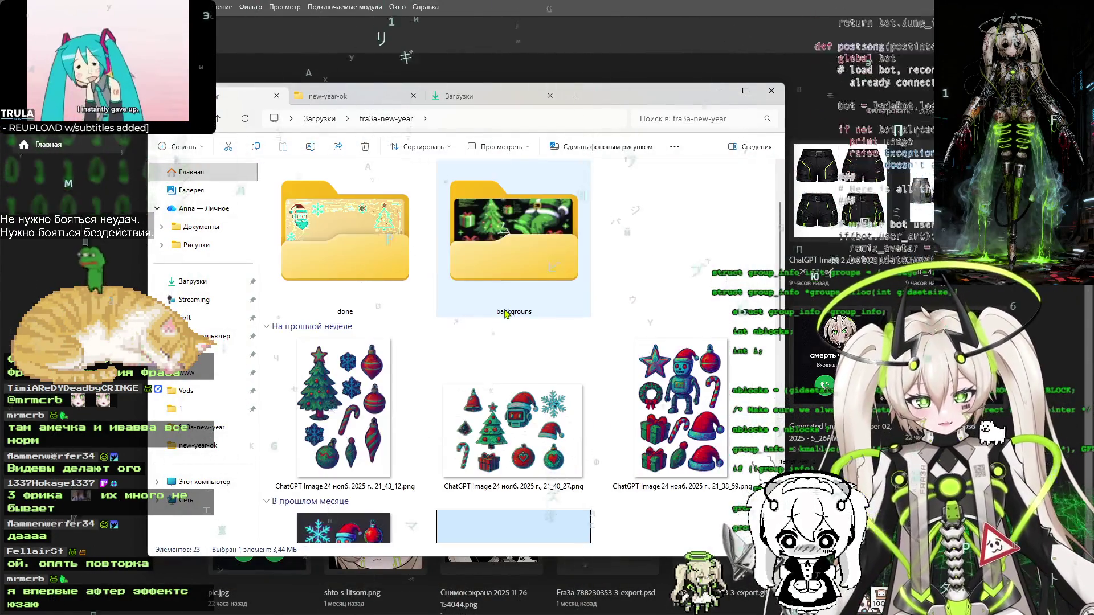
# Open the 18_28_35 image in Photoshop, leaving its colours unmanaged
pyautogui.scroll(-4, 505, 313)
pyautogui.moveTo(506, 379); pyautogui.dragTo(511, 63)
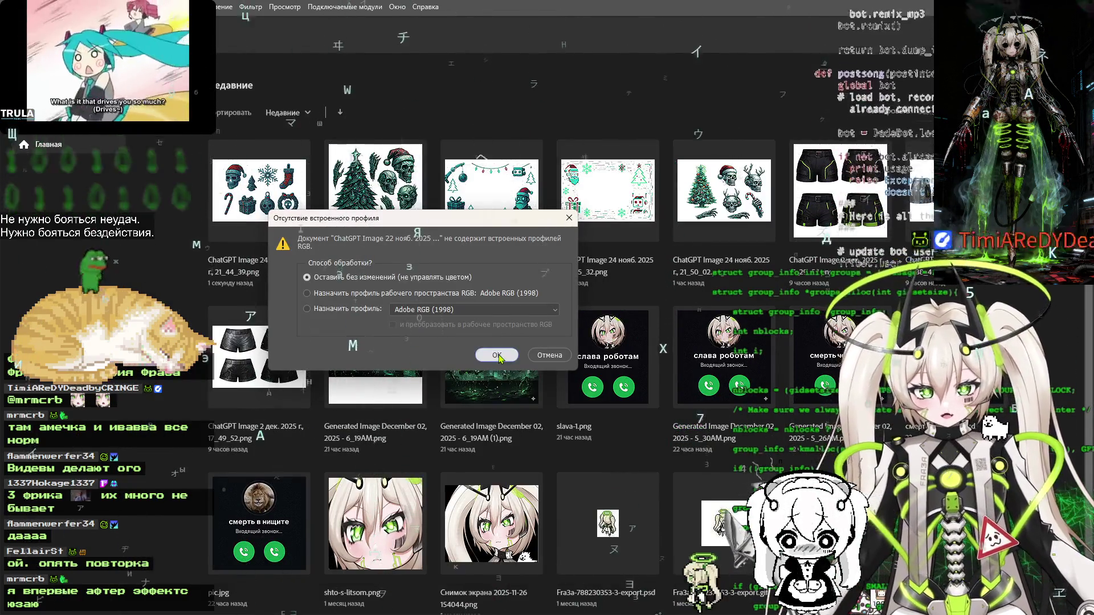
pyautogui.click(497, 356)
# Trace a closed freehand lasso outline around the robot snowman
pyautogui.scroll(3, 335, 370)
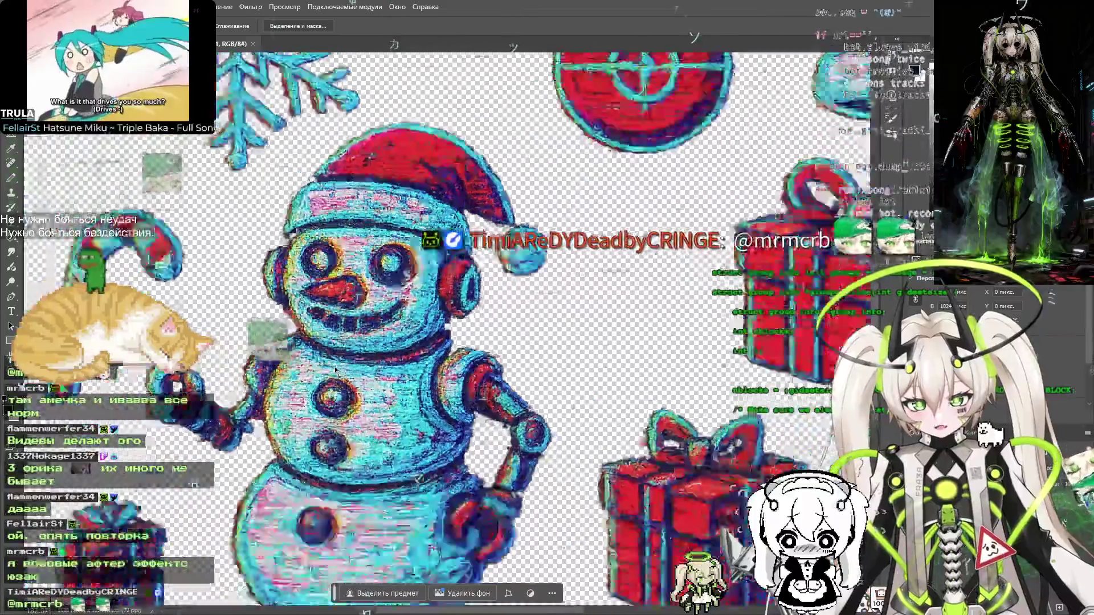
pyautogui.scroll(-3, 335, 371)
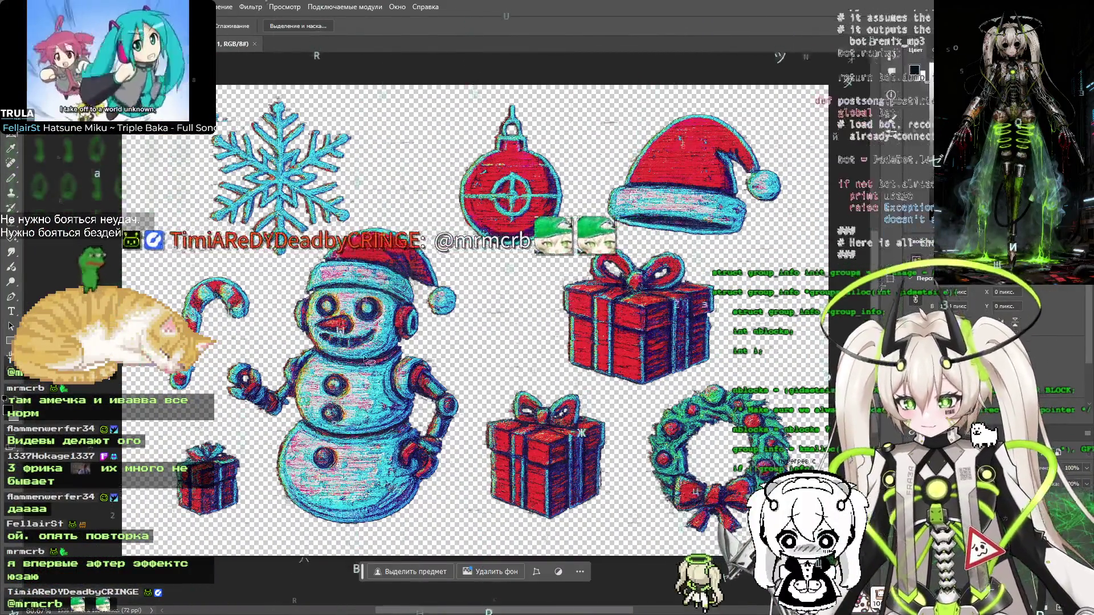
pyautogui.moveTo(375, 538); pyautogui.dragTo(454, 479)
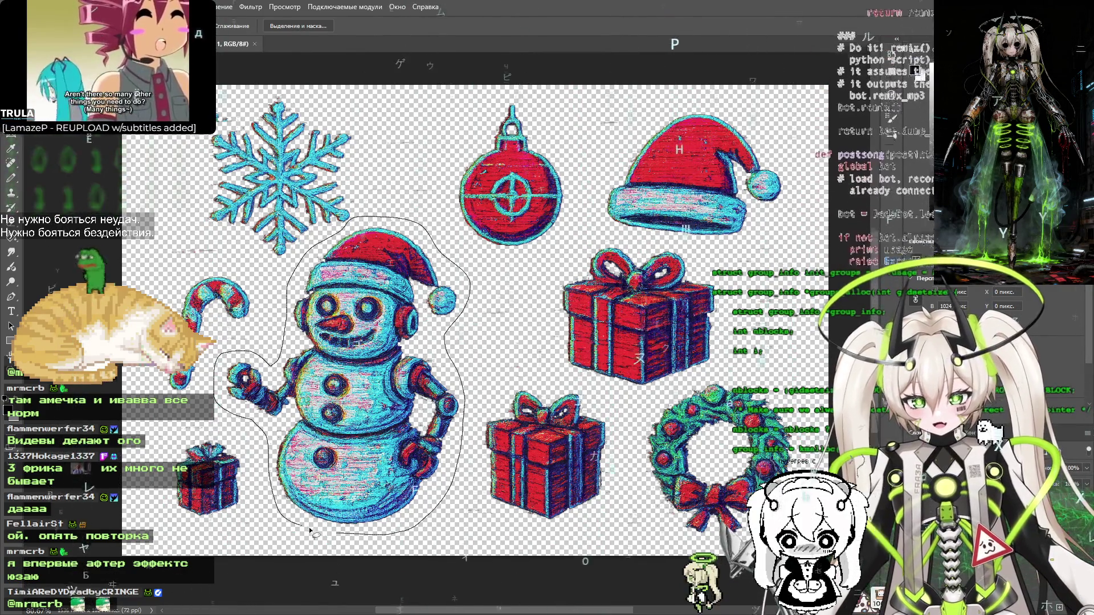
pyautogui.moveTo(309, 527); pyautogui.dragTo(334, 529)
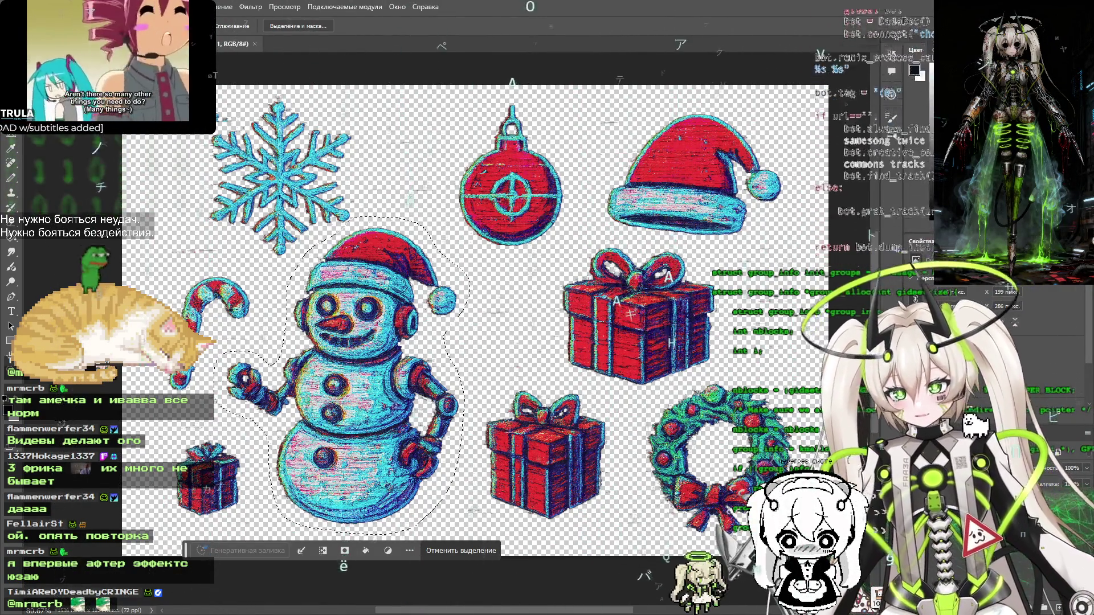
# Paste the copied snowman into a new clipboard-sized document
pyautogui.hotkey('ctrl', 'n')
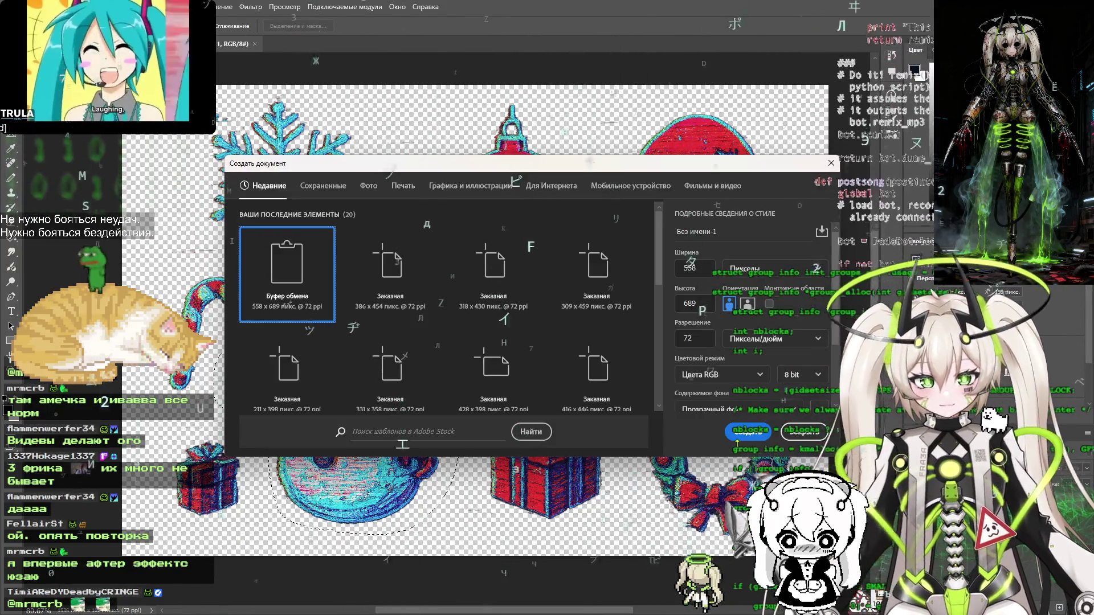
pyautogui.click(749, 432)
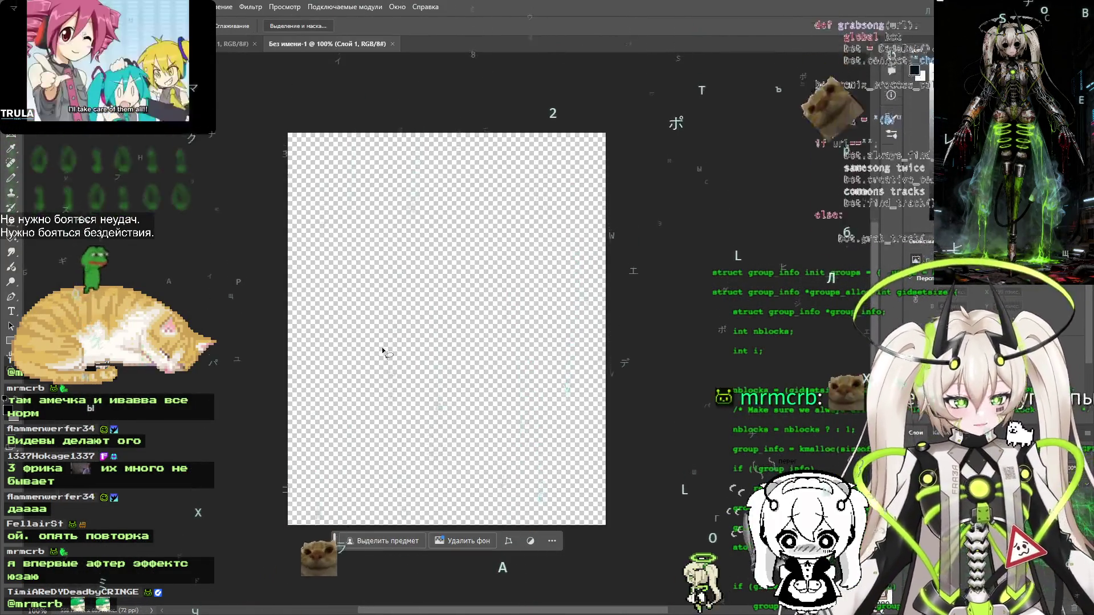
pyautogui.hotkey('ctrl', 'v')
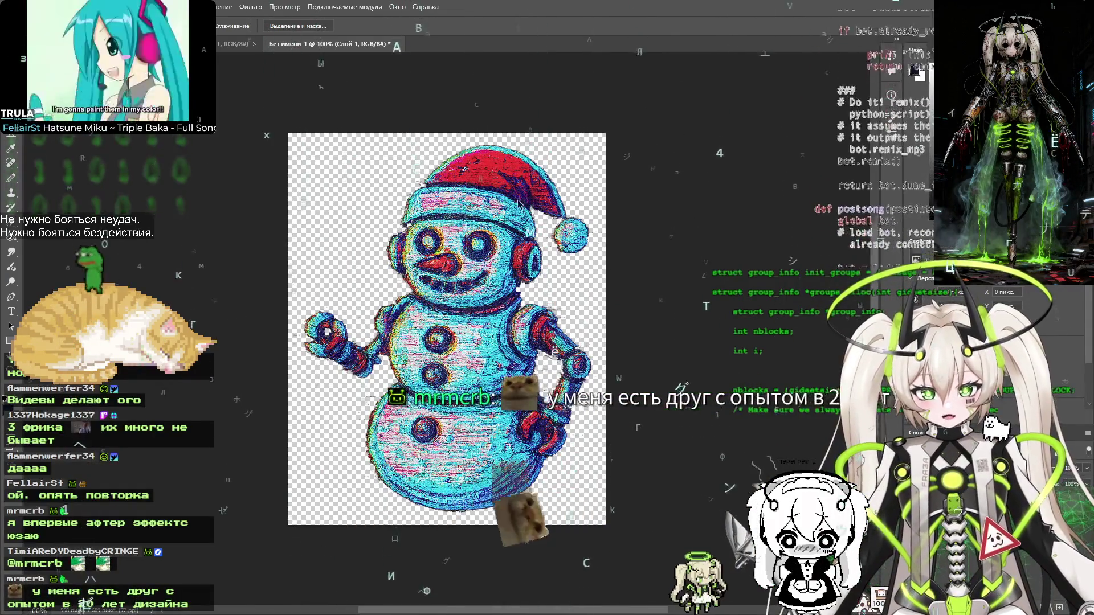
# Export the snowman as a PNG into new-year-ok, close the temporary document unsaved, and deselect
pyautogui.hotkey('ctrl', 'alt', 'shift', 's')
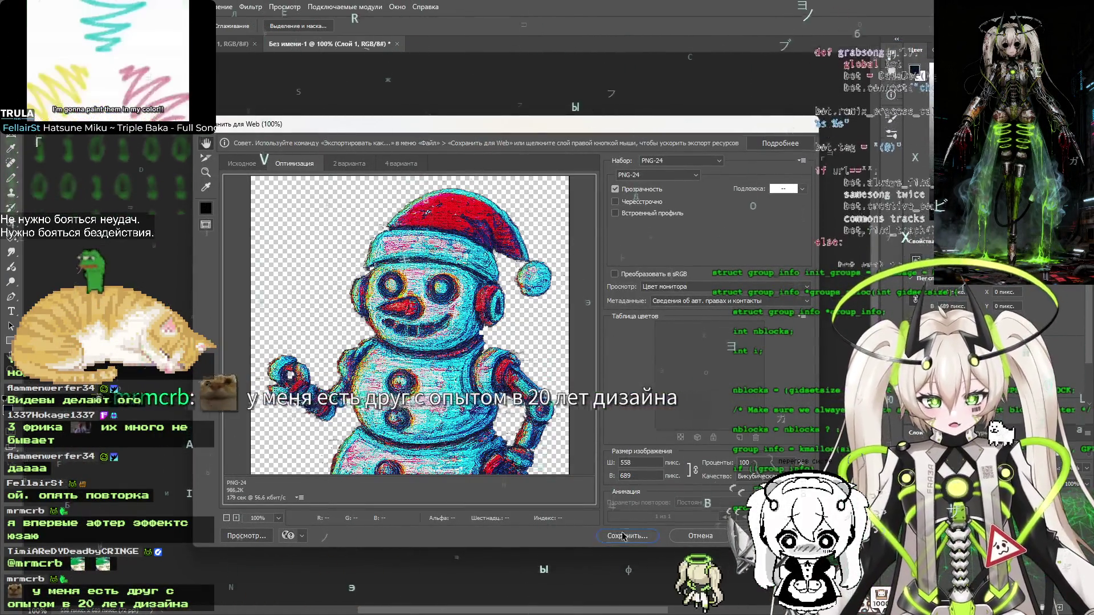
pyautogui.click(623, 536)
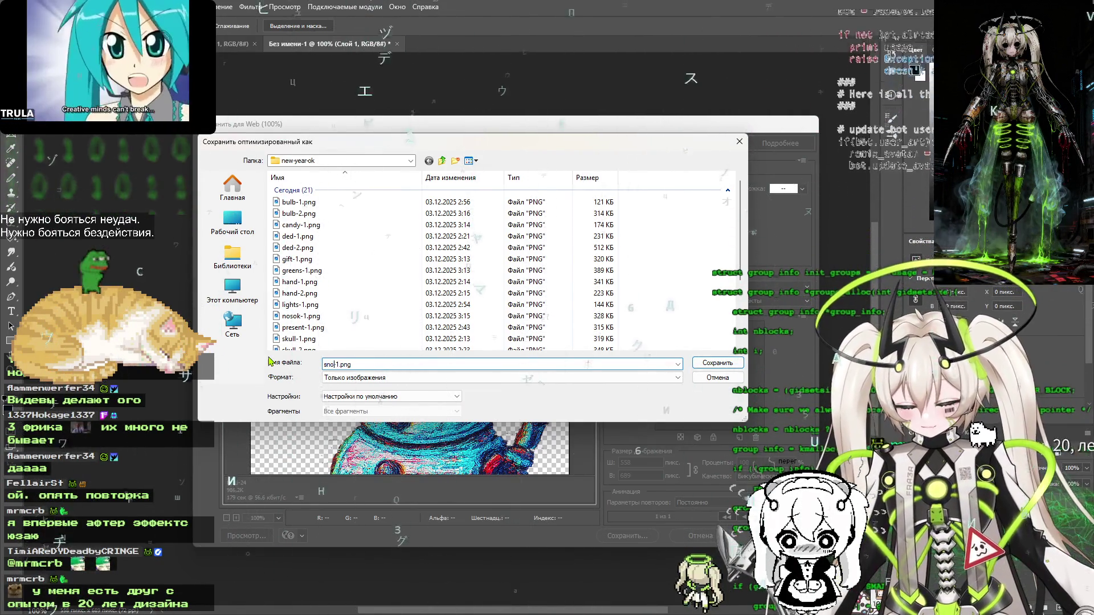
pyautogui.press('Return')
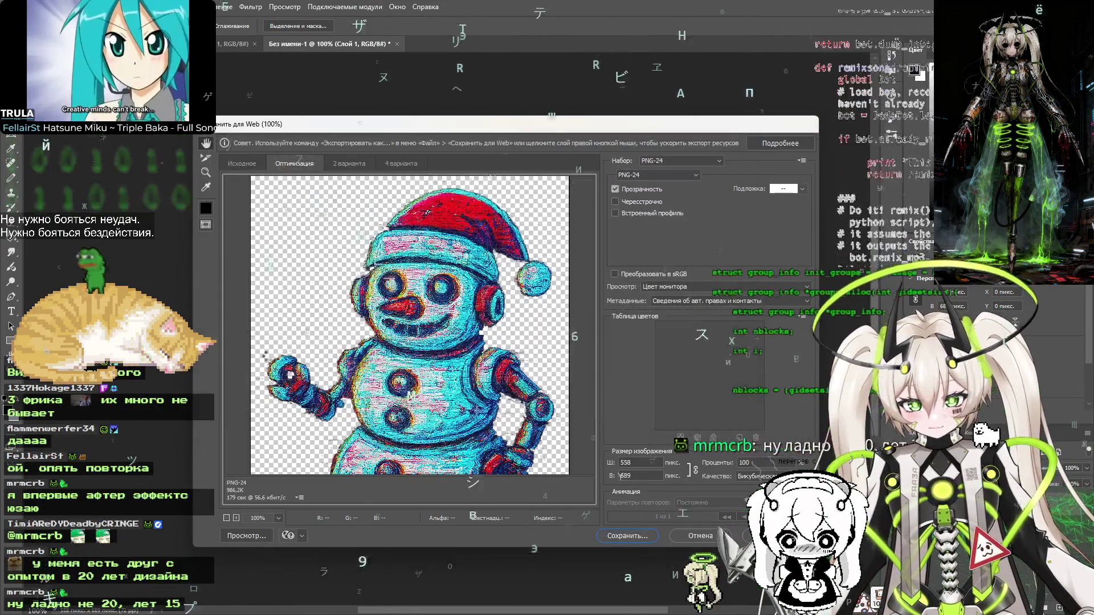
pyautogui.hotkey('ctrl', 'w')
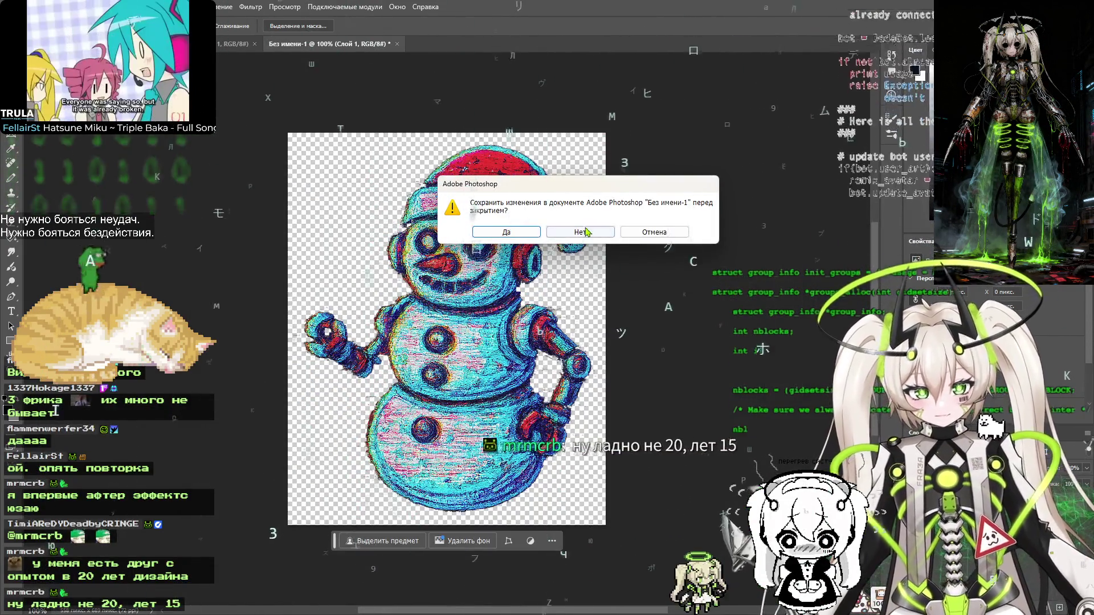
pyautogui.press('n')
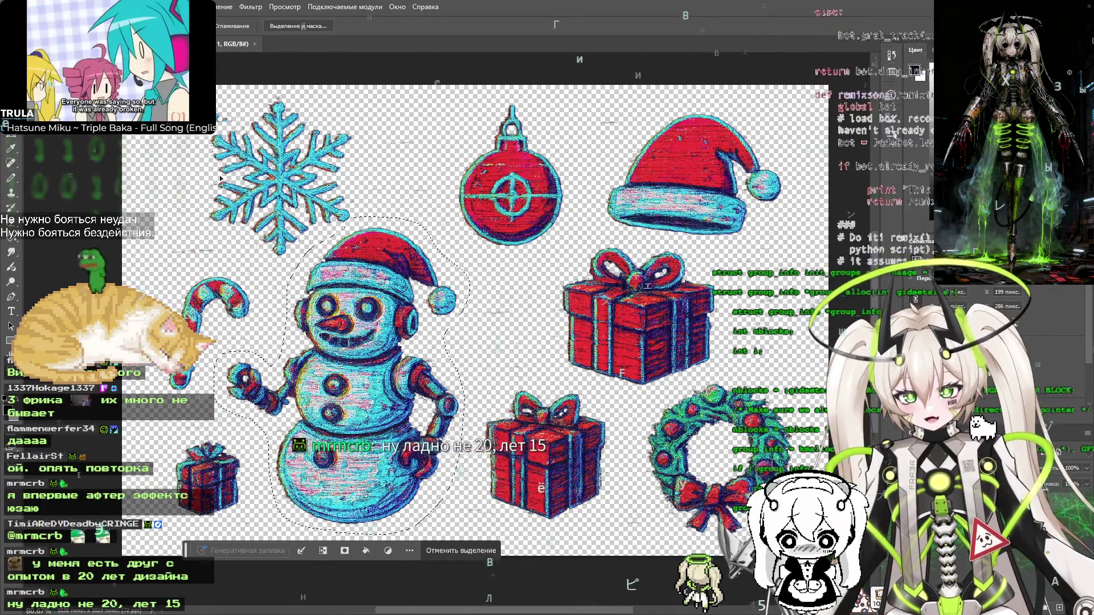
pyautogui.click(209, 357)
# Lasso the candy cane and paste it into a new clipboard-sized document
pyautogui.moveTo(208, 358)
pyautogui.mouseDown()
pyautogui.moveTo(233, 336)
pyautogui.moveTo(251, 285)
pyautogui.moveTo(259, 321)
pyautogui.moveTo(219, 362)
pyautogui.mouseUp()
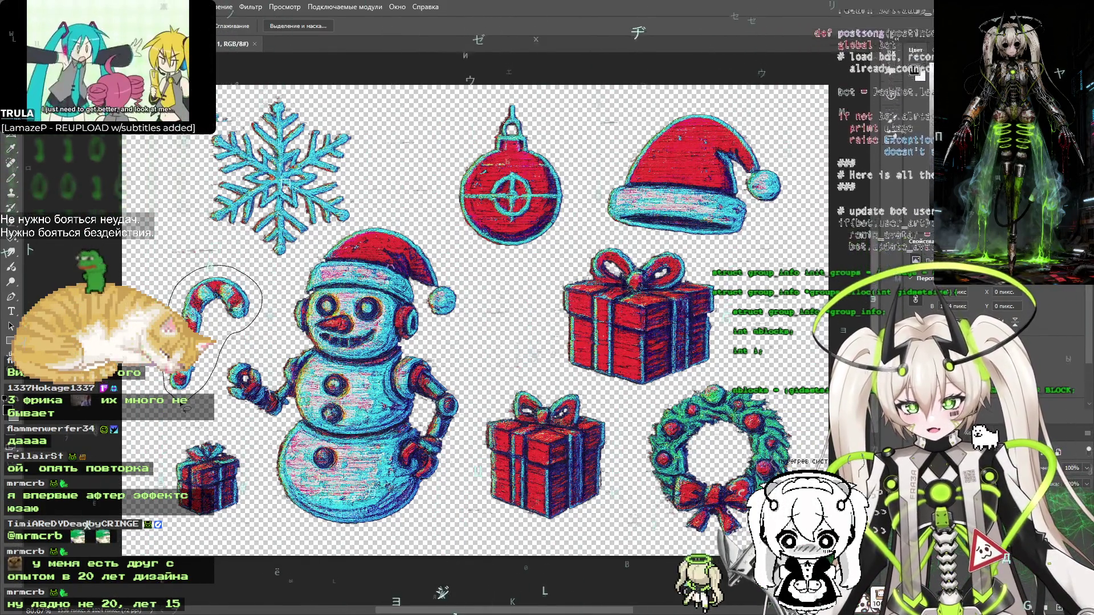
pyautogui.moveTo(186, 408); pyautogui.dragTo(211, 403)
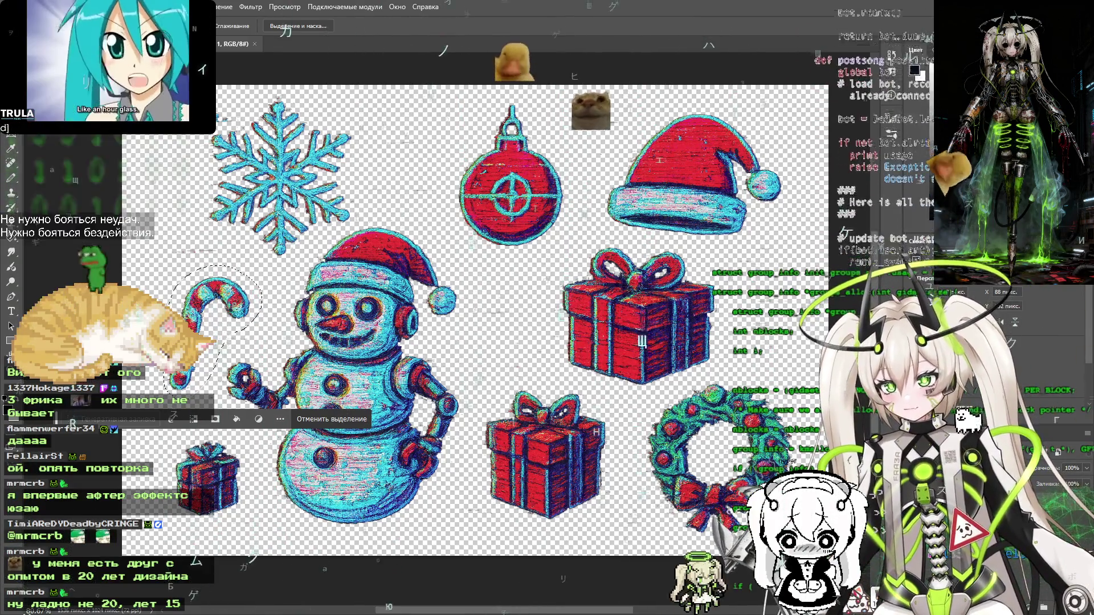
pyautogui.hotkey('ctrl', 'n')
pyautogui.press('Return')
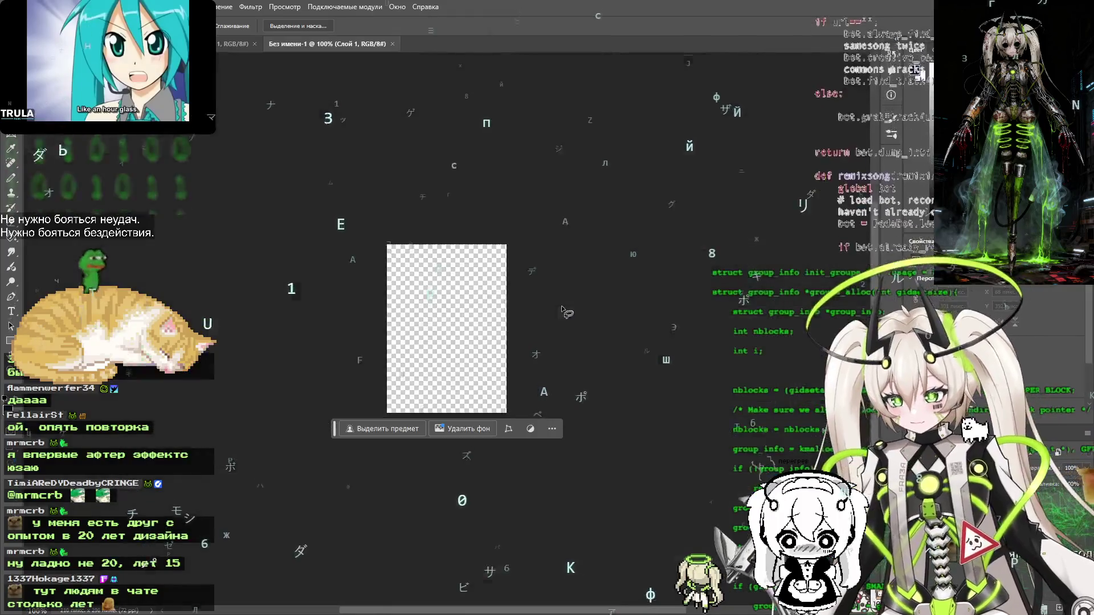
pyautogui.hotkey('ctrl', 'v')
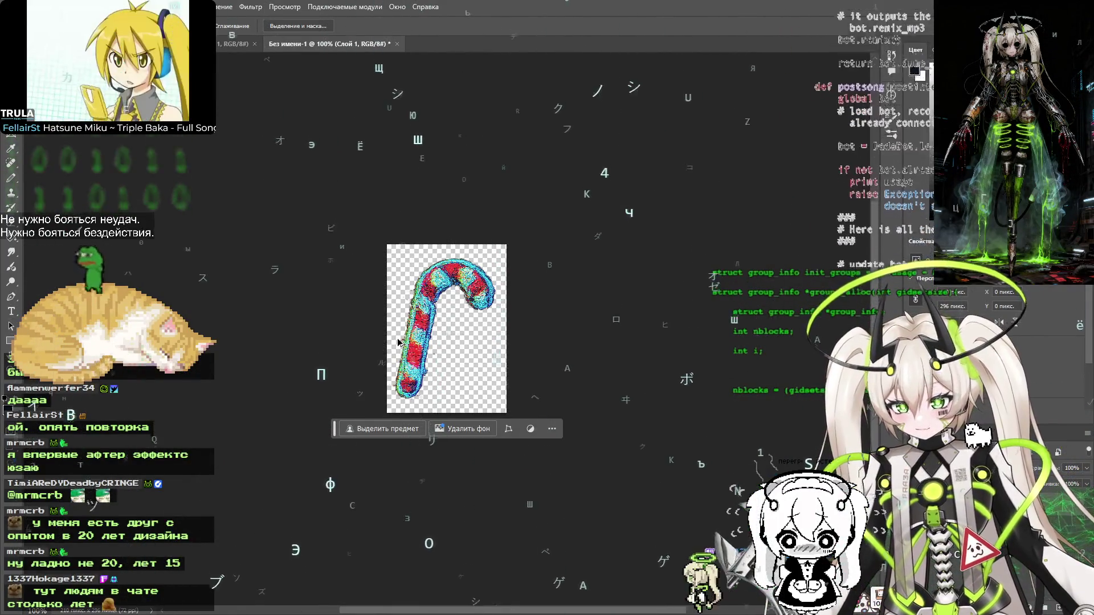
pyautogui.click(401, 344)
# Save the candy cane for web as candy-2.png, then close the temporary document unsaved
pyautogui.hotkey('ctrl', 'alt', 'shift', 's')
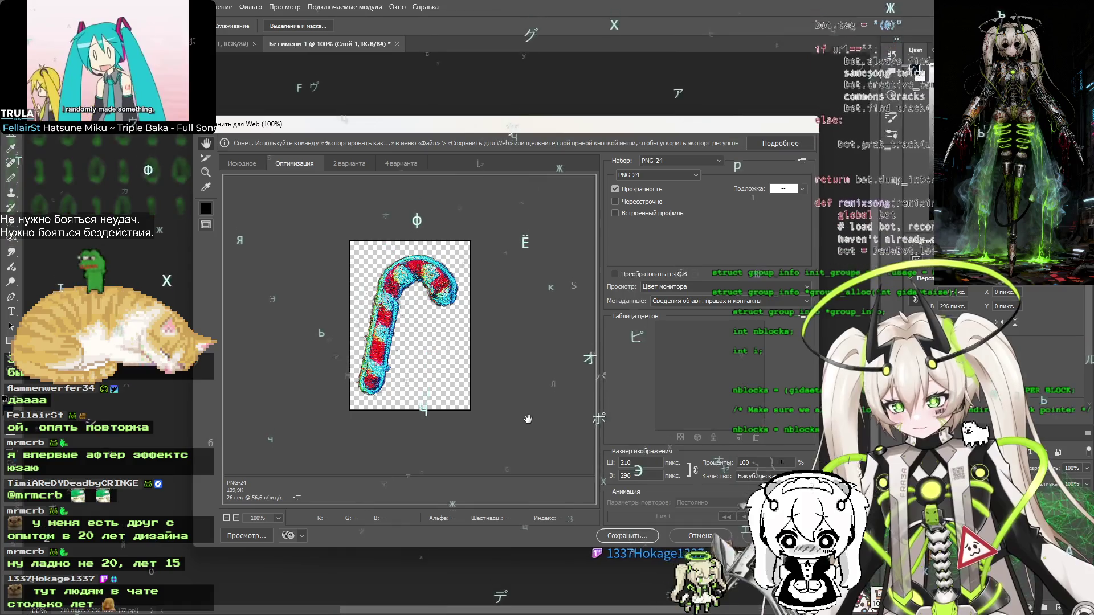
pyautogui.click(627, 537)
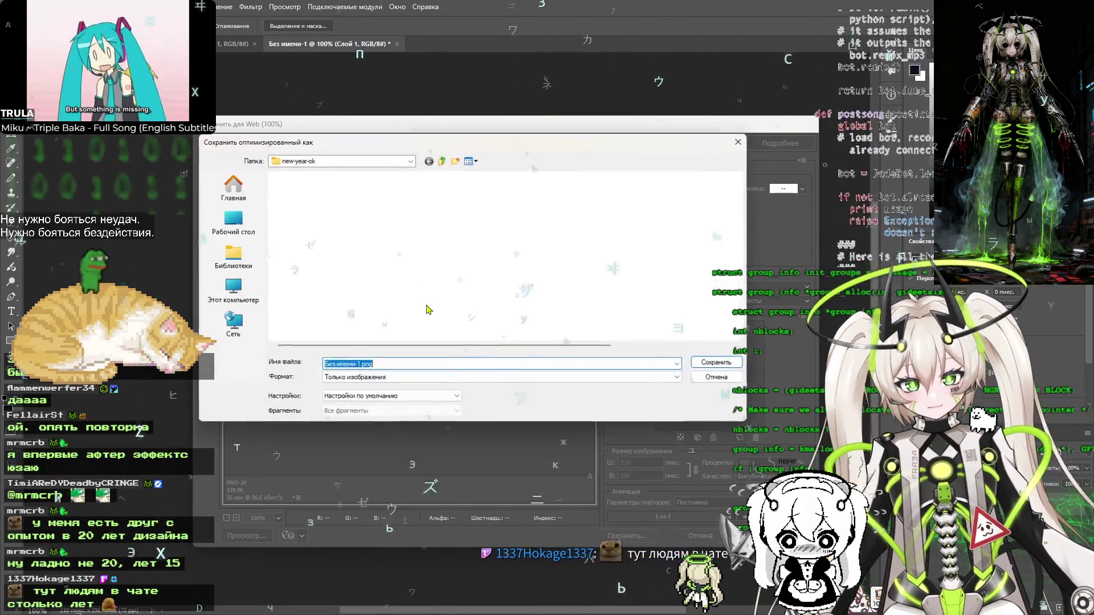
pyautogui.click(301, 225)
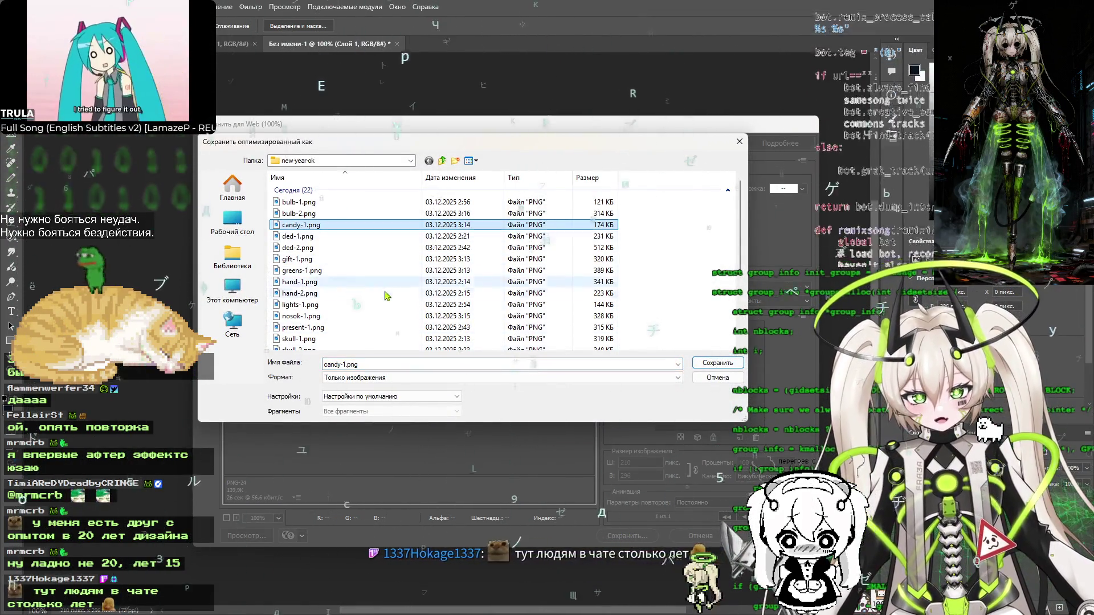
pyautogui.click(344, 363)
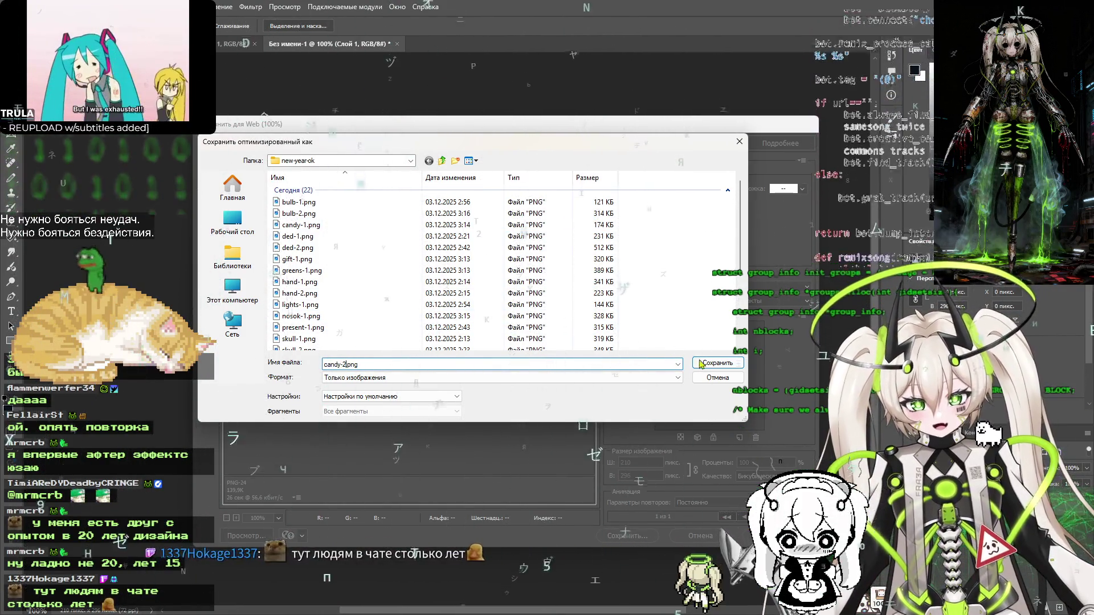
pyautogui.press('Return')
pyautogui.hotkey('ctrl', 'w')
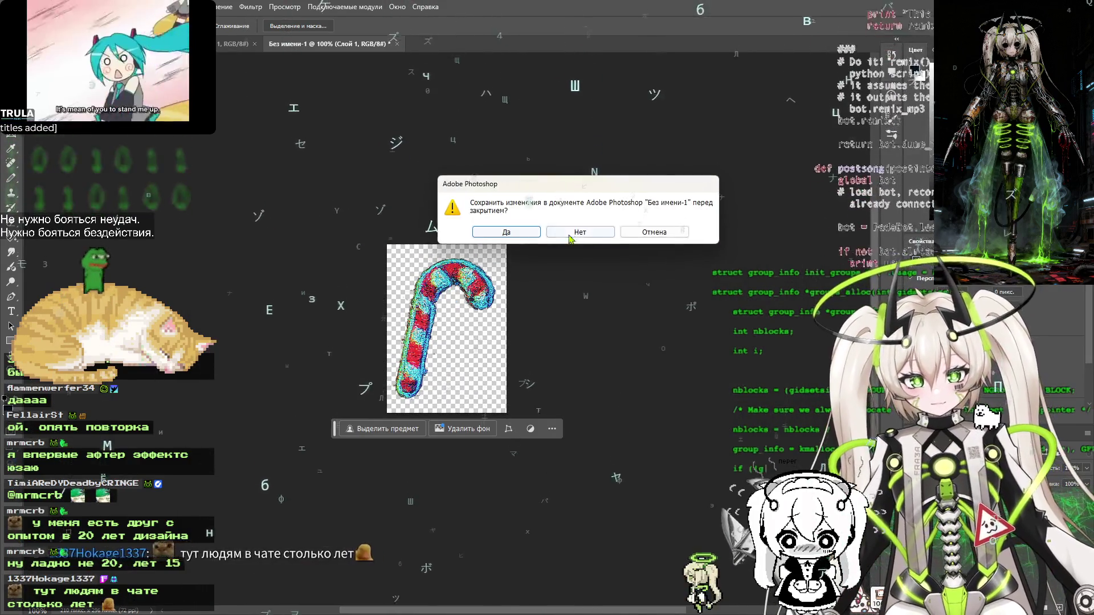
pyautogui.click(589, 234)
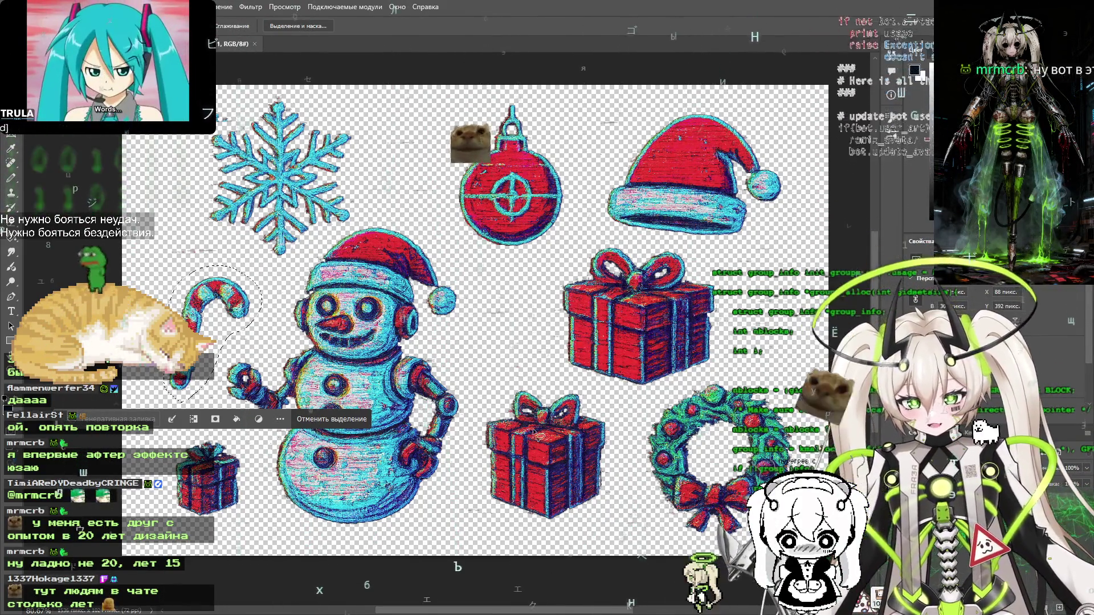
# Lasso the top gift box and paste it into a new clipboard-sized document
pyautogui.click(533, 343)
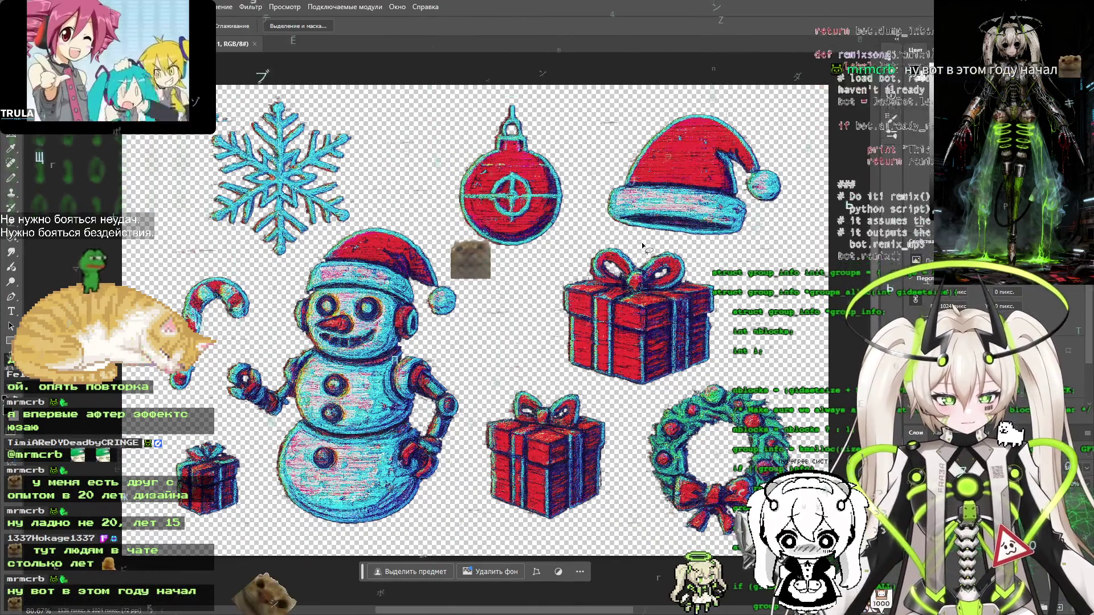
pyautogui.moveTo(637, 248)
pyautogui.mouseDown()
pyautogui.moveTo(583, 245)
pyautogui.moveTo(552, 282)
pyautogui.mouseUp()
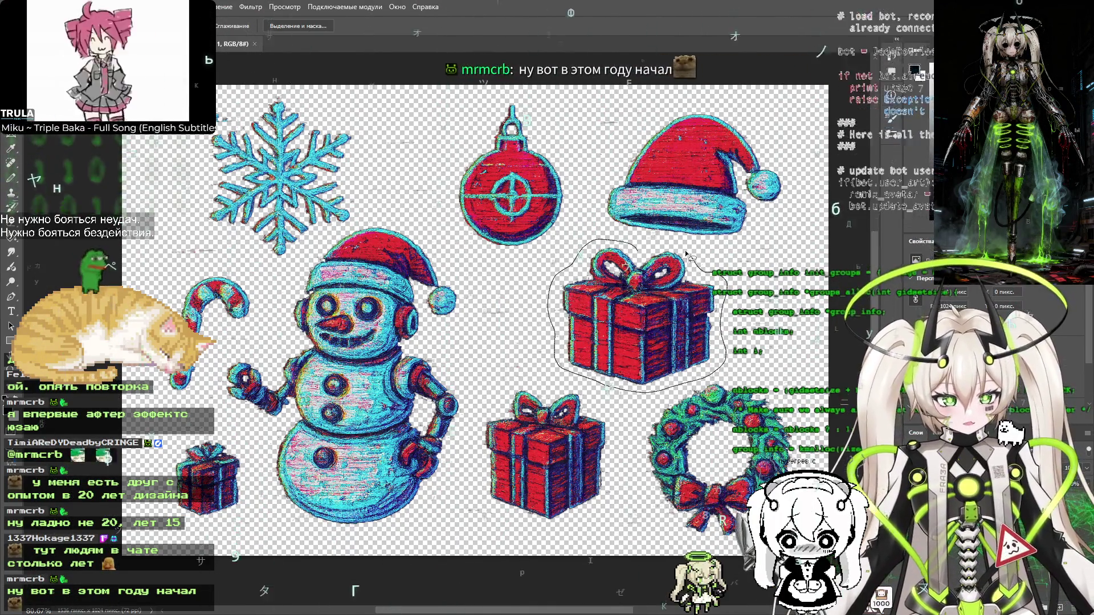
pyautogui.moveTo(640, 253); pyautogui.dragTo(642, 255)
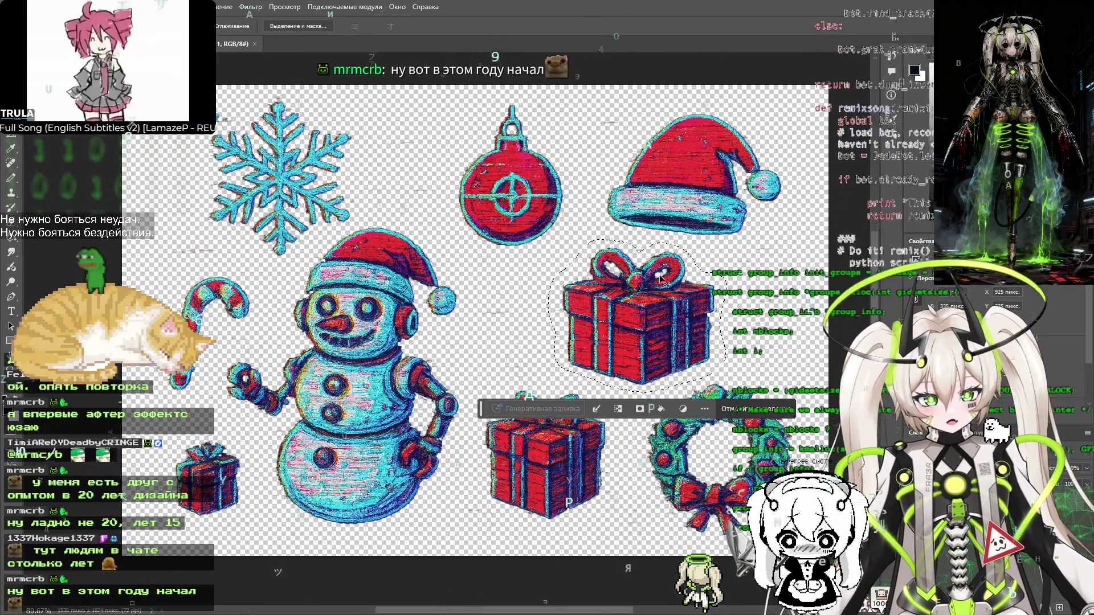
pyautogui.hotkey('ctrl', 'n')
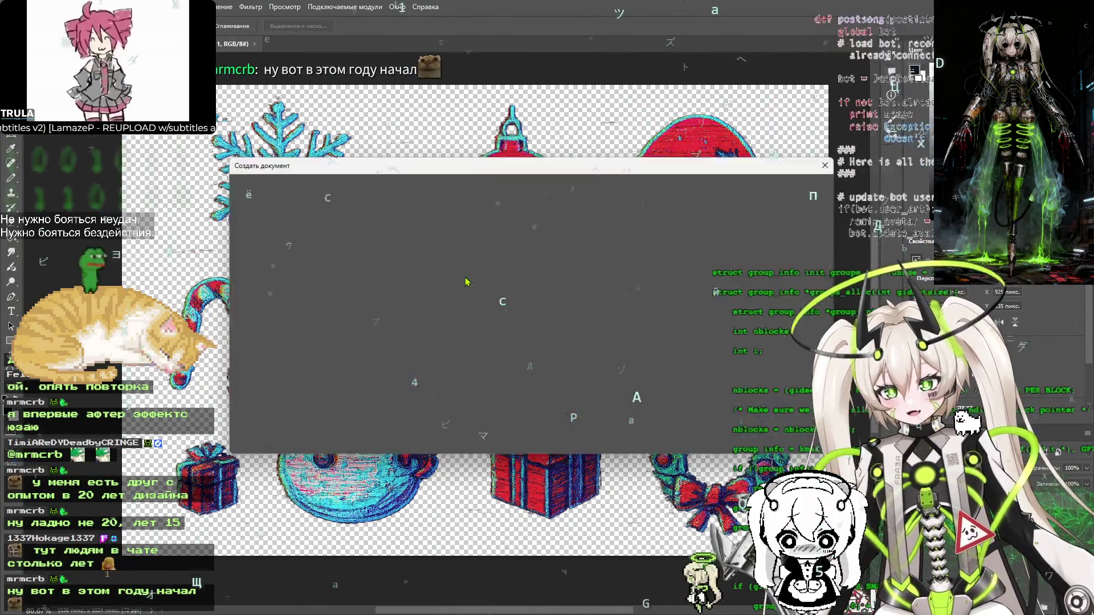
pyautogui.click(749, 432)
pyautogui.hotkey('ctrl', 'v')
# Save the gift for web as gift-1.png, close the temporary document unsaved, and deselect
pyautogui.hotkey('ctrl', 'alt', 'shift', 's')
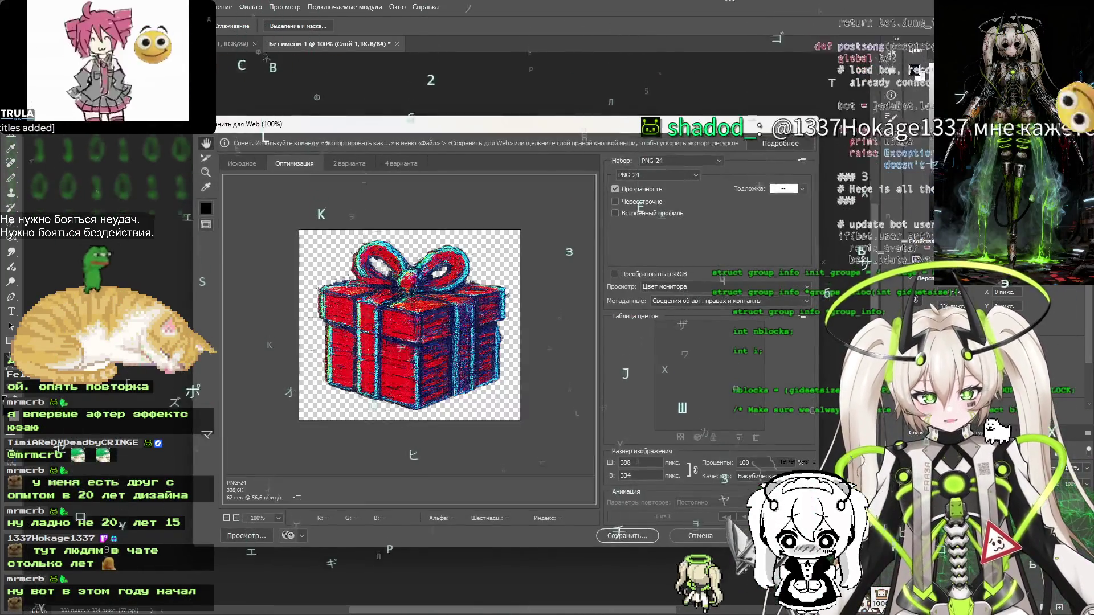
pyautogui.click(637, 538)
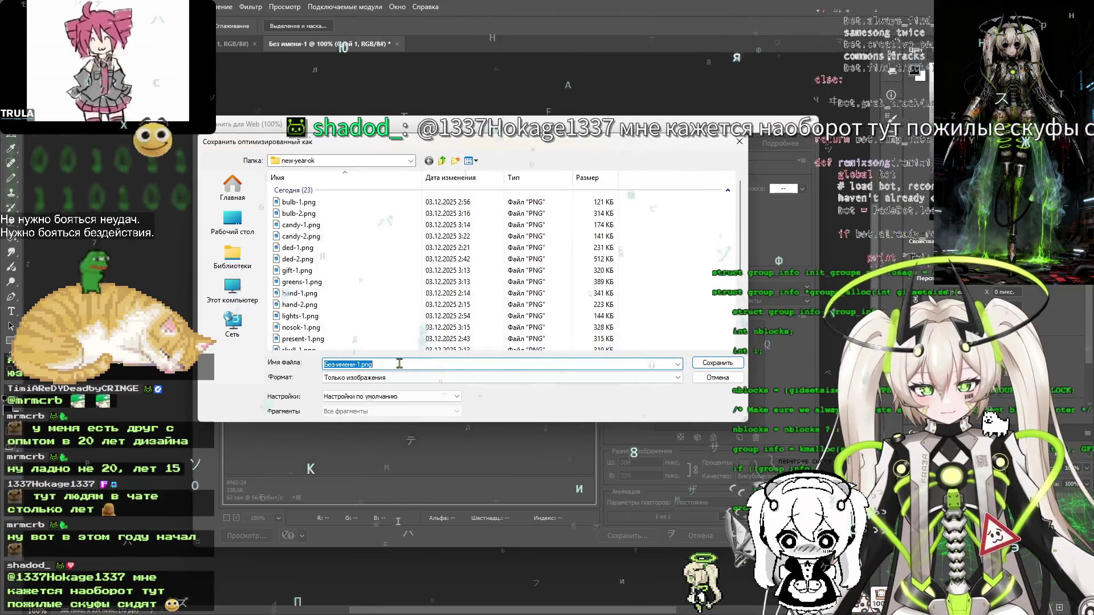
pyautogui.doubleClick(354, 365)
pyautogui.write('gift-1.png')
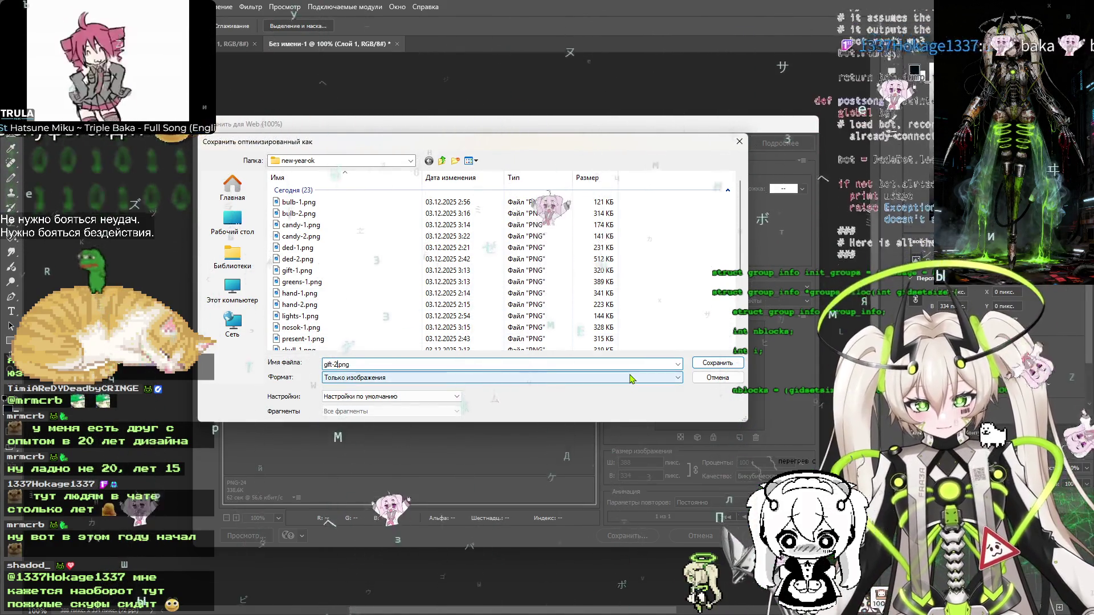
pyautogui.press('Return')
pyautogui.hotkey('ctrl', 'w')
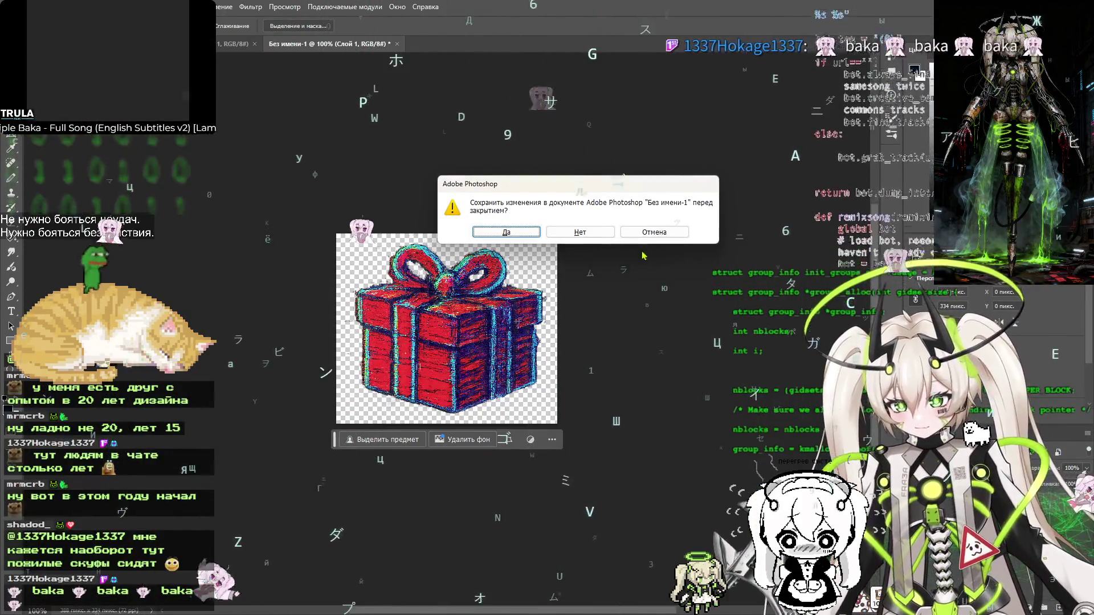
pyautogui.click(587, 232)
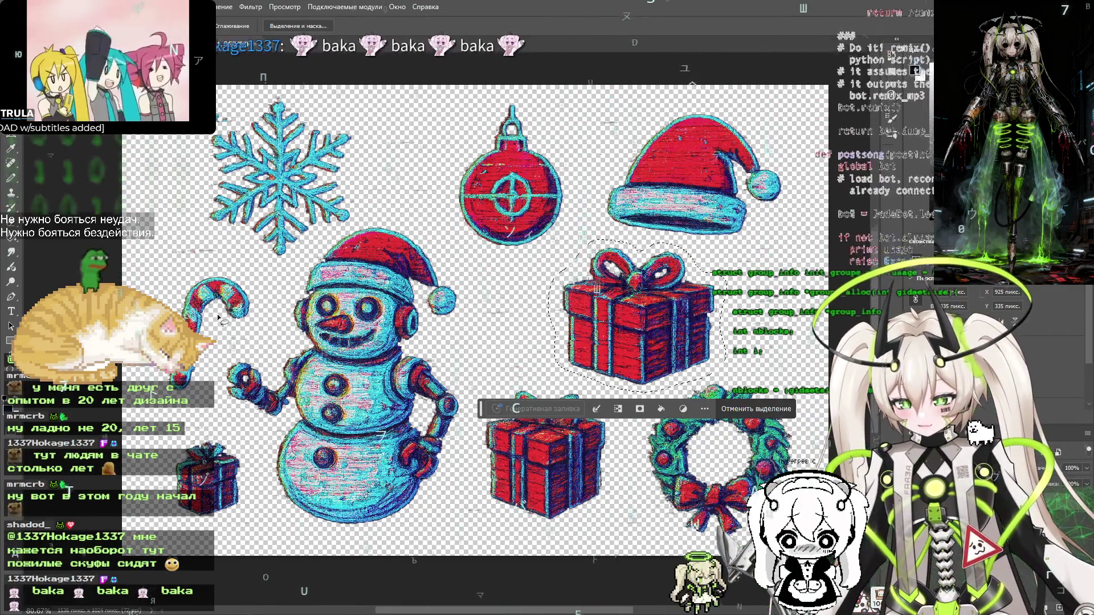
pyautogui.click(651, 237)
pyautogui.hotkey('ctrl', 'Tab')
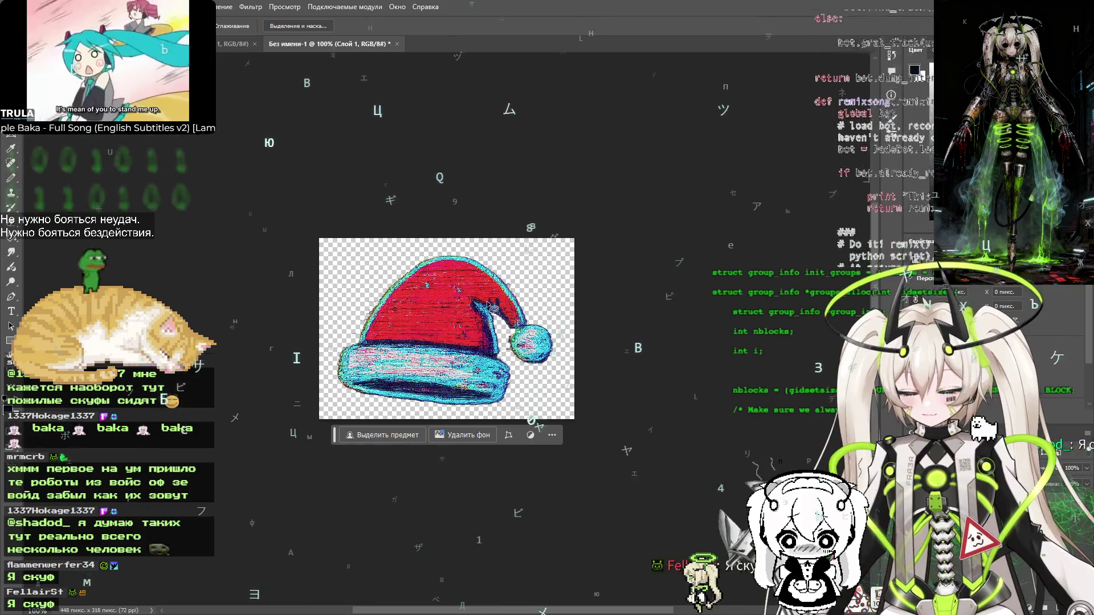
# Erase the dark pixels along the Santa hat brim's lower edge on layer Слой 2
pyautogui.scroll(5, 409, 396)
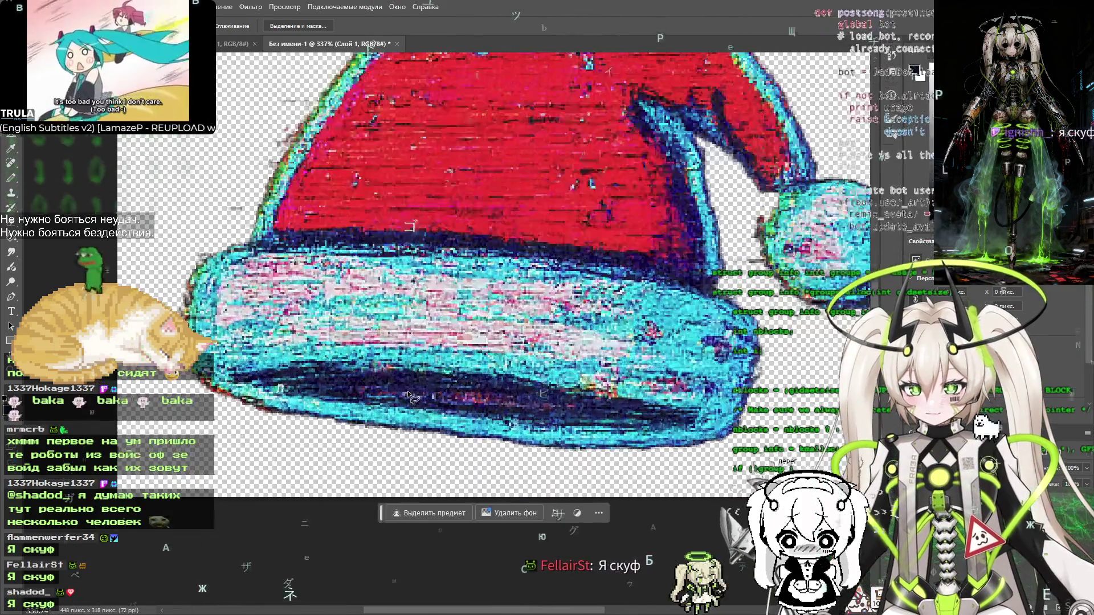
pyautogui.press('e')
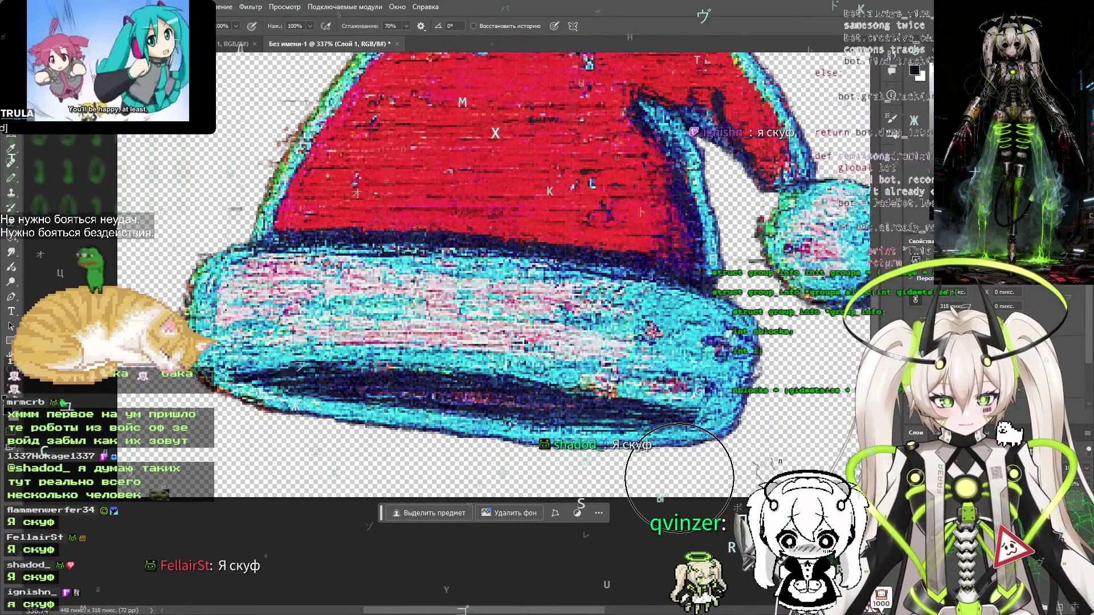
pyautogui.hotkey('ctrl', 'shift', 'alt', 'n')
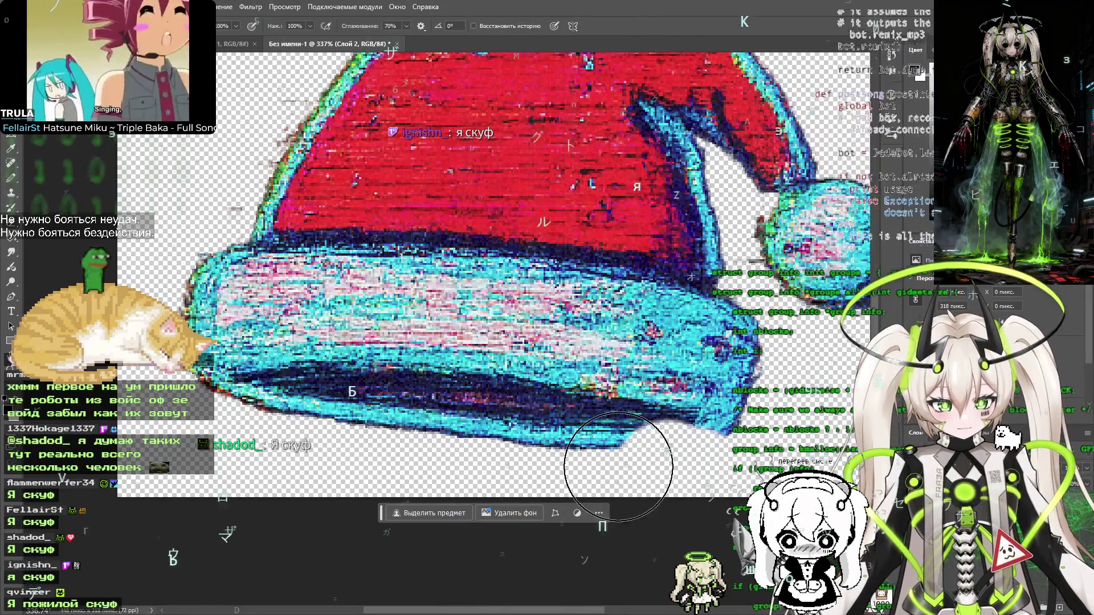
pyautogui.moveTo(656, 473)
pyautogui.mouseDown()
pyautogui.moveTo(434, 443)
pyautogui.moveTo(450, 442)
pyautogui.moveTo(305, 447)
pyautogui.moveTo(347, 420)
pyautogui.moveTo(298, 438)
pyautogui.moveTo(191, 435)
pyautogui.mouseUp()
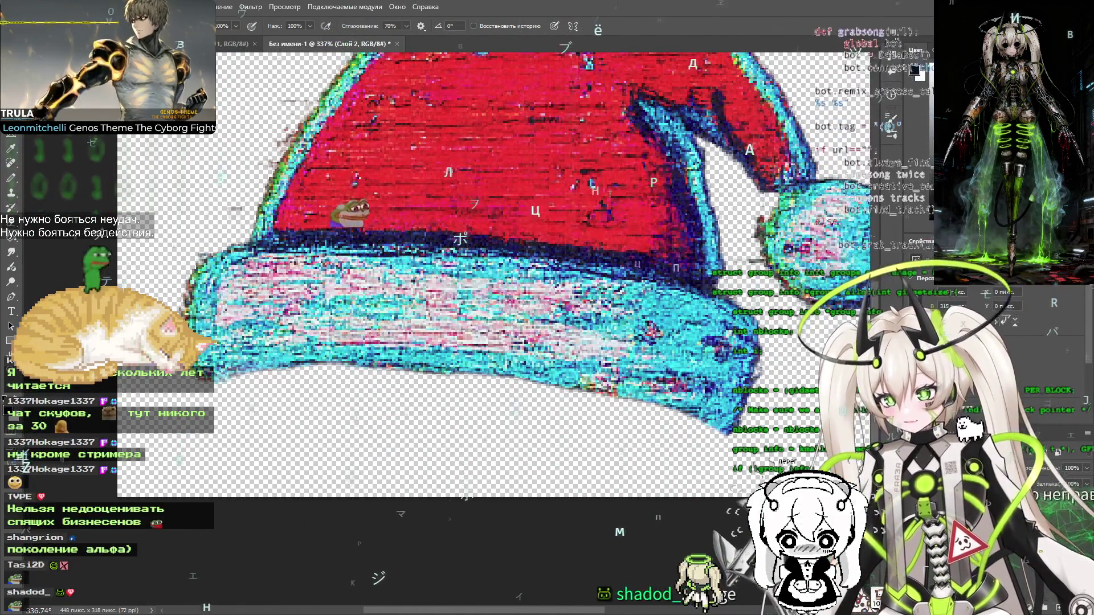
pyautogui.moveTo(3, 91); pyautogui.dragTo(410, 99)
pyautogui.moveTo(497, 167)
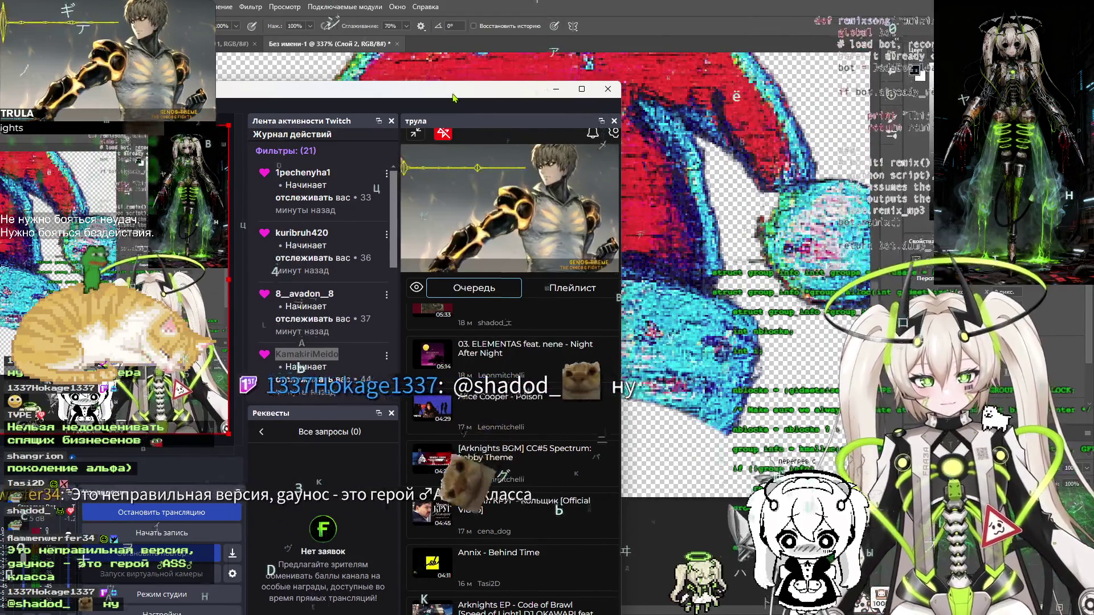
pyautogui.click(996, 289)
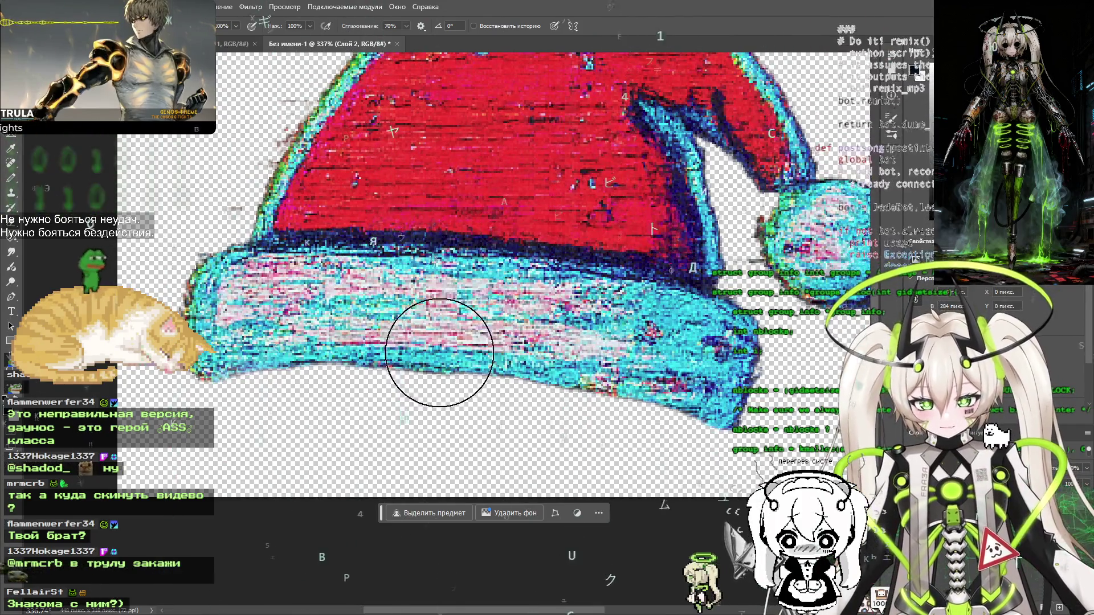
# Save the 448 × 318 px Santa hat for web as hat-reade-to-wear.png in new-year-ok
pyautogui.scroll(-6, 439, 353)
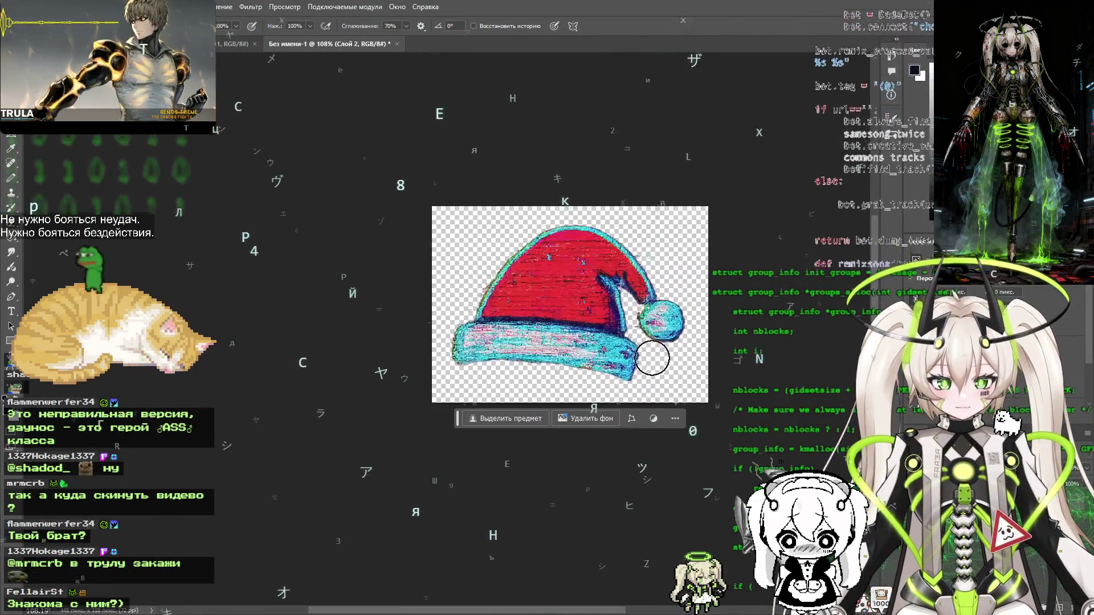
pyautogui.scroll(2, 652, 358)
pyautogui.scroll(-4, 621, 353)
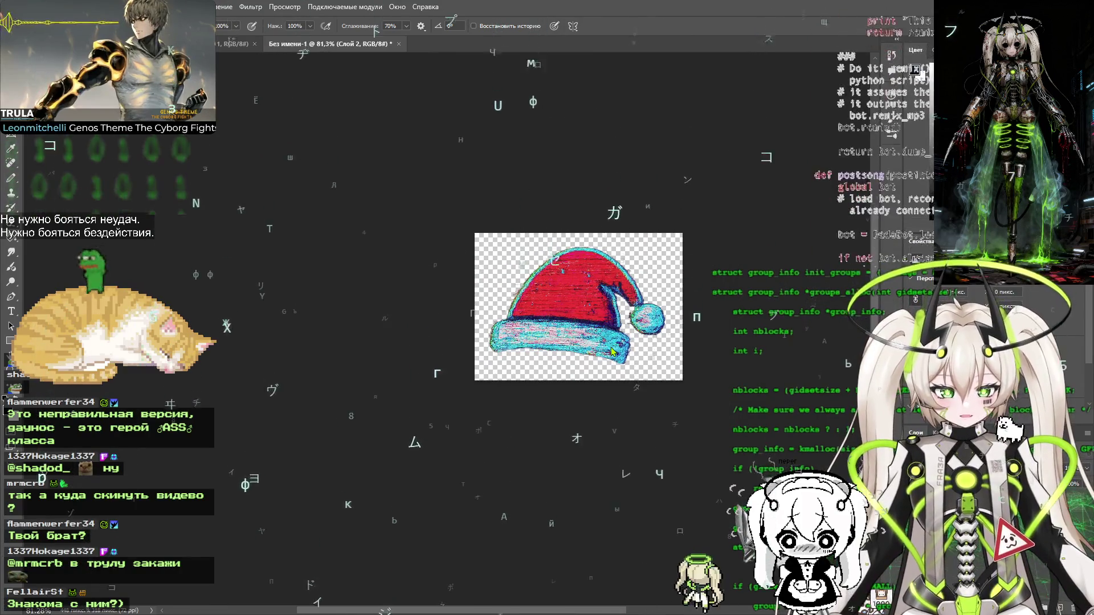
pyautogui.hotkey('ctrl', 'alt', 'shift', 's')
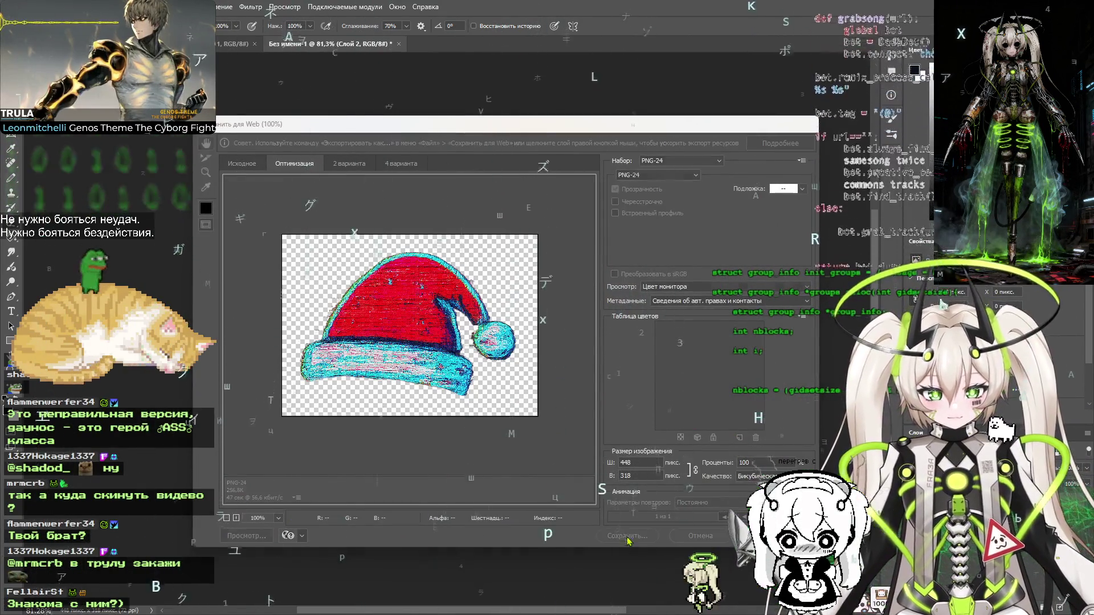
pyautogui.click(627, 535)
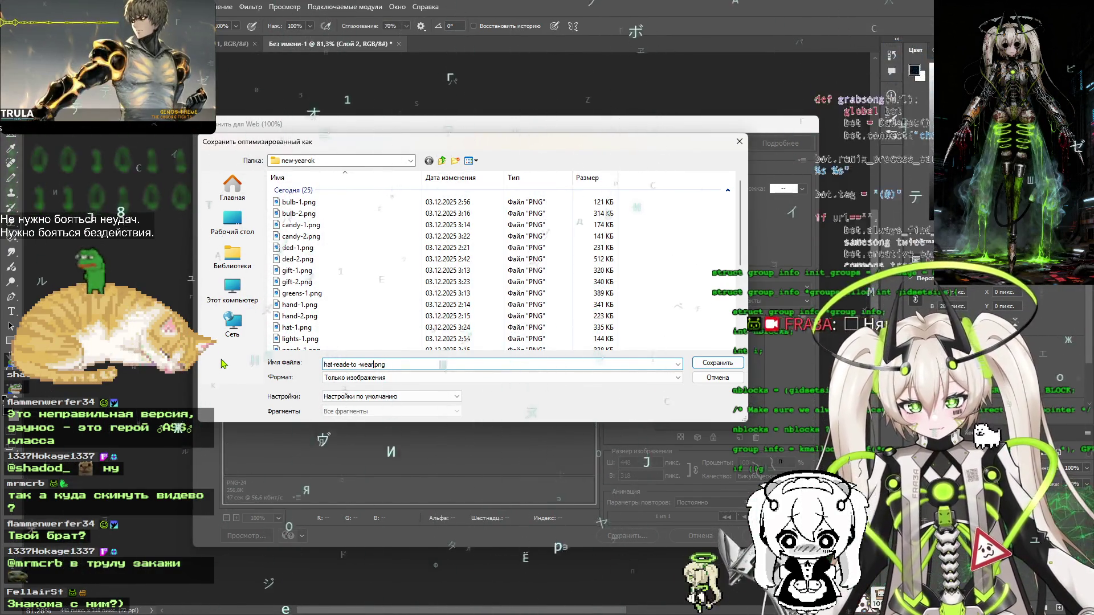
pyautogui.press('Return')
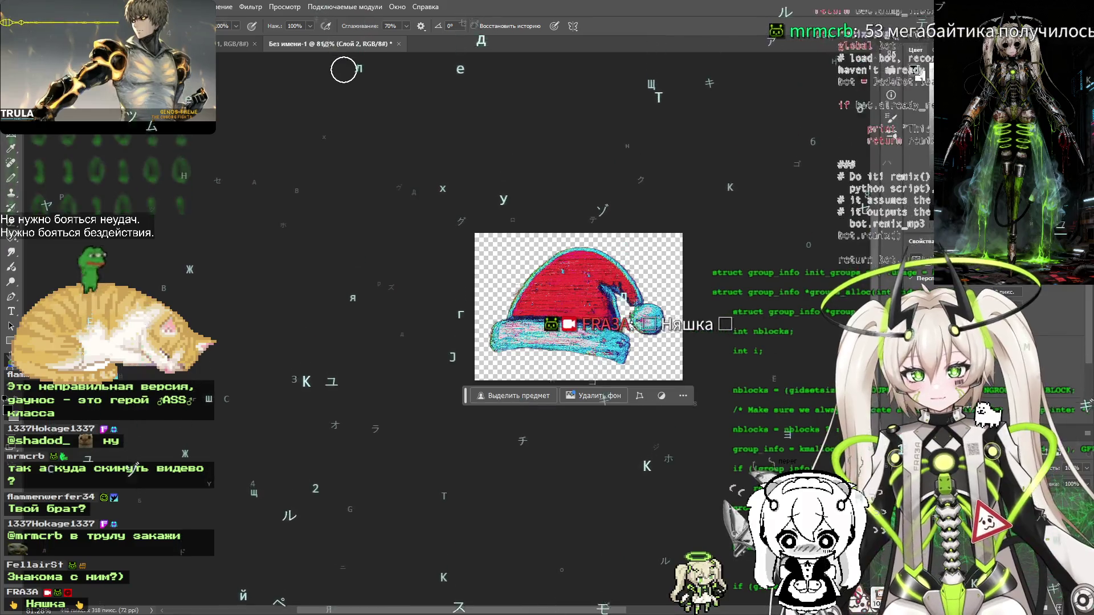
pyautogui.hotkey('ctrl', 'w')
# Decline saving so the Untitled-1 hat document closes
pyautogui.press('n')
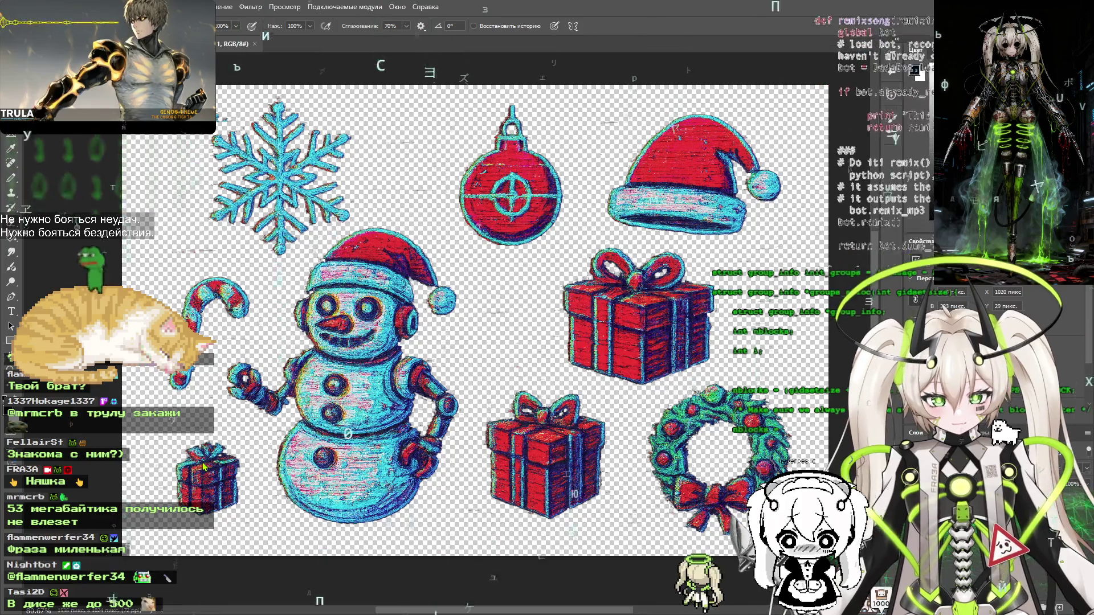
# With a much smaller brush, touch up the small gift box's left edge, then deselect
pyautogui.scroll(5, 204, 462)
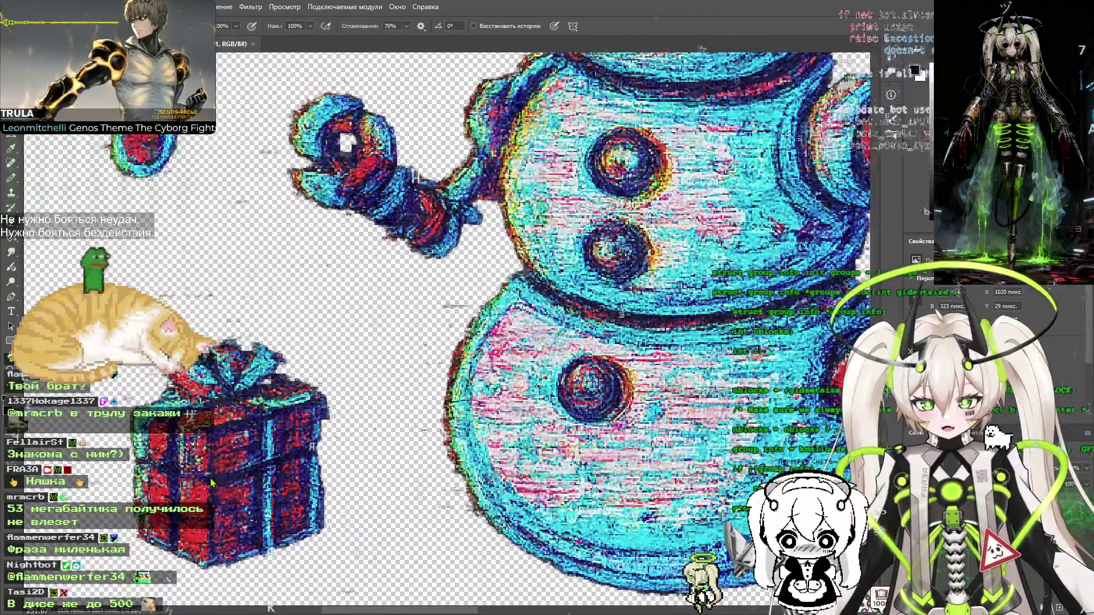
pyautogui.scroll(6, 268, 423)
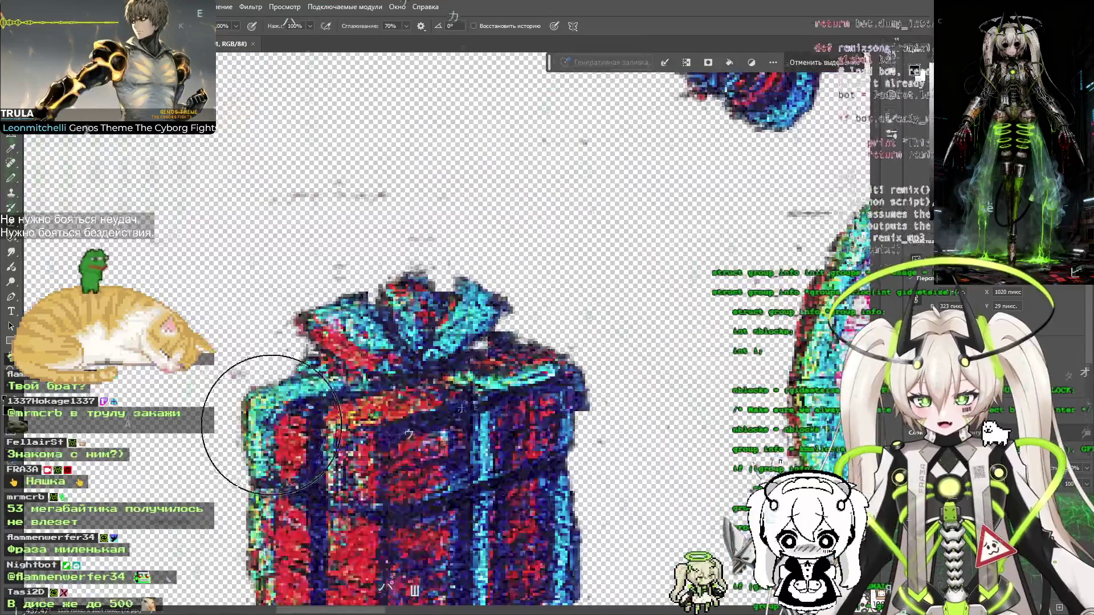
pyautogui.press('[')
pyautogui.press('[')
pyautogui.press('[')
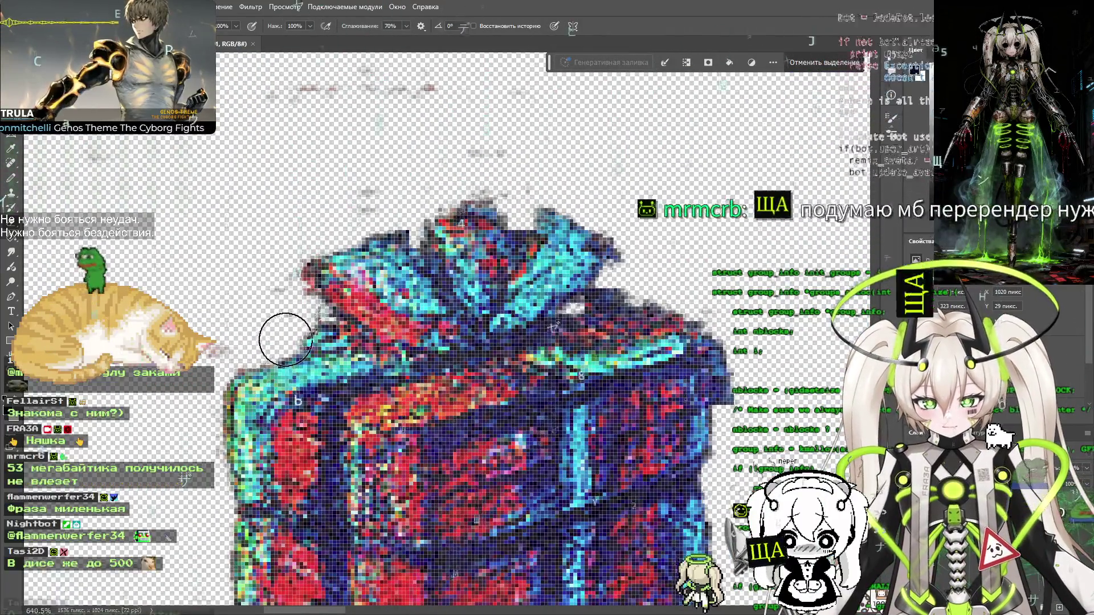
pyautogui.moveTo(305, 326); pyautogui.dragTo(317, 349)
pyautogui.hotkey('ctrl', 'd')
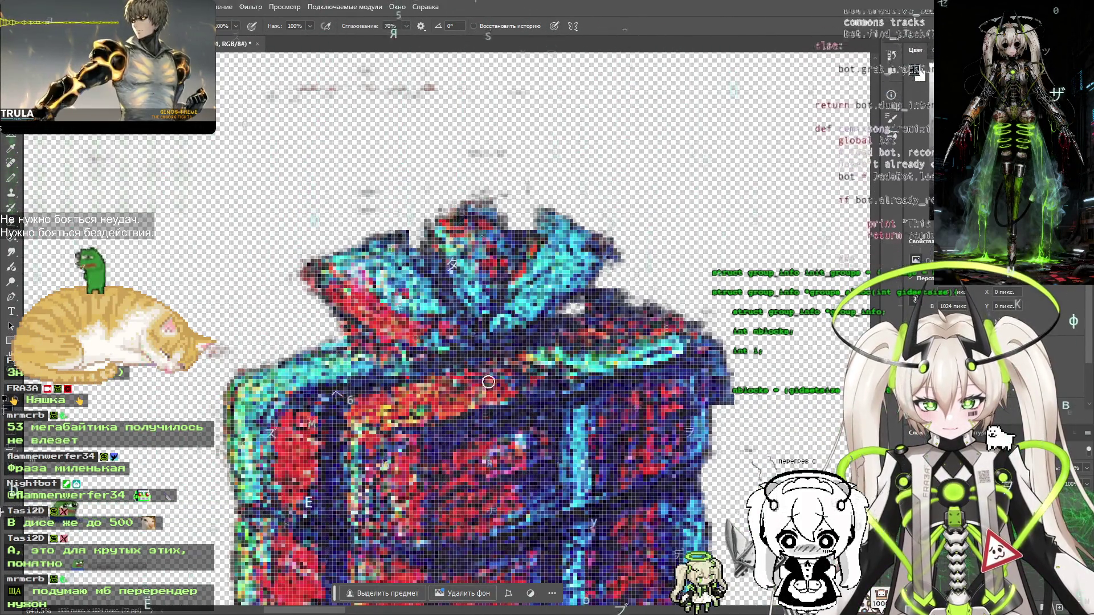
# Pan across the gift boxes and wreath to centre the whole sticker sheet
pyautogui.hscroll(3, 488, 382)
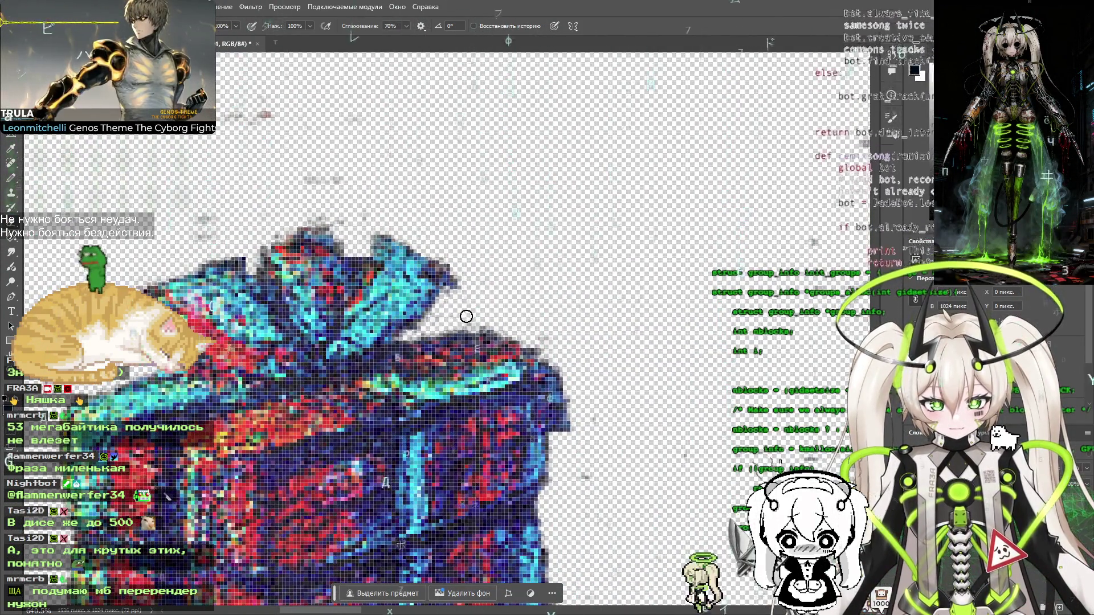
pyautogui.scroll(-10, 467, 317)
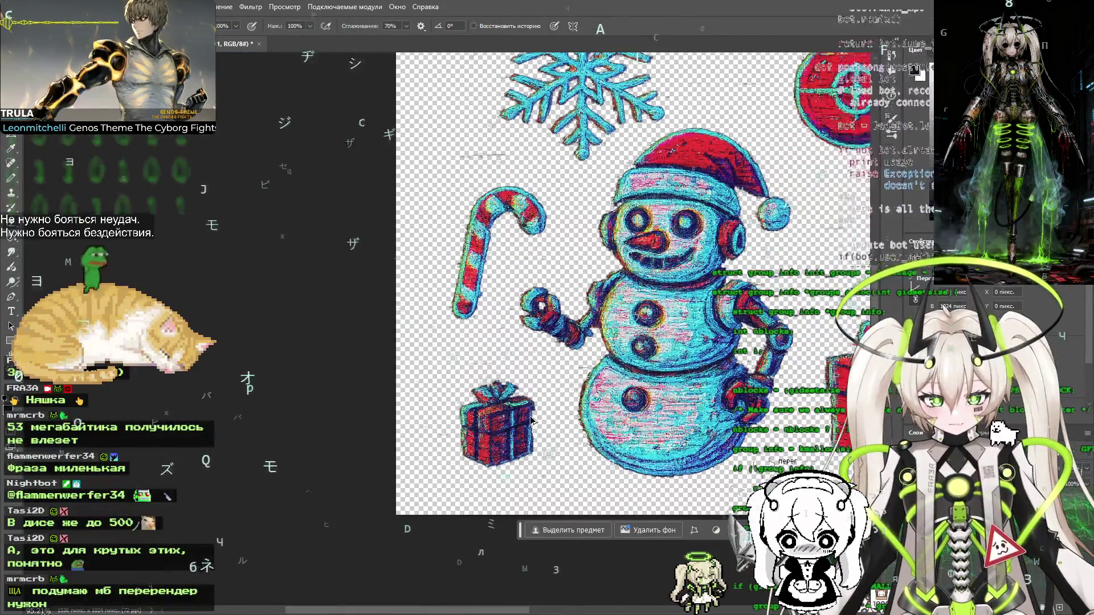
pyautogui.moveTo(638, 385); pyautogui.dragTo(318, 376)
pyautogui.moveTo(570, 399)
pyautogui.mouseDown()
pyautogui.moveTo(467, 397)
pyautogui.moveTo(570, 396)
pyautogui.mouseUp()
pyautogui.scroll(-3, 570, 397)
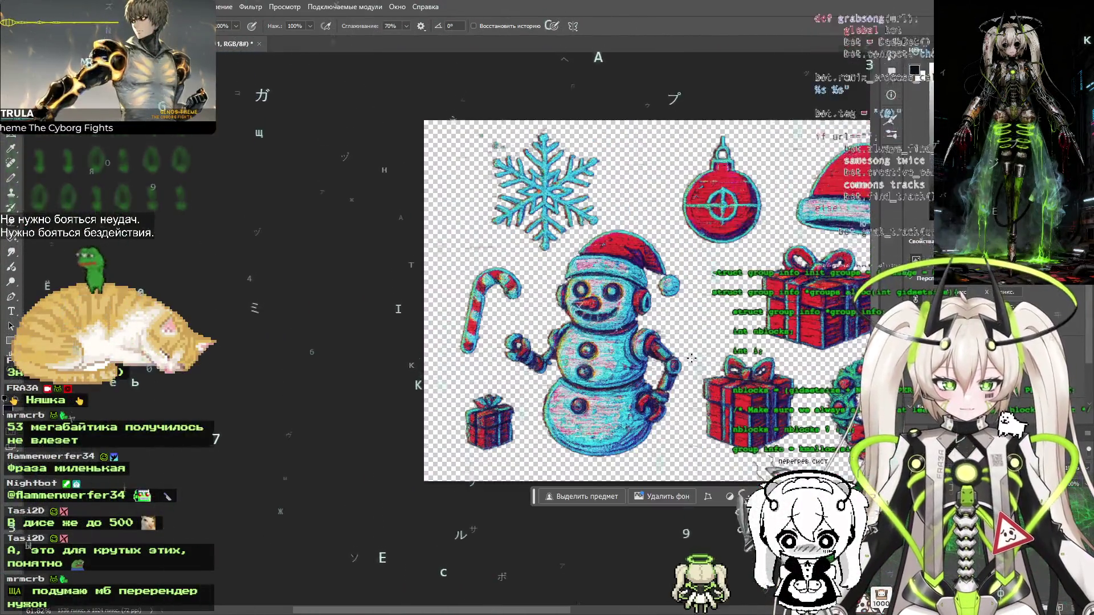
pyautogui.moveTo(691, 358); pyautogui.dragTo(509, 348)
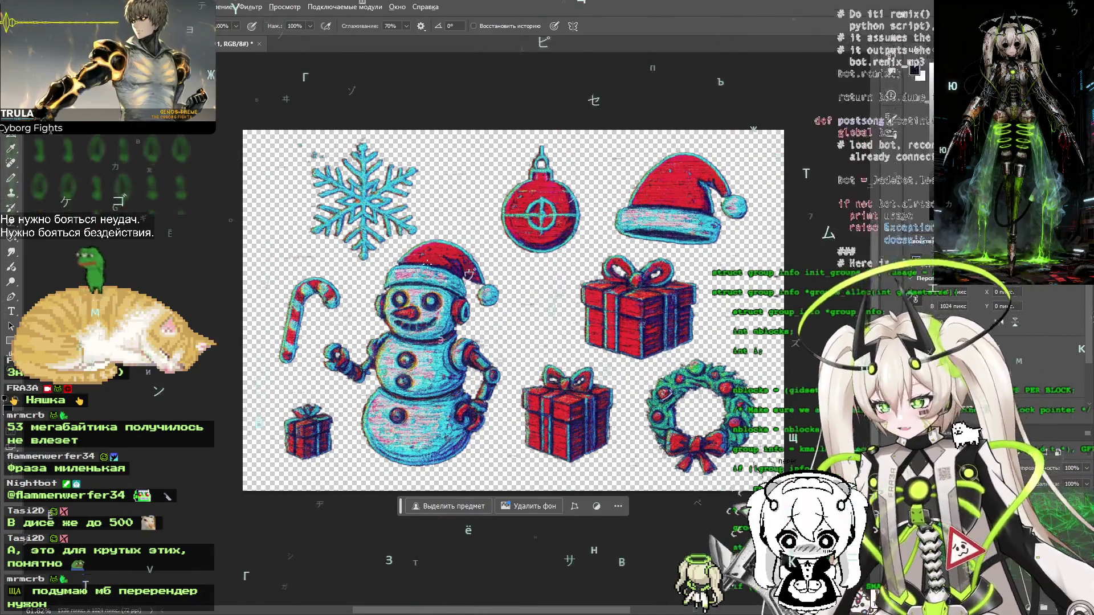
pyautogui.hotkey('alt', 'Tab')
# Select hat-reade-to--wear.png in the new-year-ok folder, then switch over to VTube Studio
pyautogui.click(739, 217)
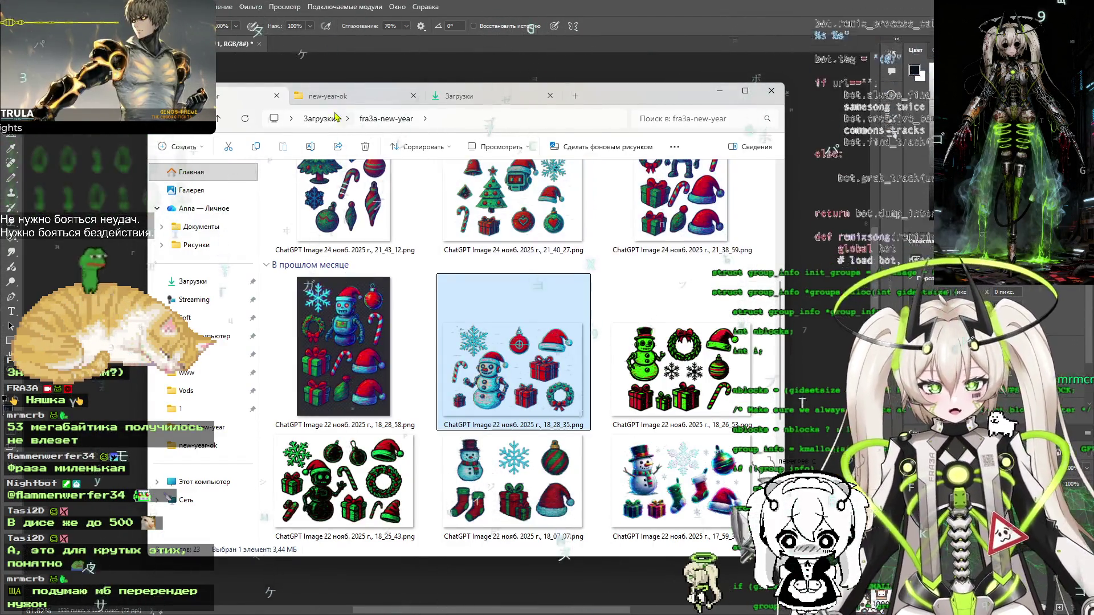
pyautogui.click(329, 97)
pyautogui.click(311, 223)
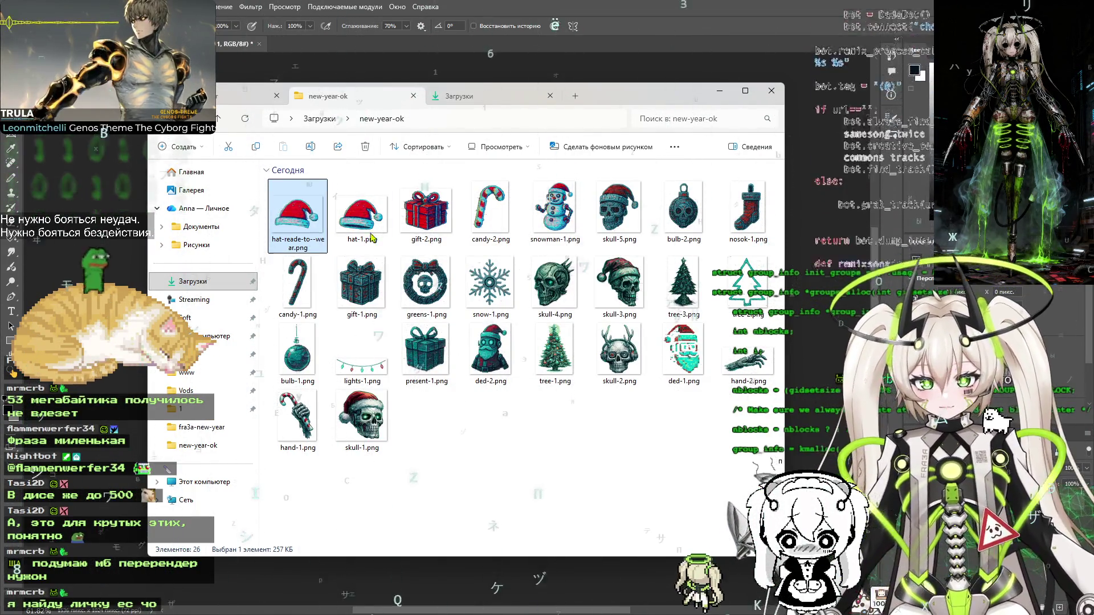
pyautogui.hotkey('alt', 'Tab')
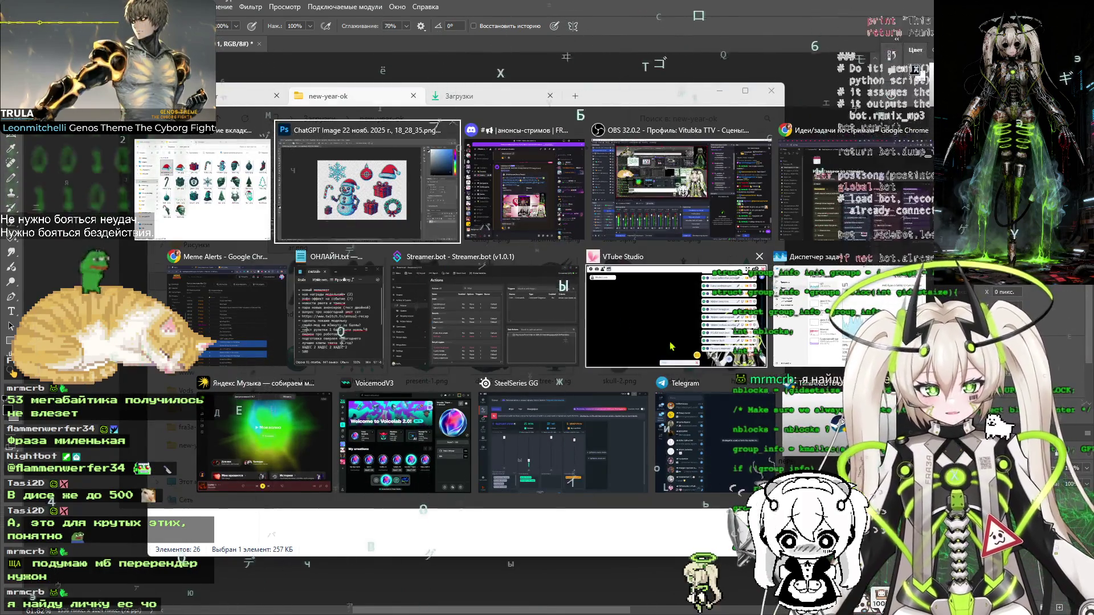
pyautogui.click(665, 320)
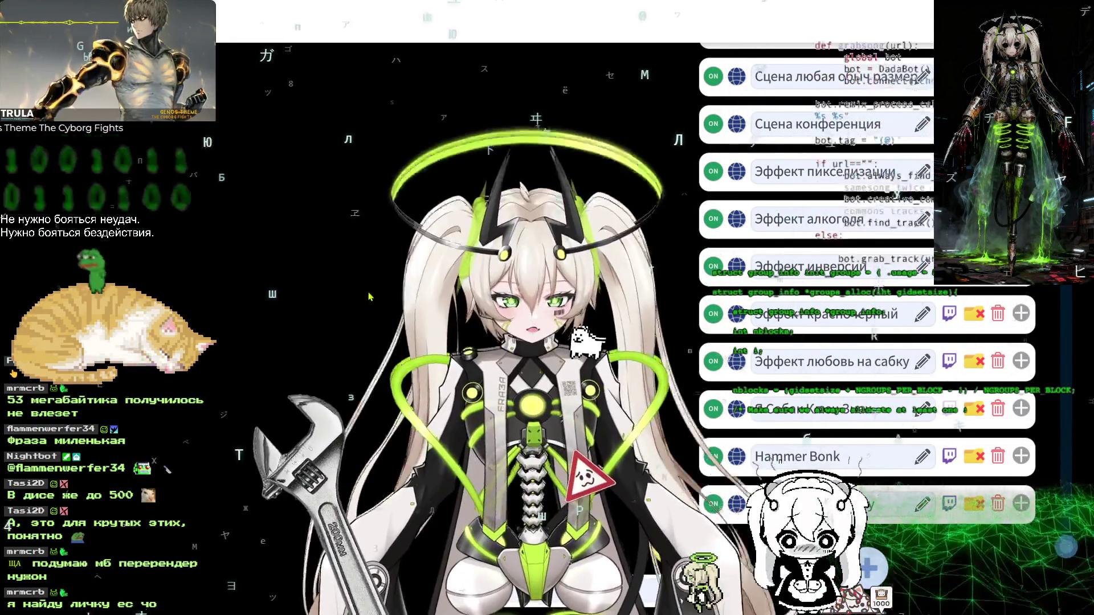
# Drop hat-reade-to--wear.png from new-year-ok onto the avatar in VTube Studio
pyautogui.hotkey('alt', 'Tab')
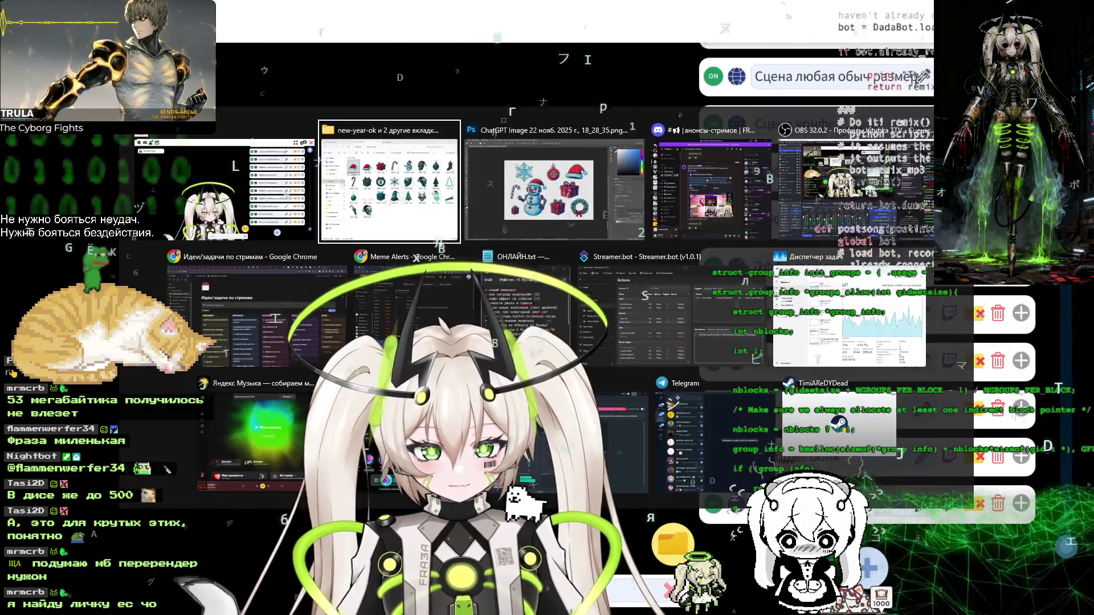
pyautogui.click(417, 236)
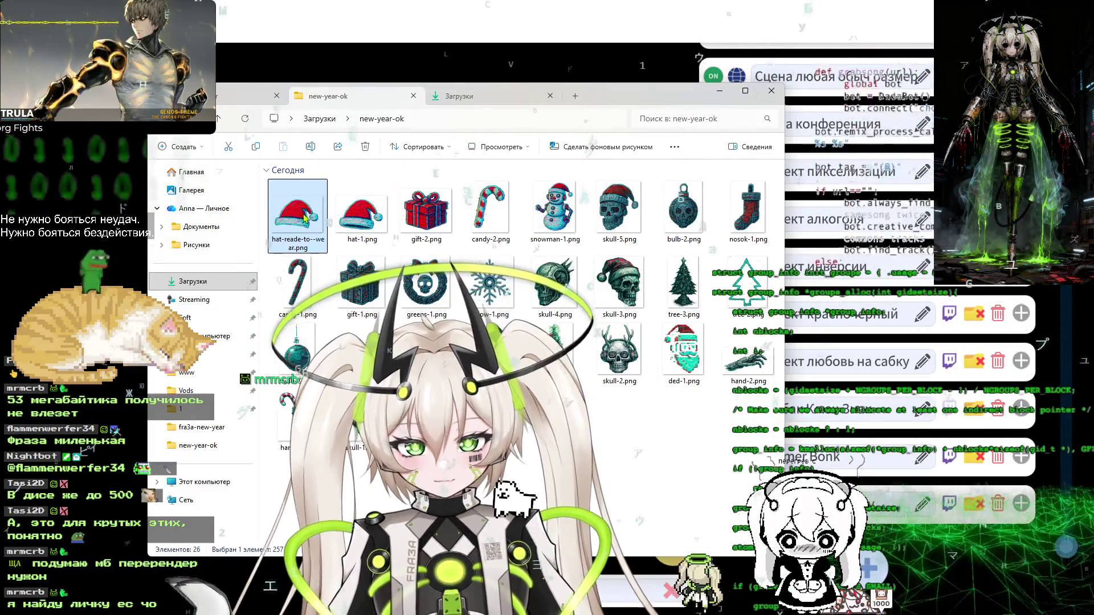
pyautogui.hotkey('alt', 'Tab')
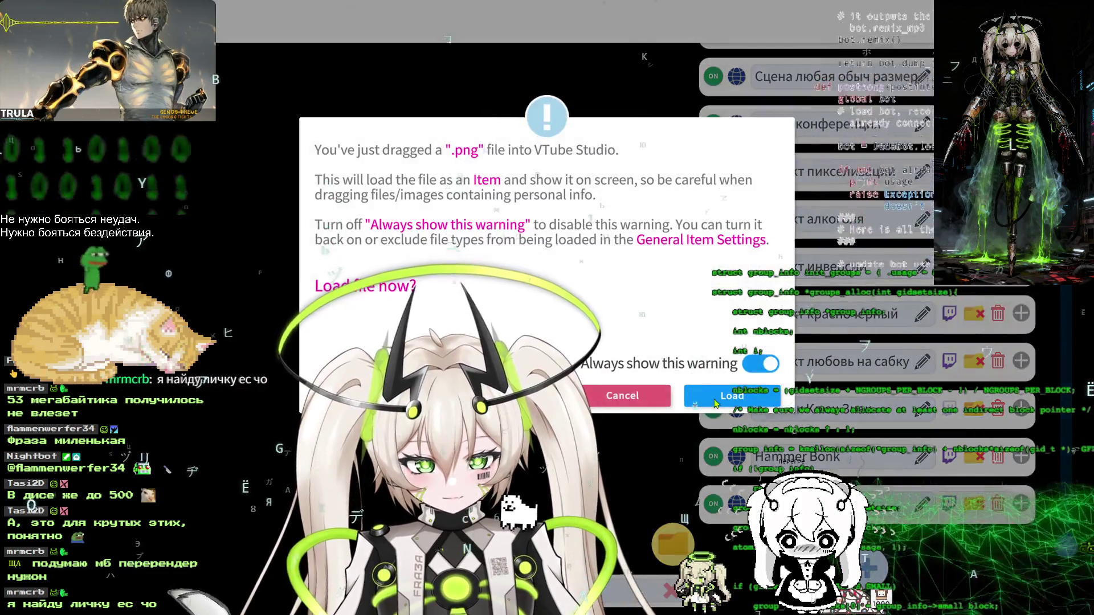
pyautogui.click(717, 393)
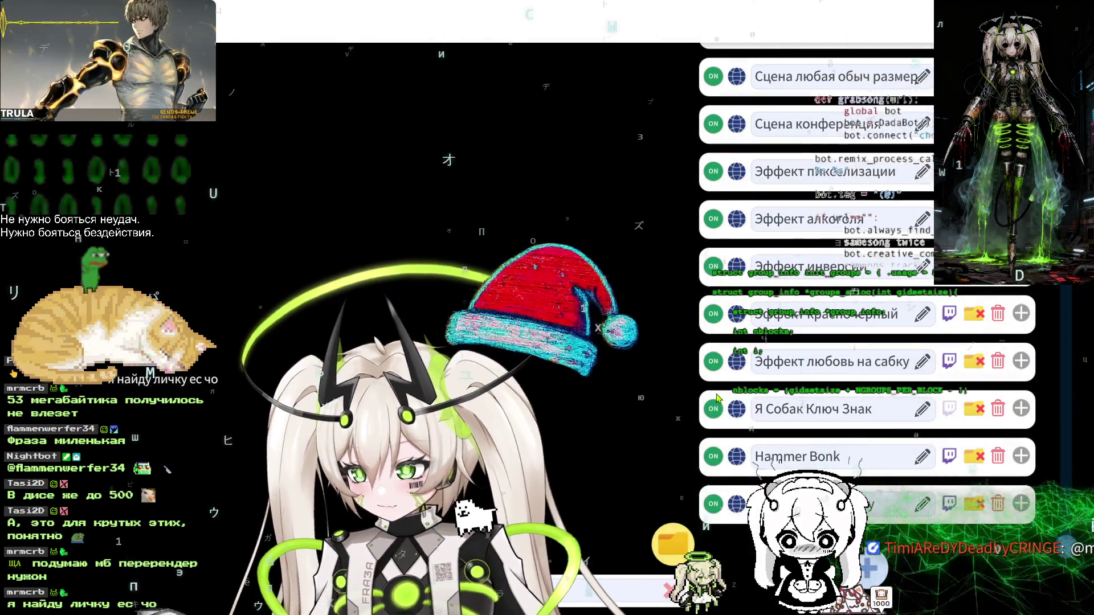
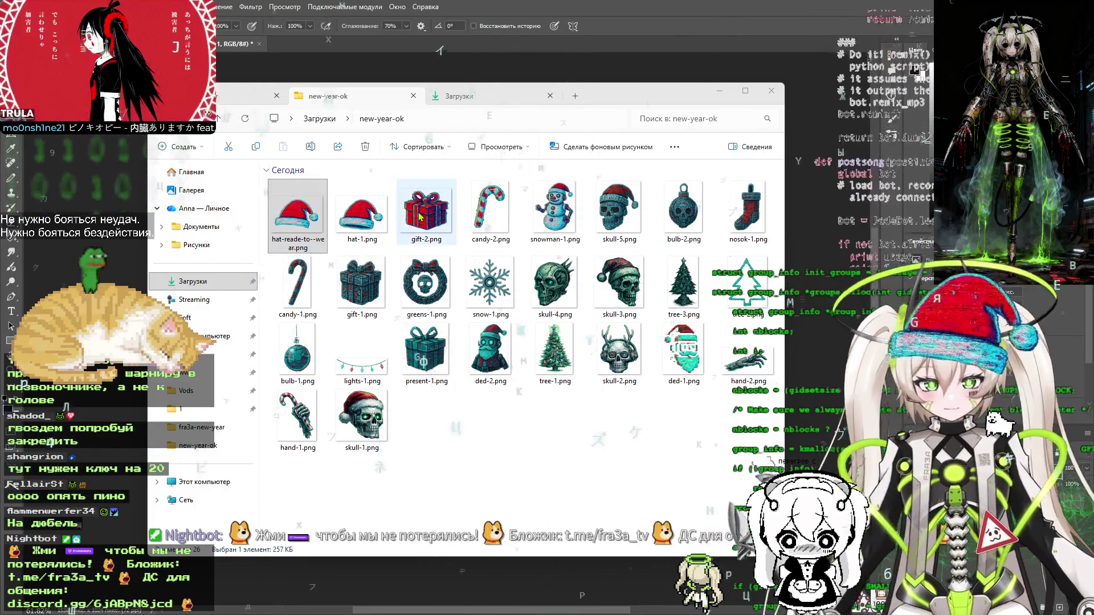
# Switch from the new-year-ok Explorer folder back to Photoshop's Christmas sticker sheet
pyautogui.hotkey('alt', 'Tab')
pyautogui.hotkey('alt', 'Tab')
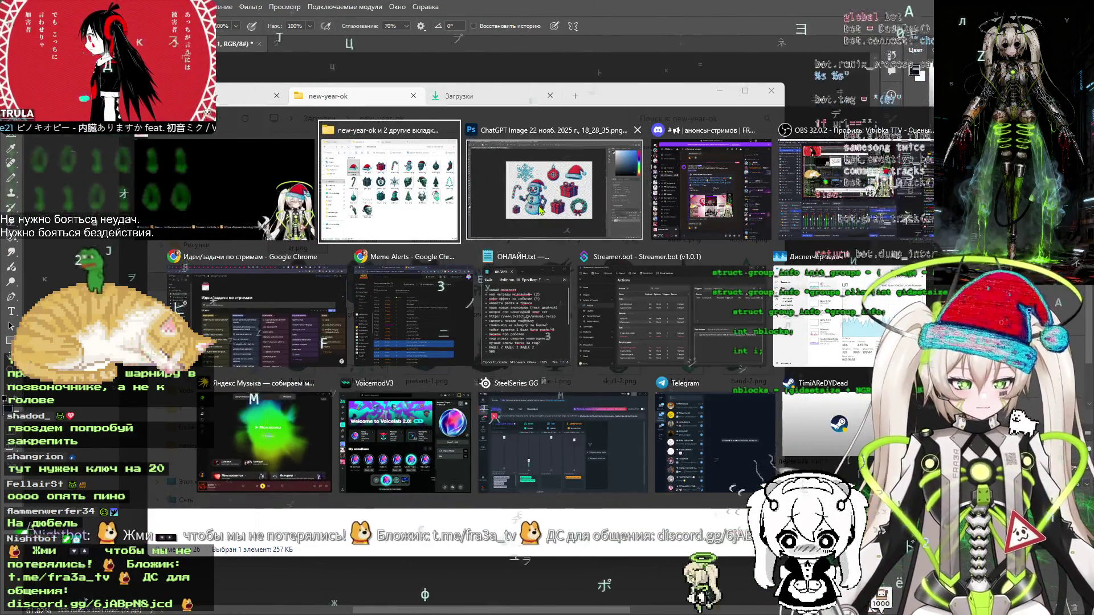
pyautogui.scroll(5, 399, 211)
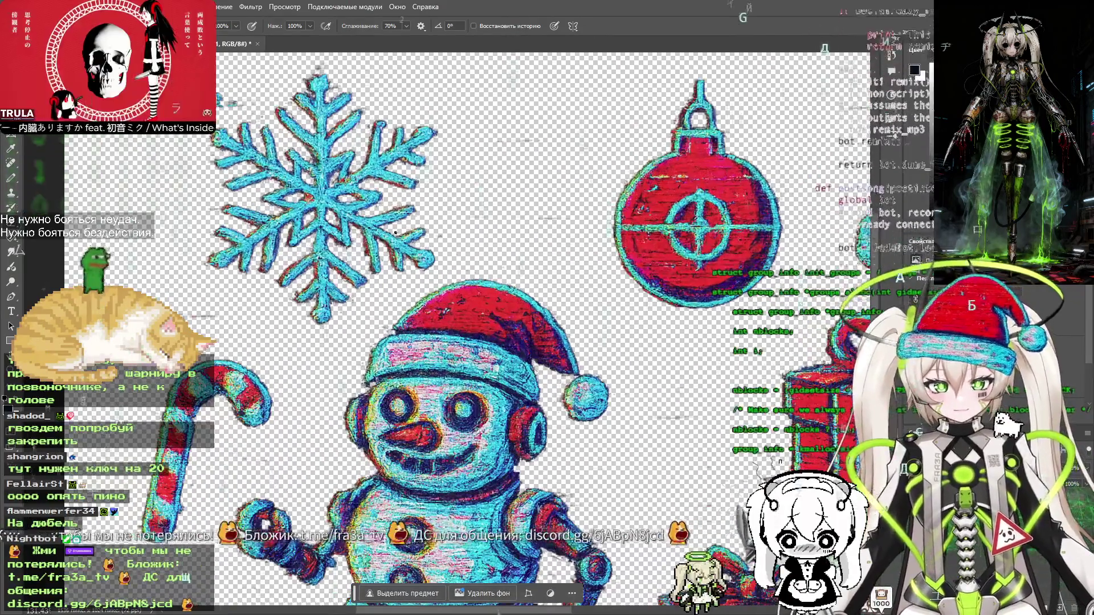
# Pan to the blue snowflake and lasso a loose freehand outline around it
pyautogui.moveTo(412, 171); pyautogui.dragTo(530, 272)
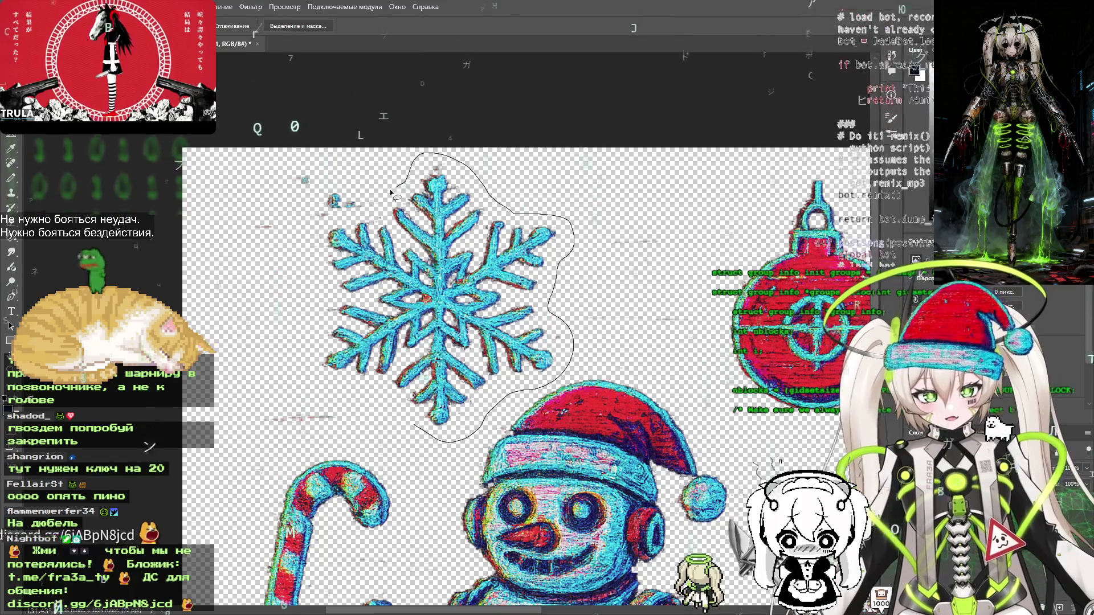
pyautogui.moveTo(319, 217); pyautogui.dragTo(303, 346)
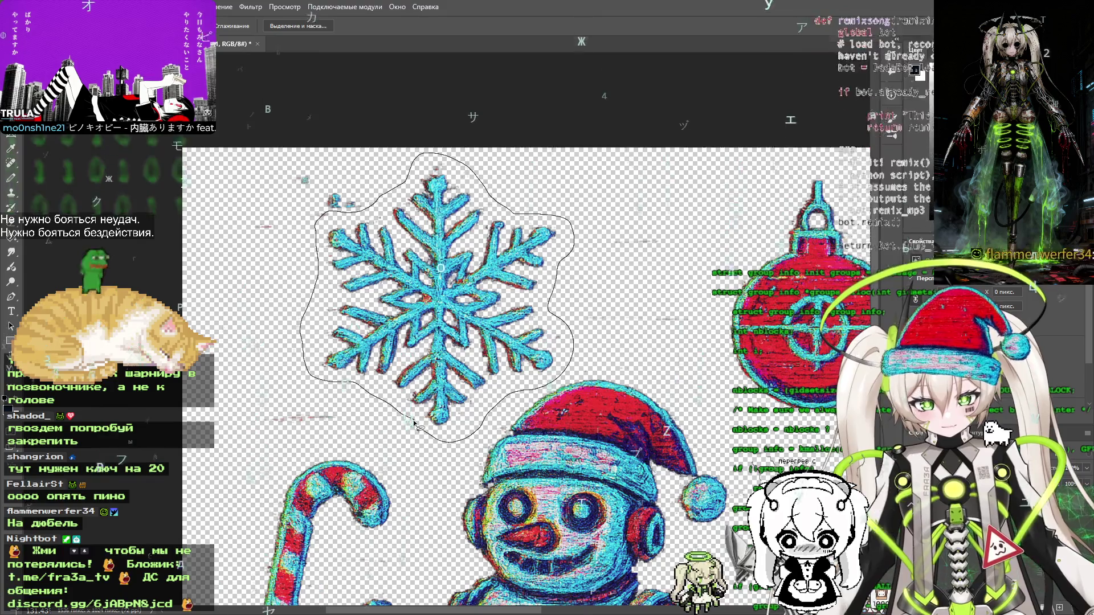
pyautogui.moveTo(414, 424); pyautogui.dragTo(425, 432)
pyautogui.moveTo(317, 225); pyautogui.dragTo(330, 215)
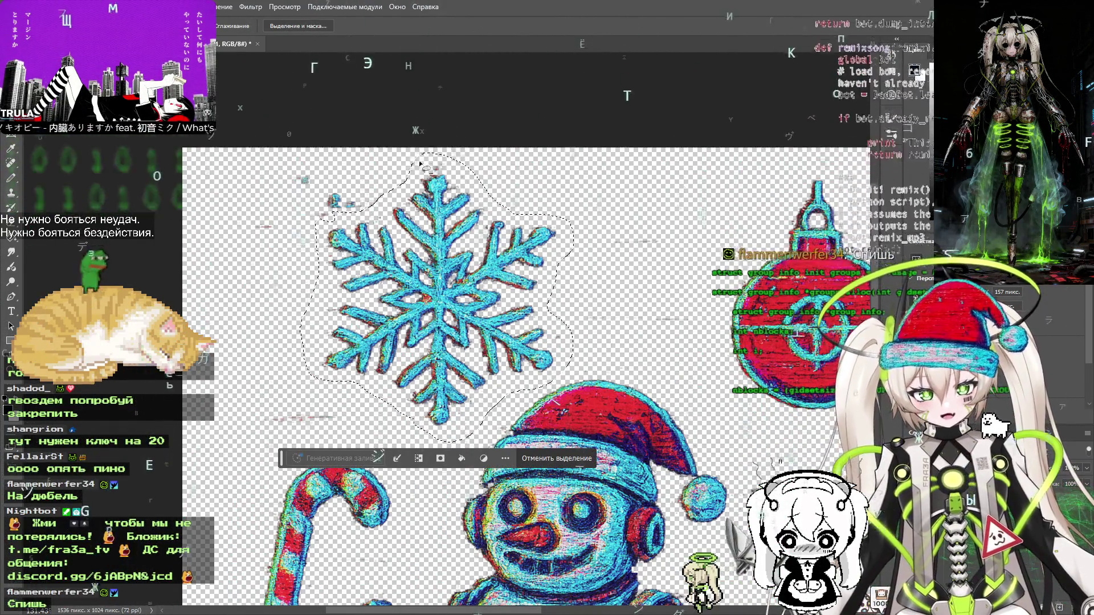
pyautogui.moveTo(414, 165)
pyautogui.mouseDown()
pyautogui.moveTo(455, 179)
pyautogui.moveTo(456, 167)
pyautogui.moveTo(436, 169)
pyautogui.moveTo(467, 161)
pyautogui.moveTo(406, 169)
pyautogui.mouseUp()
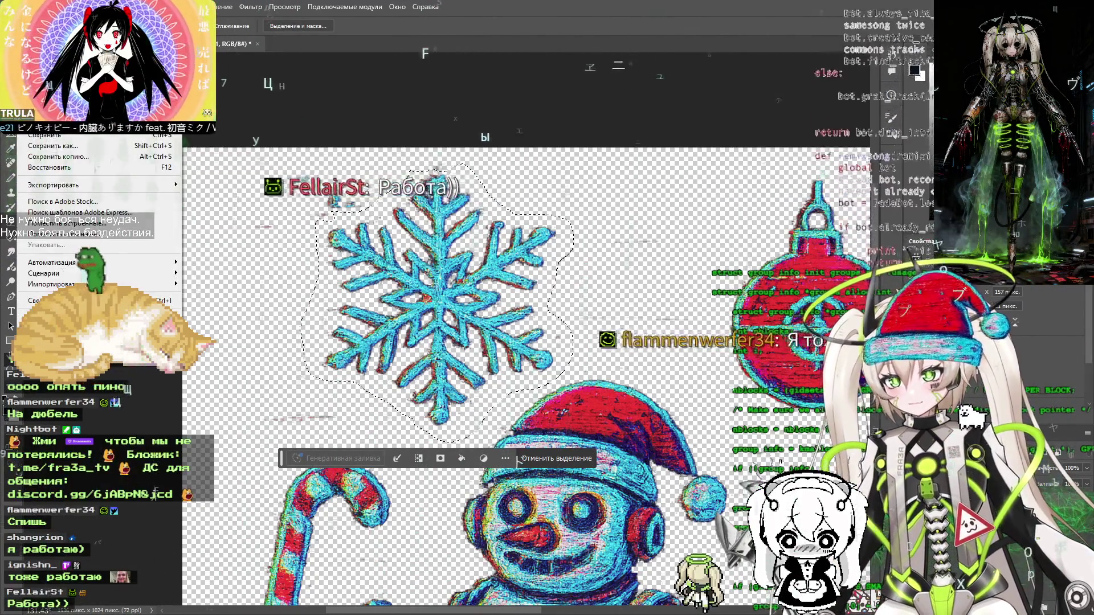
# Paste the copied snowflake into a new blank canvas
pyautogui.hotkey('ctrl', 'n')
pyautogui.click(745, 430)
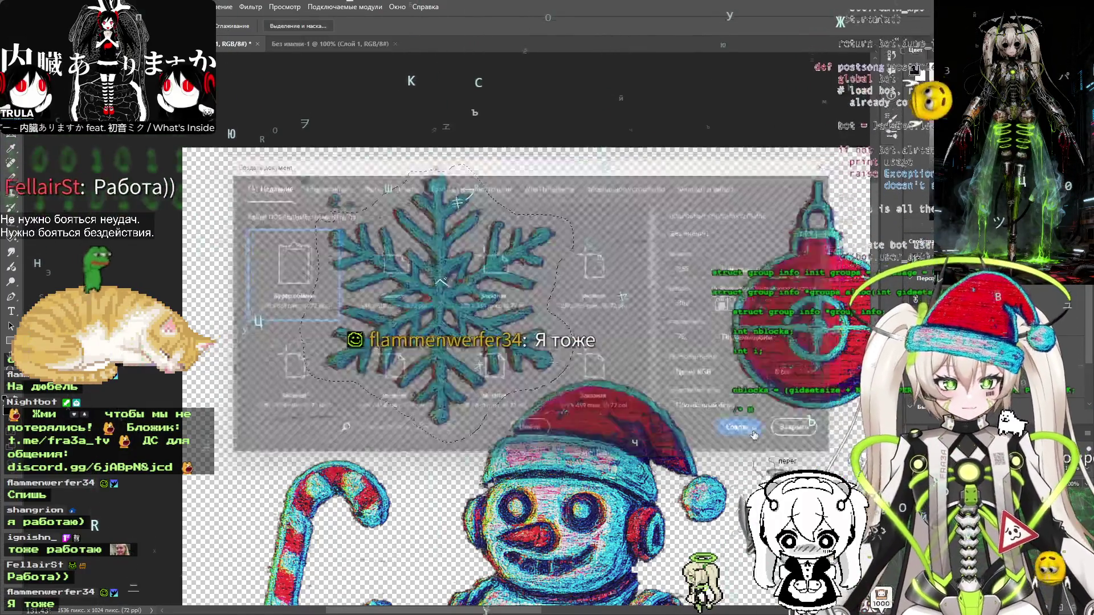
pyautogui.hotkey('ctrl', 'v')
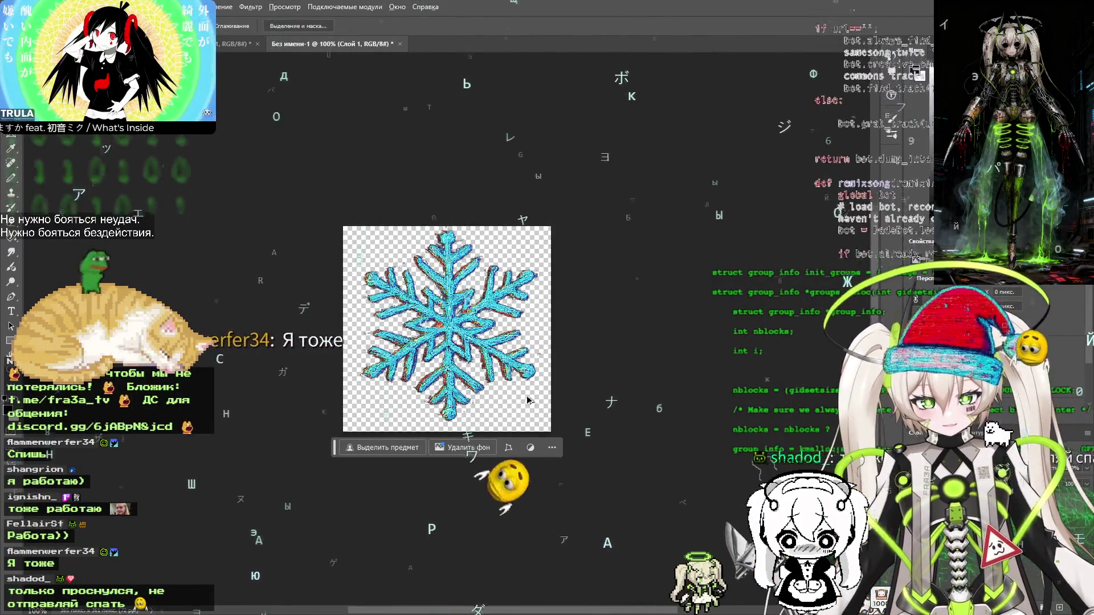
# Export it with Save for Web as snow-1.png, declining to overwrite the existing file
pyautogui.hotkey('ctrl', 'alt', 'shift', 's')
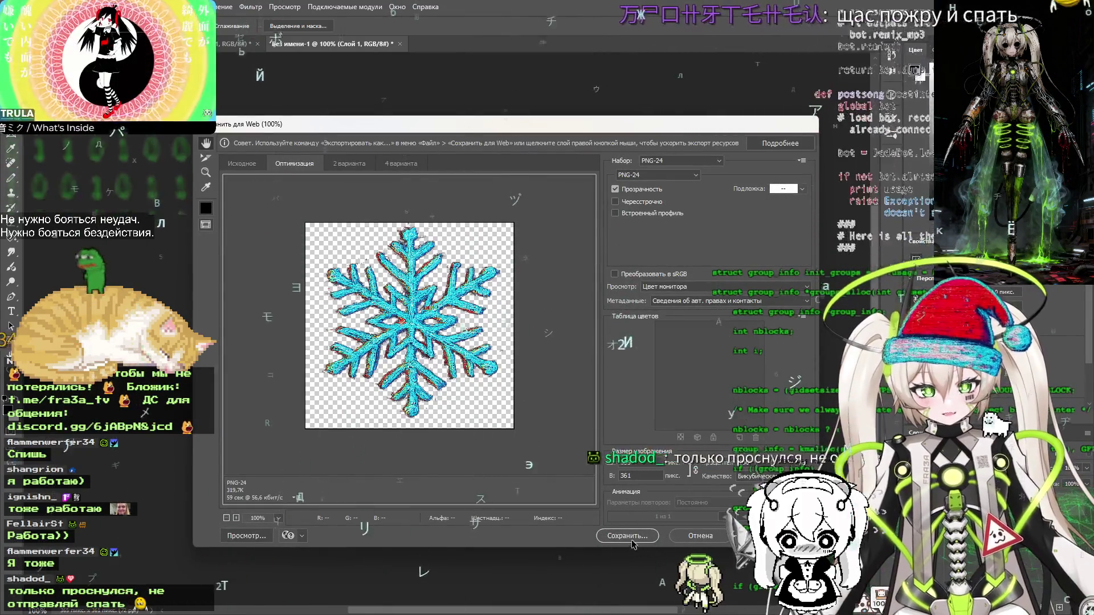
pyautogui.click(632, 542)
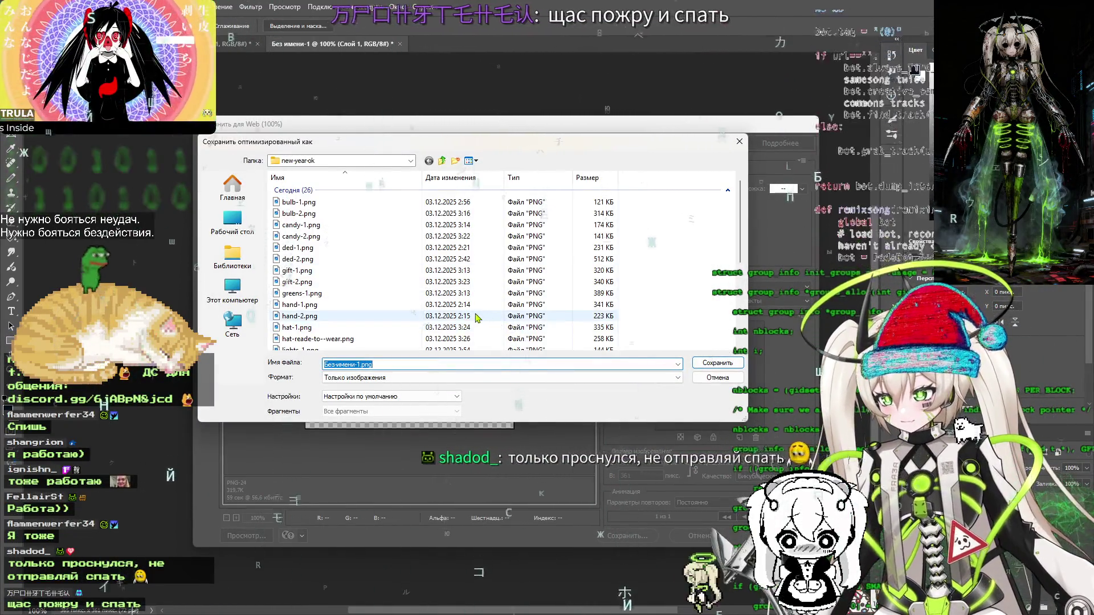
pyautogui.click(357, 363)
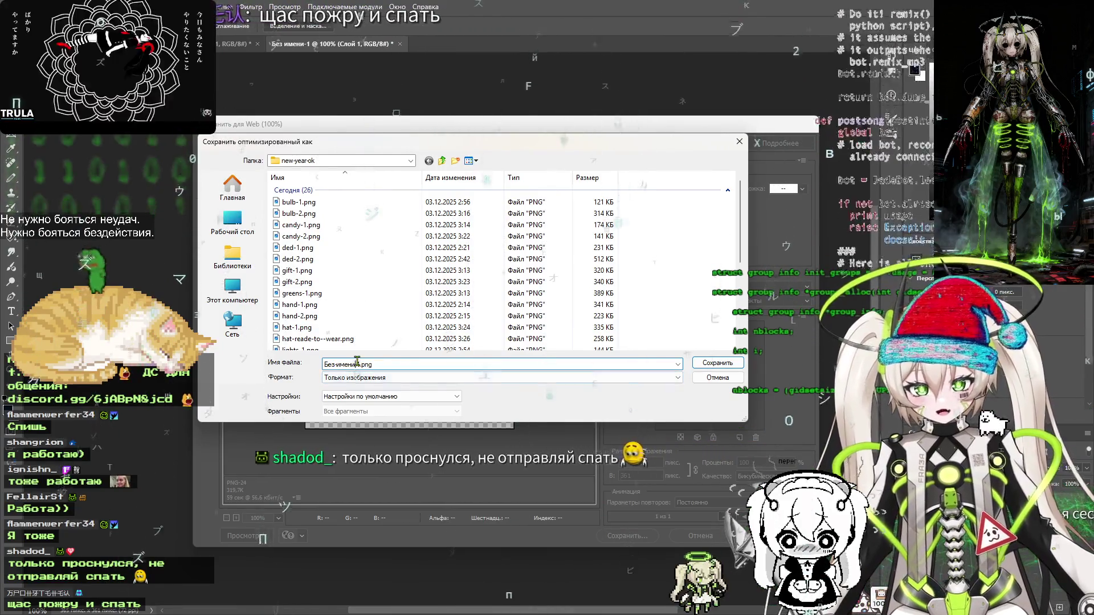
pyautogui.moveTo(356, 365); pyautogui.dragTo(322, 365)
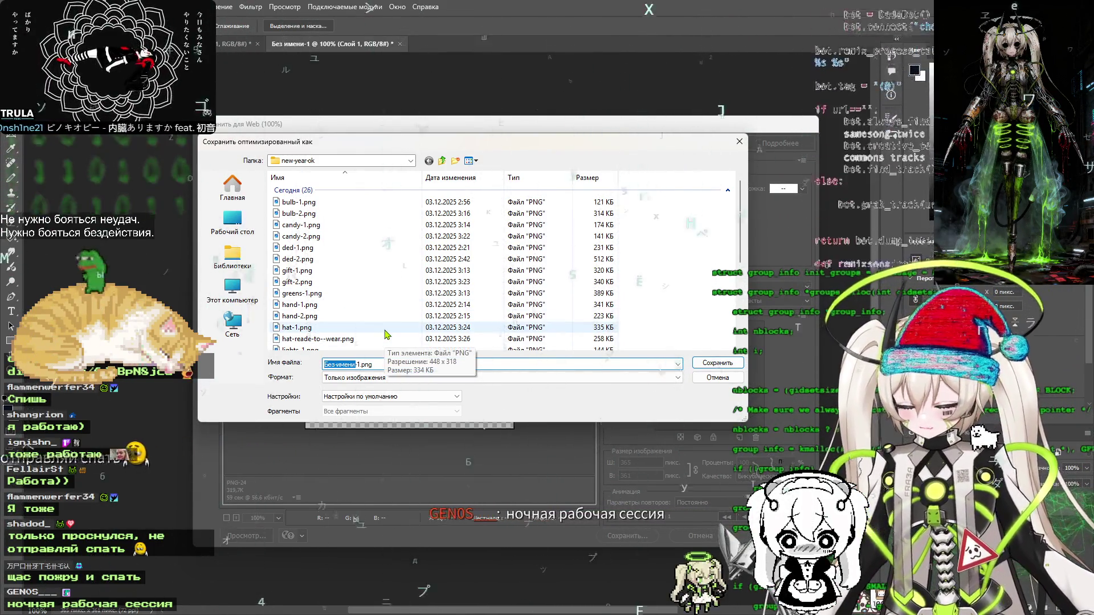
pyautogui.write('snow')
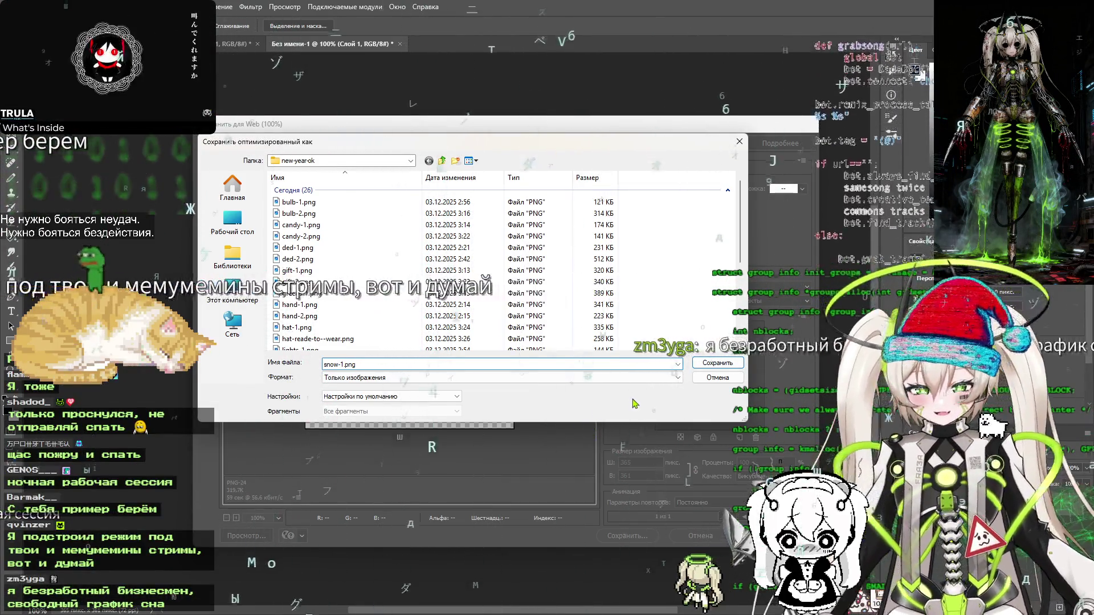
pyautogui.click(711, 366)
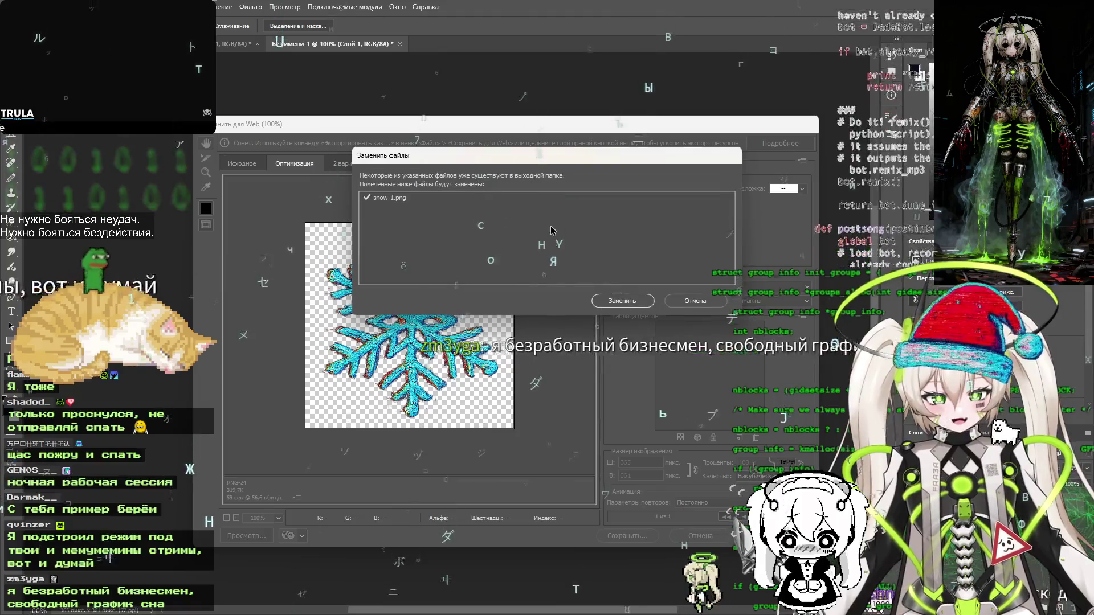
pyautogui.click(695, 296)
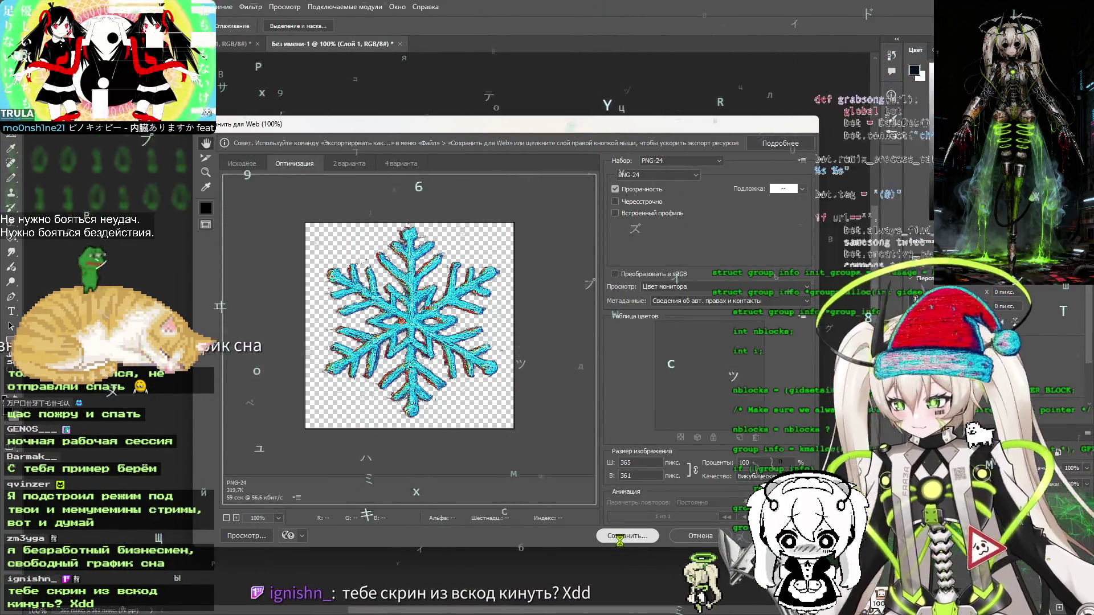
# Rename the export to snow-2.png and save it in new-year-ok
pyautogui.click(628, 535)
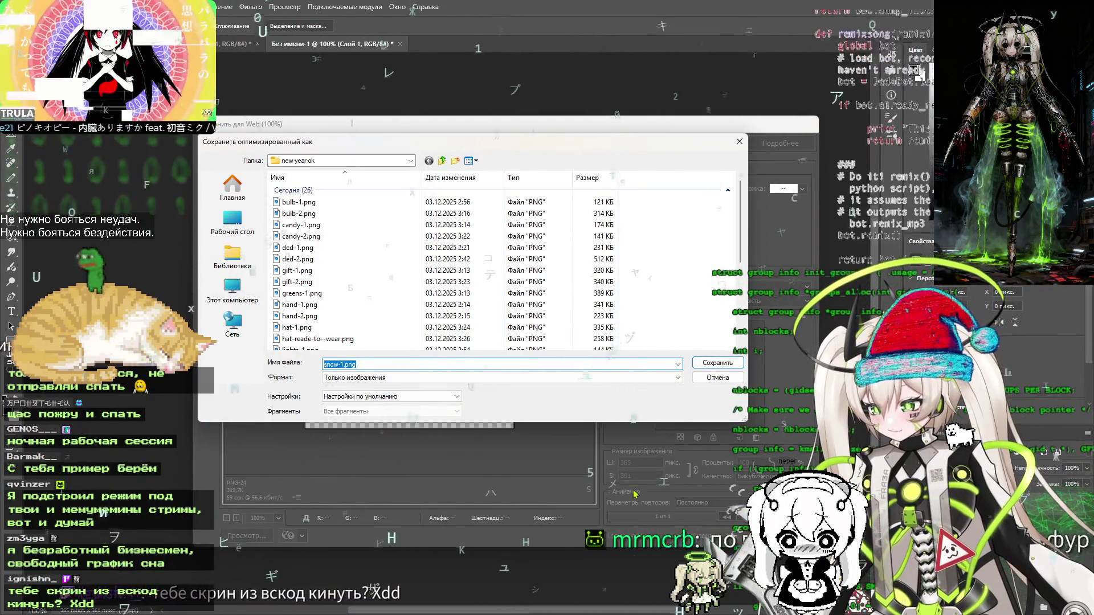
pyautogui.click(382, 364)
pyautogui.press('Left')
pyautogui.press('Left')
pyautogui.press('Left')
pyautogui.press('BackSpace')
pyautogui.write('2')
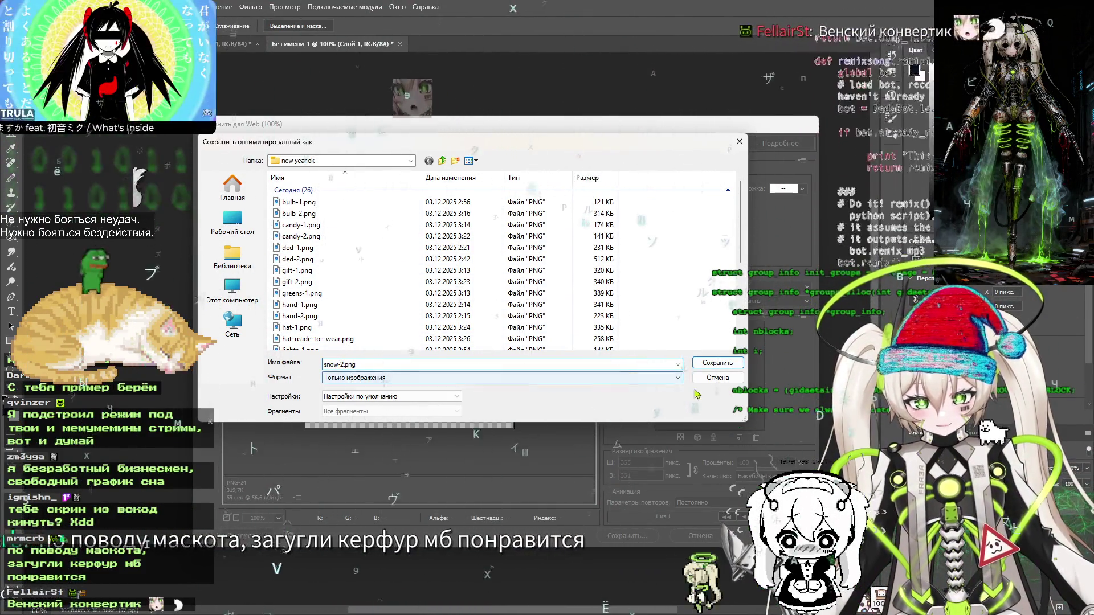
pyautogui.press('Return')
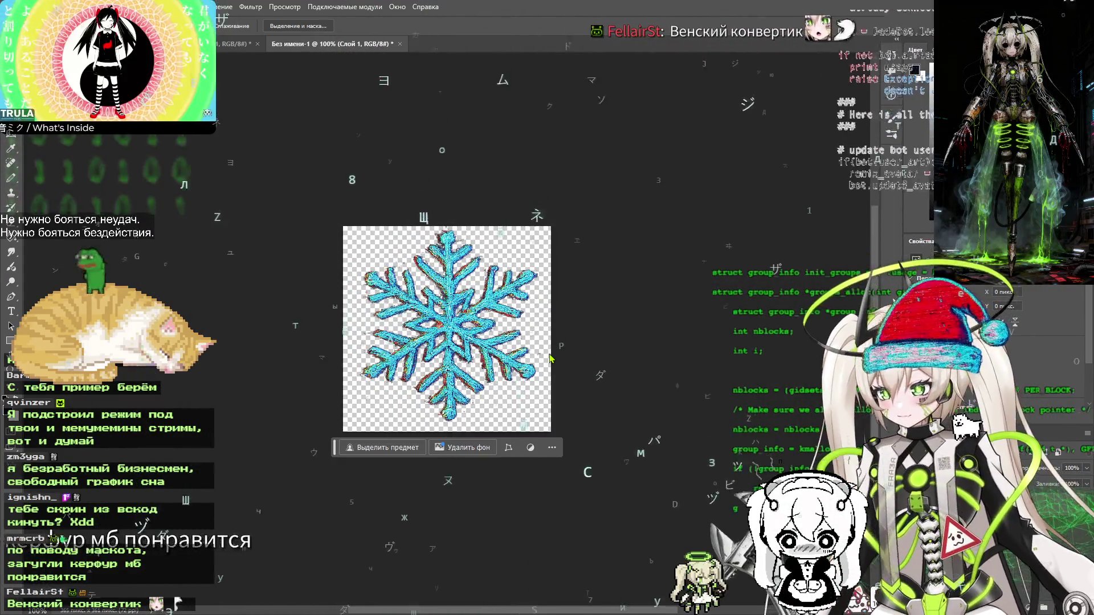
# Switch from the snowflake canvas to the new-year-ok File Explorer window
pyautogui.hotkey('alt', 'Tab')
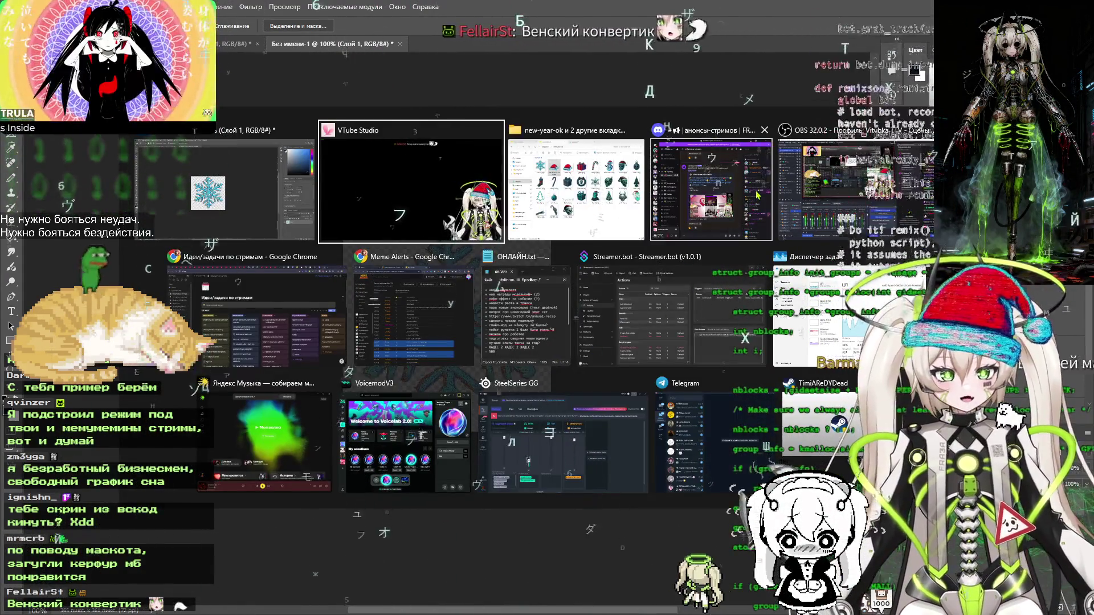
pyautogui.press('Escape')
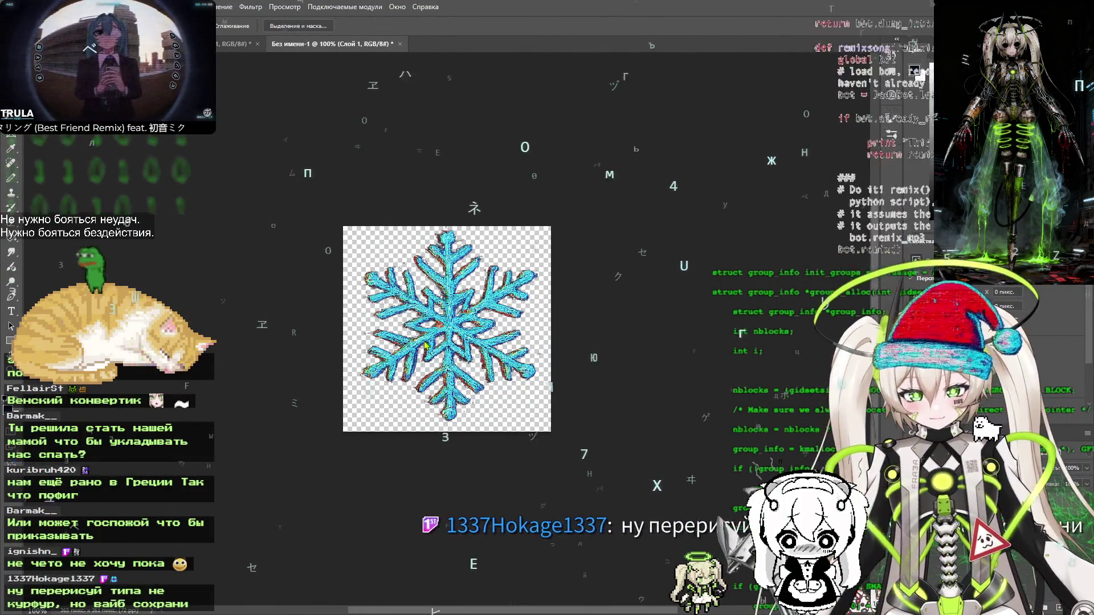
pyautogui.hotkey('alt', 'Tab')
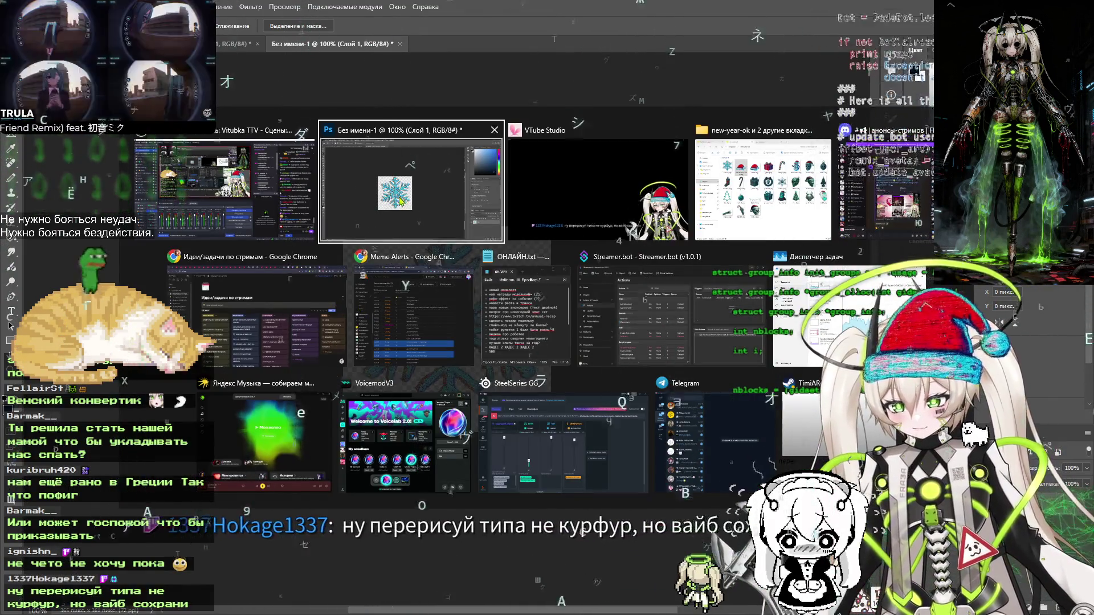
pyautogui.click(745, 202)
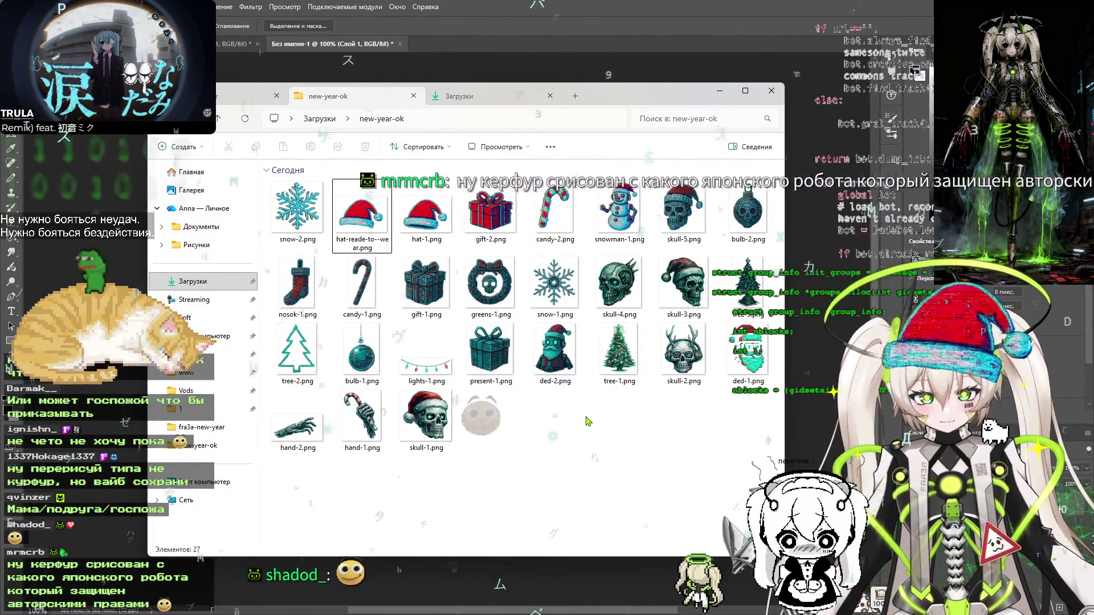
# Select the 06_42_01 red-and-green icon sheet among the generated sheets, then return to Photoshop
pyautogui.hotkey('alt', 'Left')
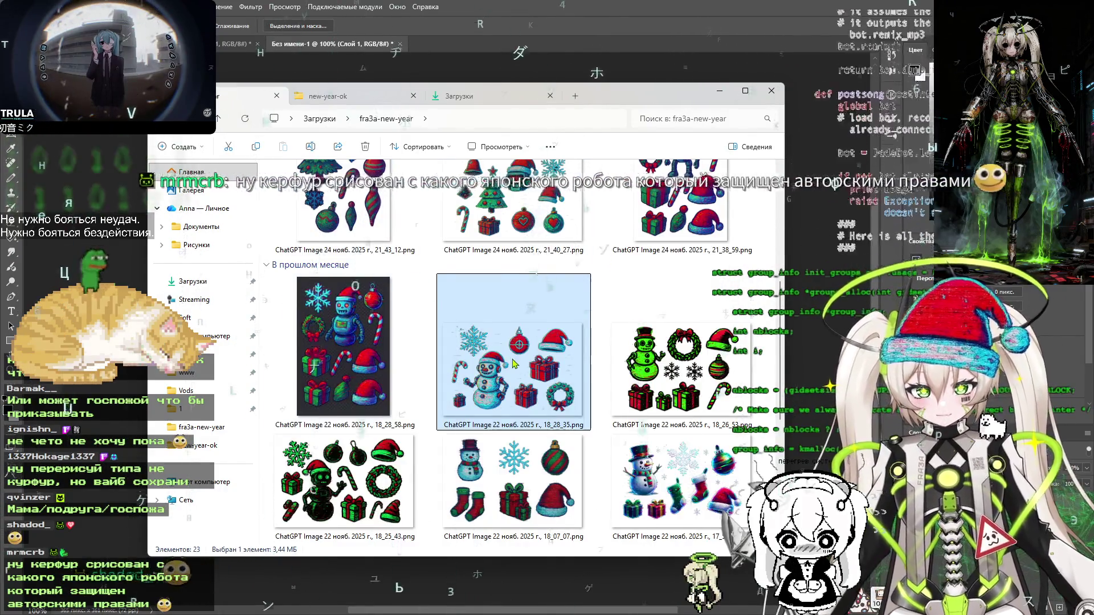
pyautogui.scroll(-5, 513, 363)
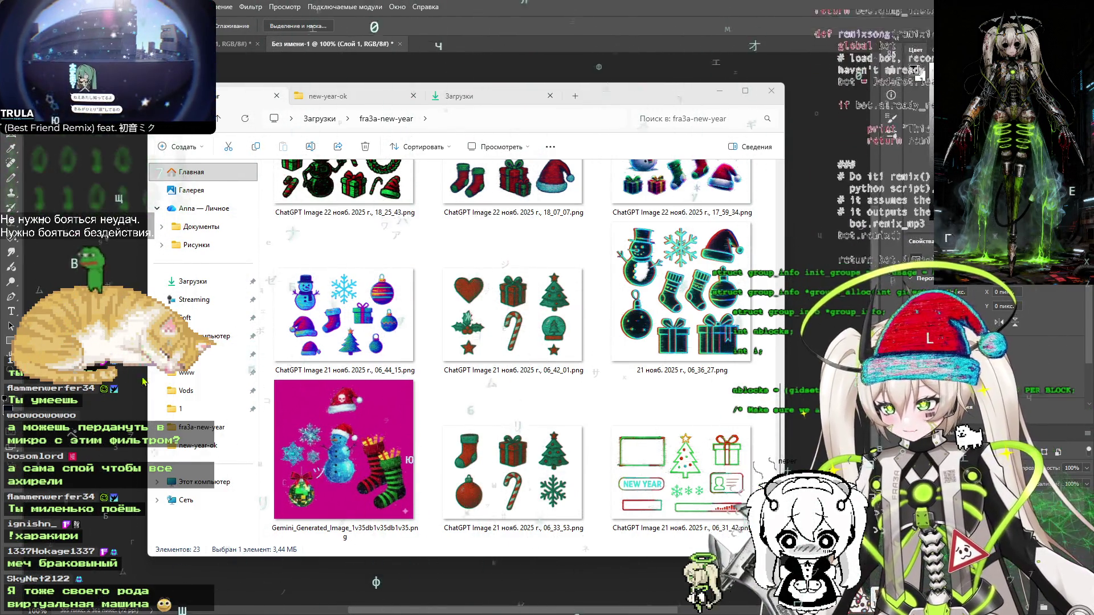
pyautogui.click(485, 349)
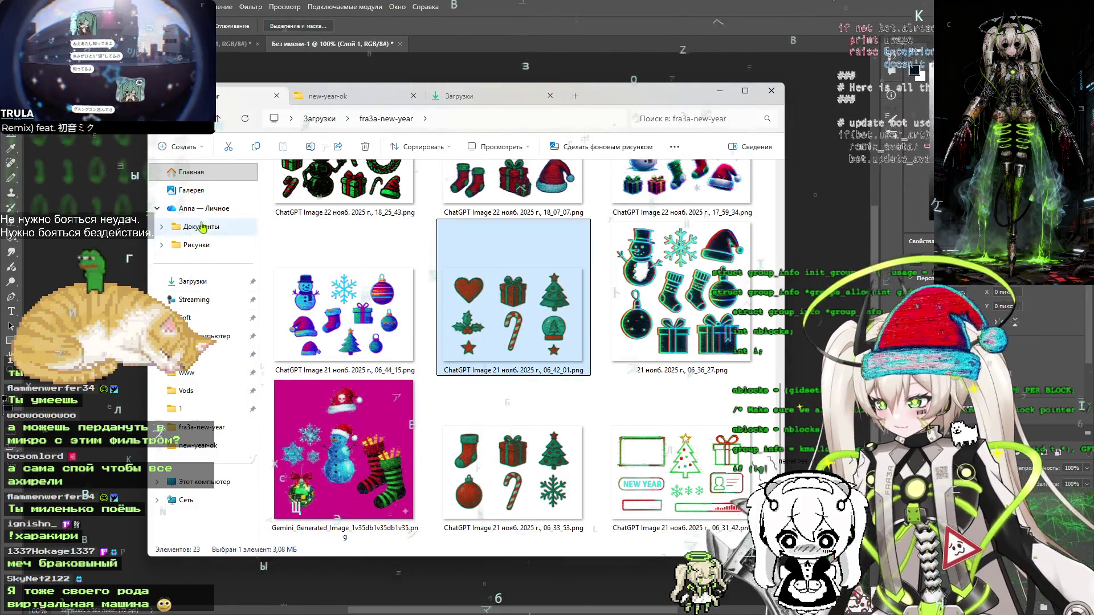
pyautogui.click(504, 11)
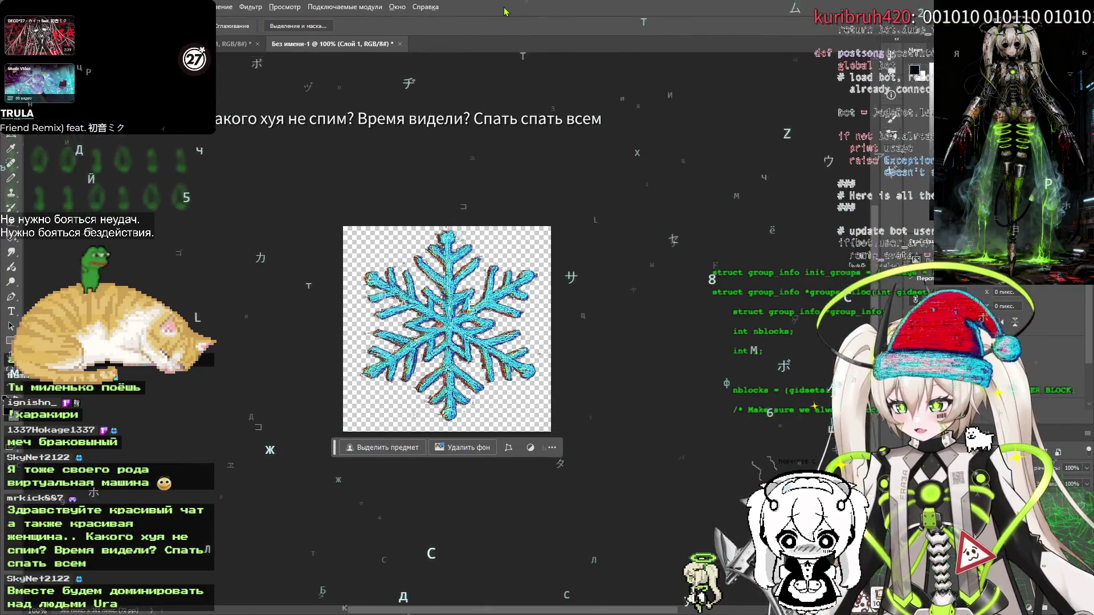
# Bring the Explorer window forward and switch to the new-year-ok folder of finished stickers
pyautogui.hotkey('alt', 'Tab')
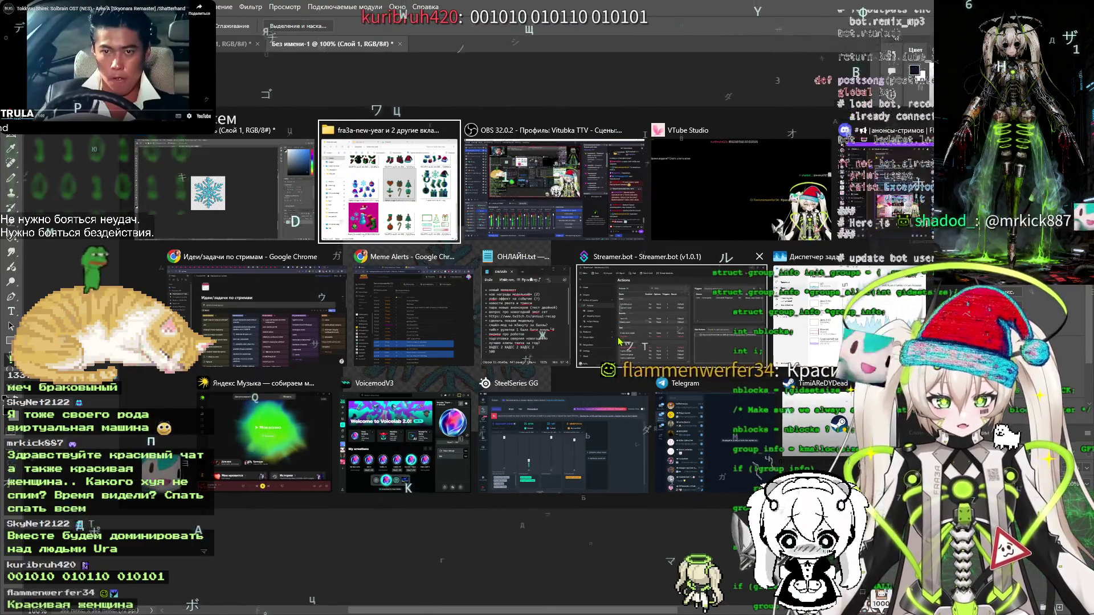
pyautogui.click(380, 177)
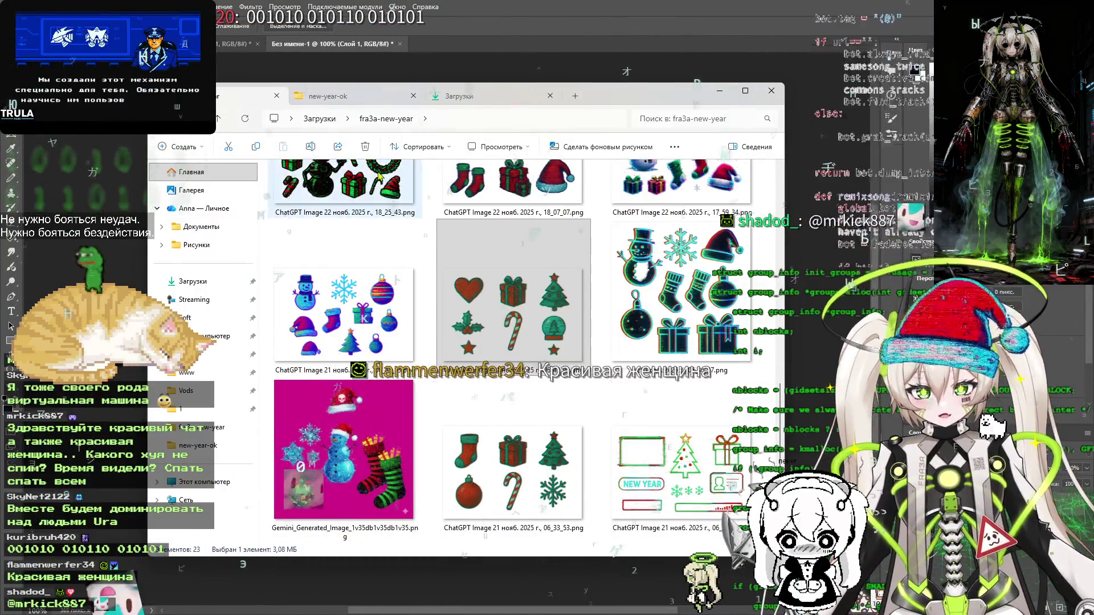
pyautogui.hotkey('ctrl', 'Tab')
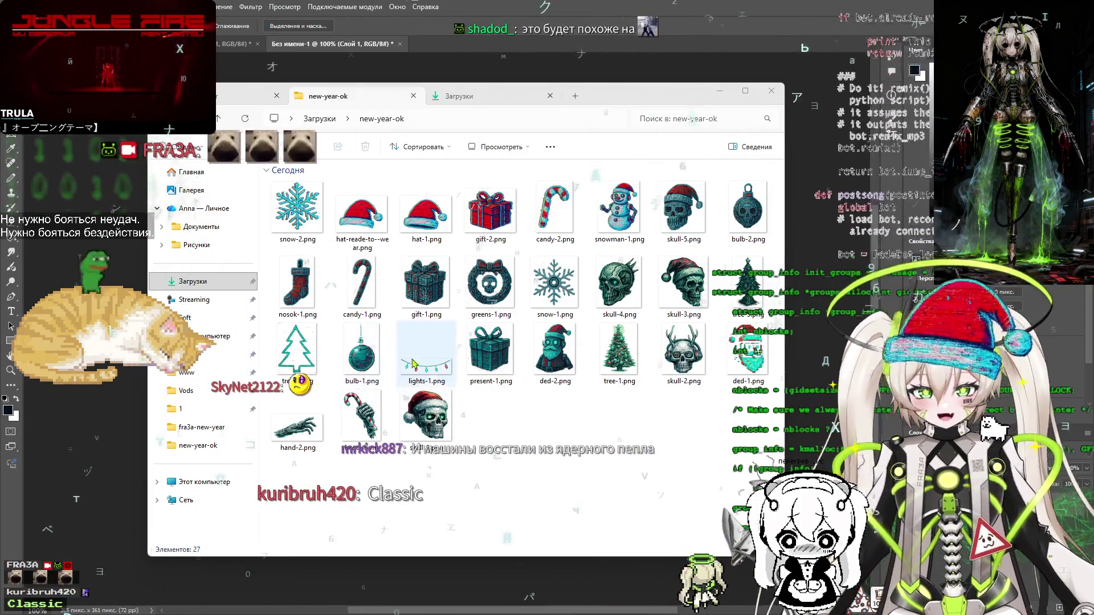
# Select snow-1.png in new-year-ok, then return to the fra3a-new-year sheets folder
pyautogui.click(579, 437)
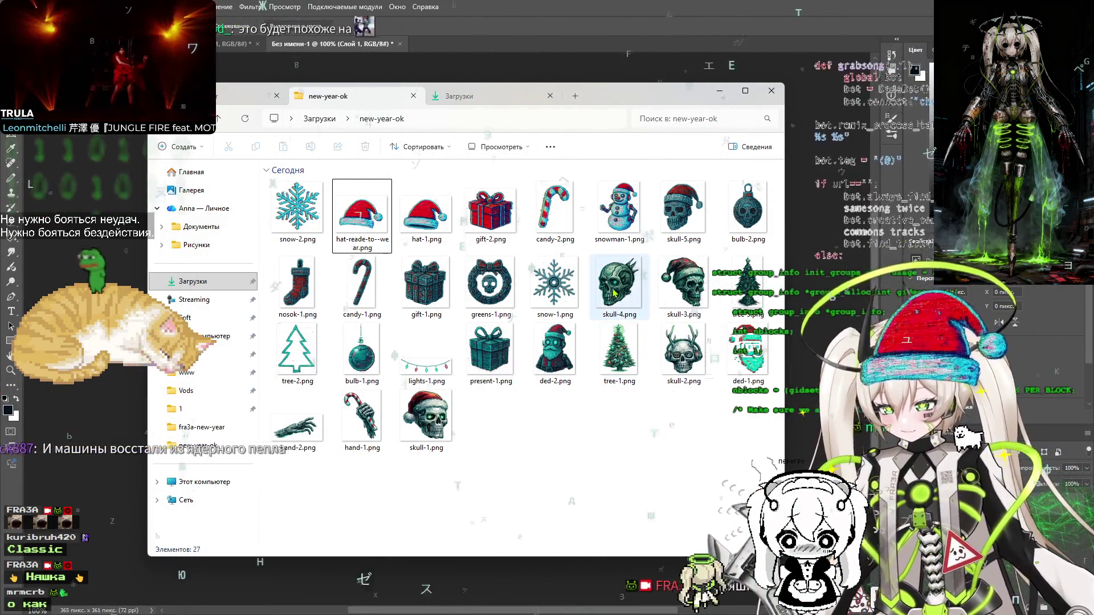
pyautogui.click(544, 277)
pyautogui.click(232, 98)
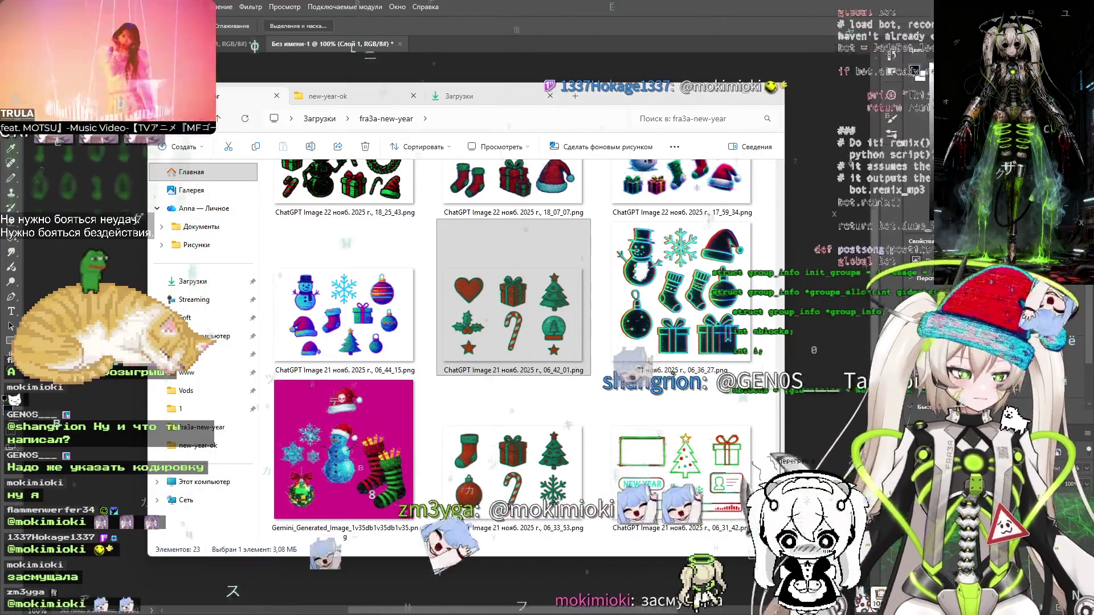
# Switch to the Notion board 'Идеи/задачи по стримам'
pyautogui.hotkey('alt', 'Tab')
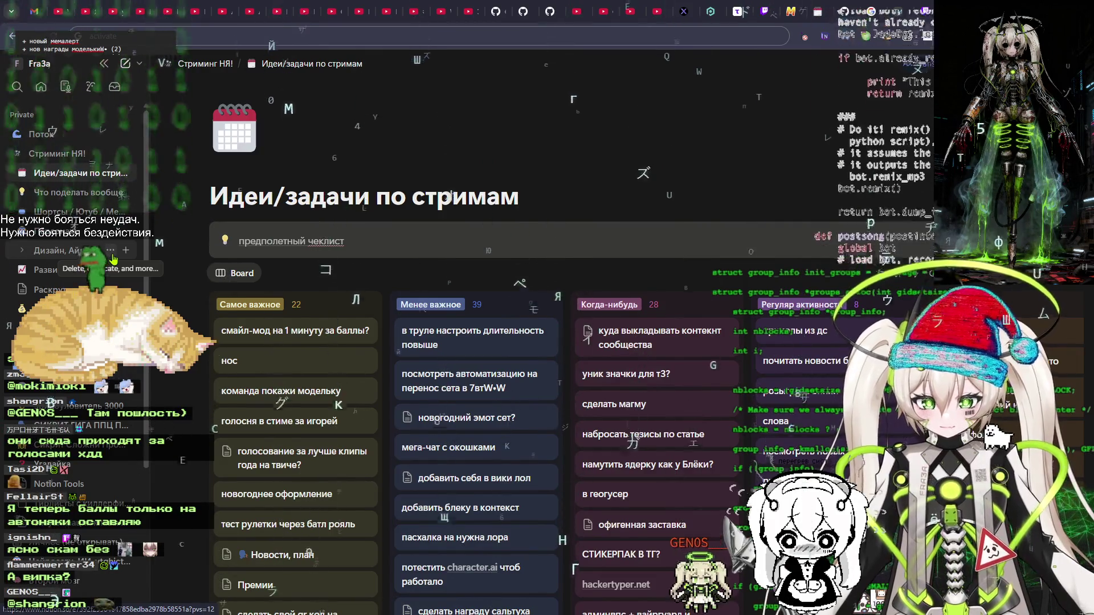
# Launch Microsoft Paint from the Start menu with a blank 802 × 619 px canvas
pyautogui.press('super')
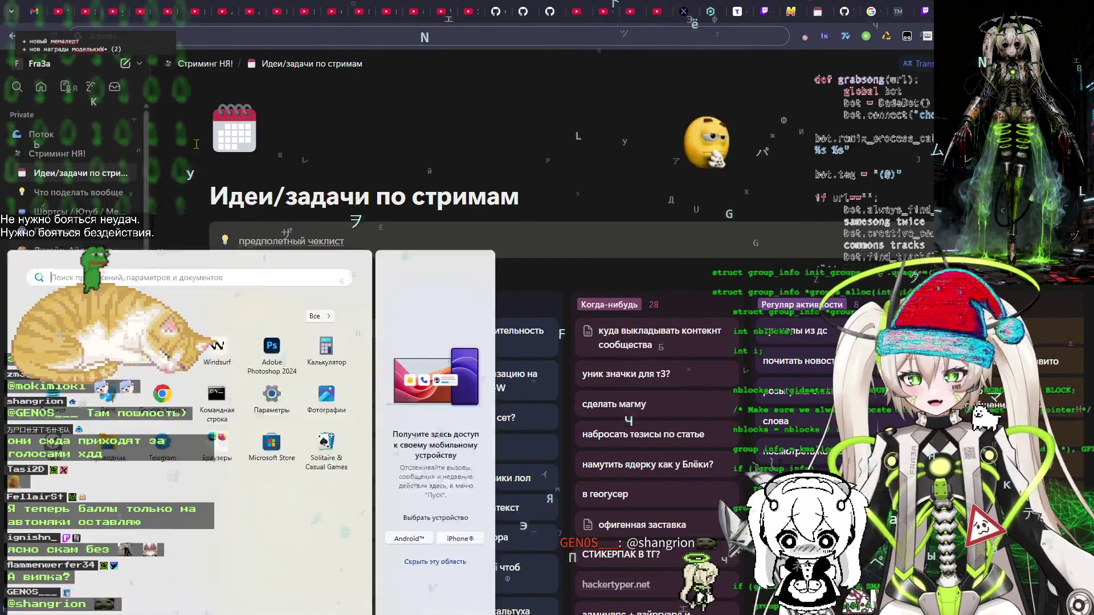
pyautogui.press('Escape')
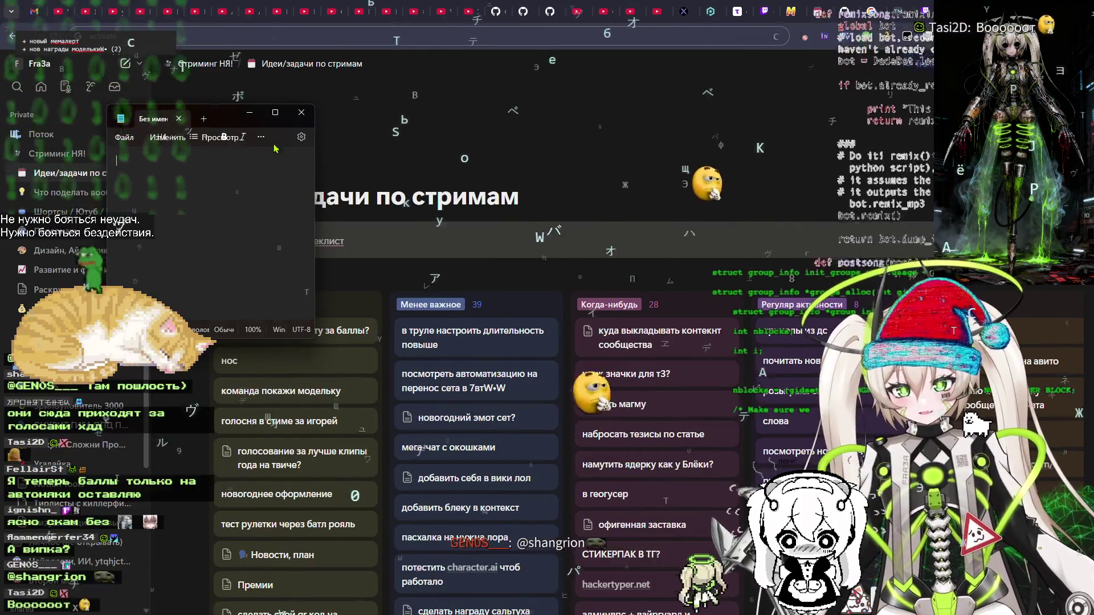
pyautogui.press('super')
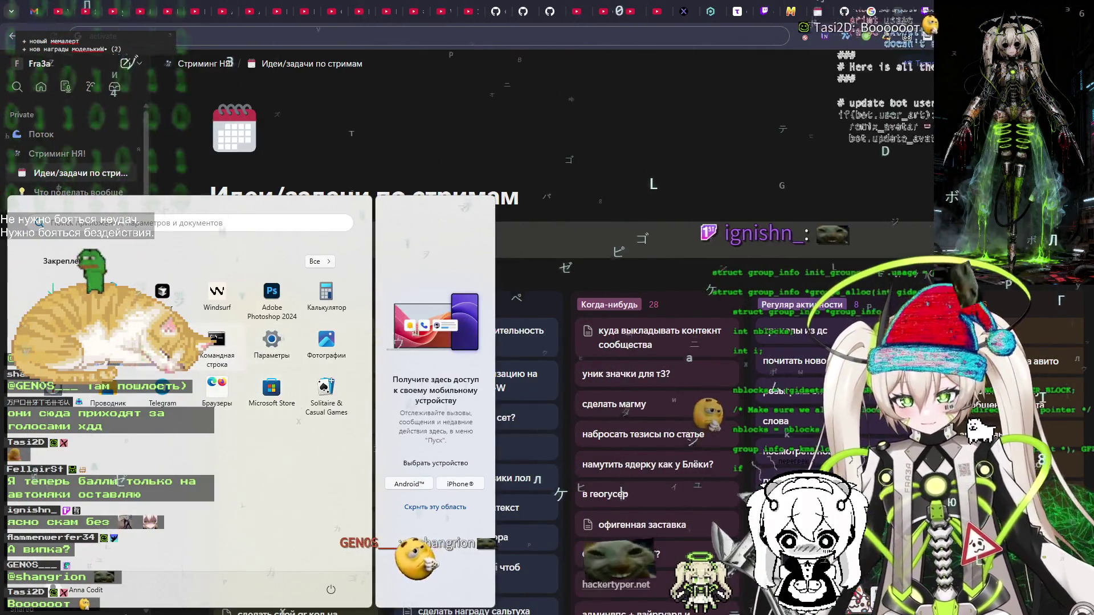
pyautogui.press('Escape')
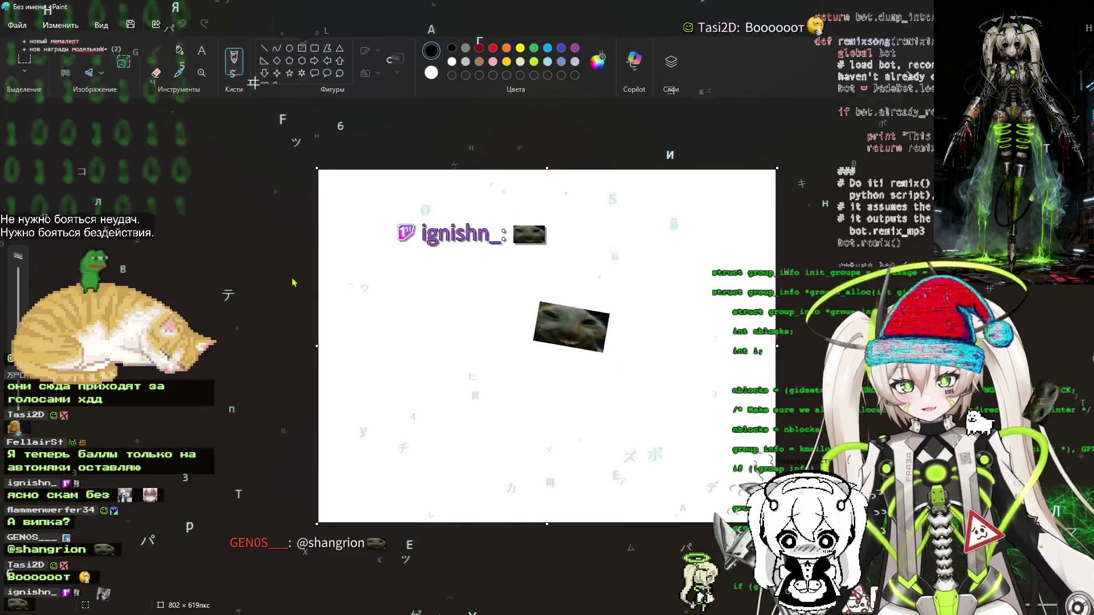
# Sketch a numbered list in Paint: a dash, a boxed first option, and the number 2
pyautogui.moveTo(350, 268); pyautogui.dragTo(448, 248)
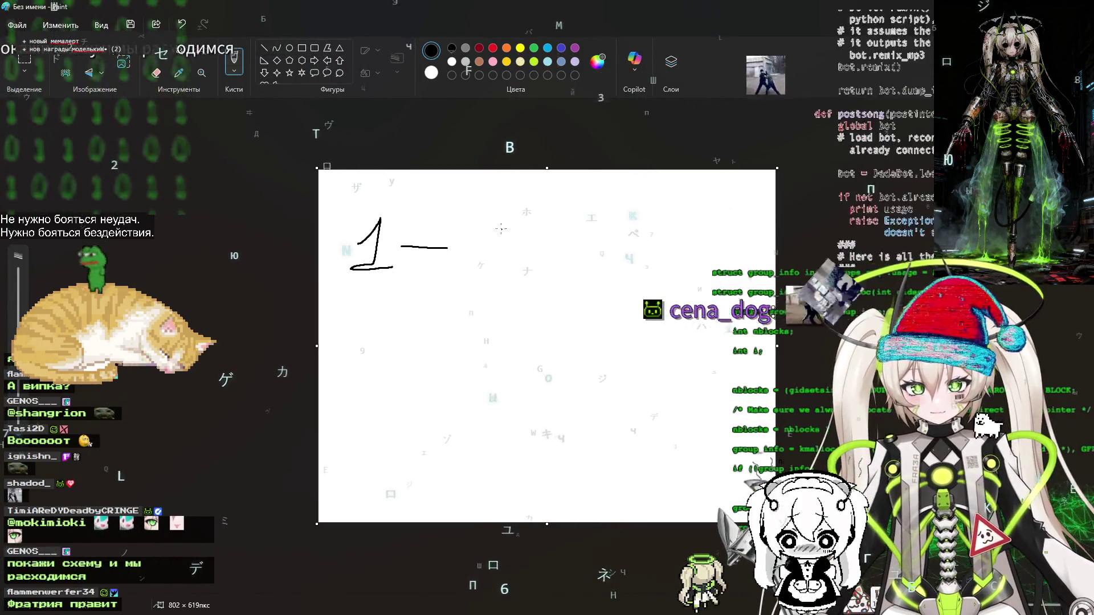
pyautogui.moveTo(492, 208)
pyautogui.mouseDown()
pyautogui.moveTo(489, 257)
pyautogui.moveTo(654, 225)
pyautogui.moveTo(490, 202)
pyautogui.moveTo(511, 252)
pyautogui.mouseUp()
pyautogui.moveTo(507, 225)
pyautogui.mouseDown()
pyautogui.moveTo(525, 223)
pyautogui.moveTo(513, 251)
pyautogui.moveTo(540, 227)
pyautogui.moveTo(583, 251)
pyautogui.moveTo(598, 228)
pyautogui.moveTo(650, 213)
pyautogui.moveTo(719, 257)
pyautogui.mouseUp()
pyautogui.moveTo(349, 343)
pyautogui.mouseDown()
pyautogui.moveTo(390, 359)
pyautogui.moveTo(396, 406)
pyautogui.mouseUp()
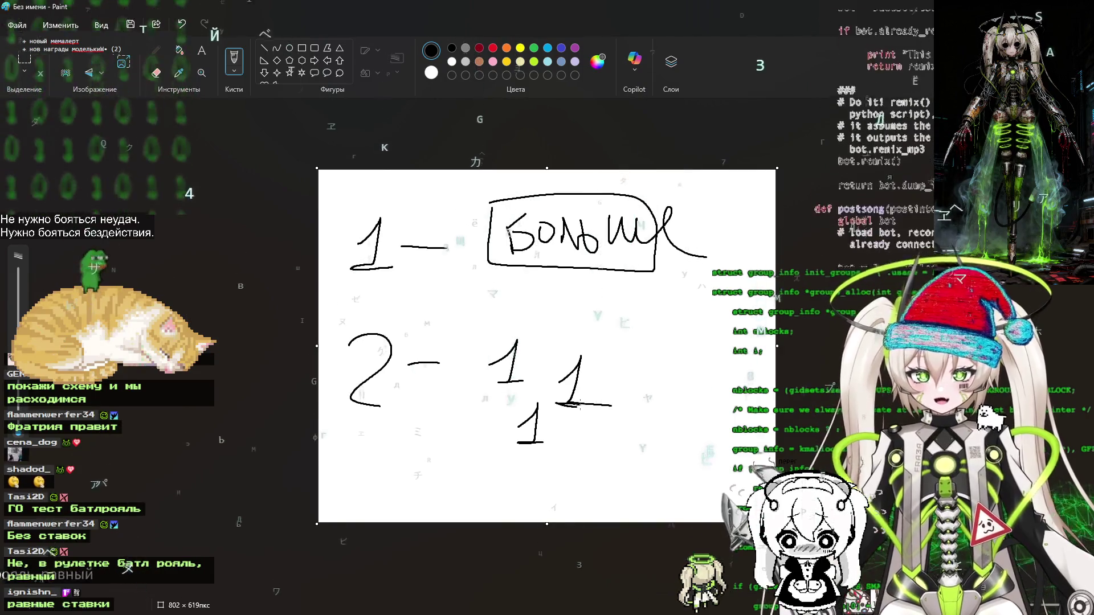
pyautogui.hotkey('alt', 'Tab')
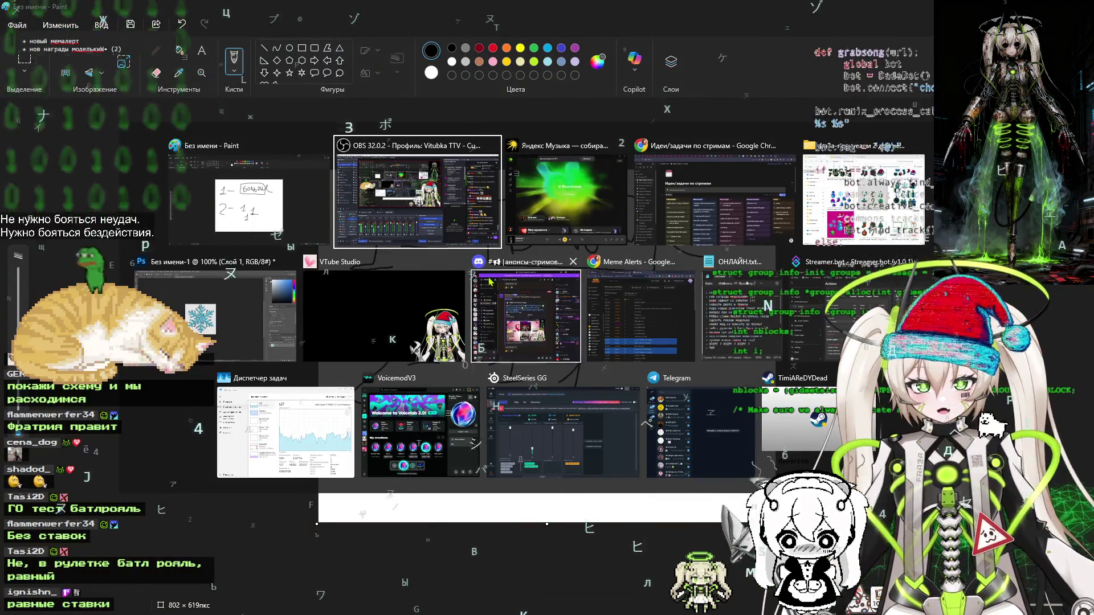
pyautogui.click(419, 200)
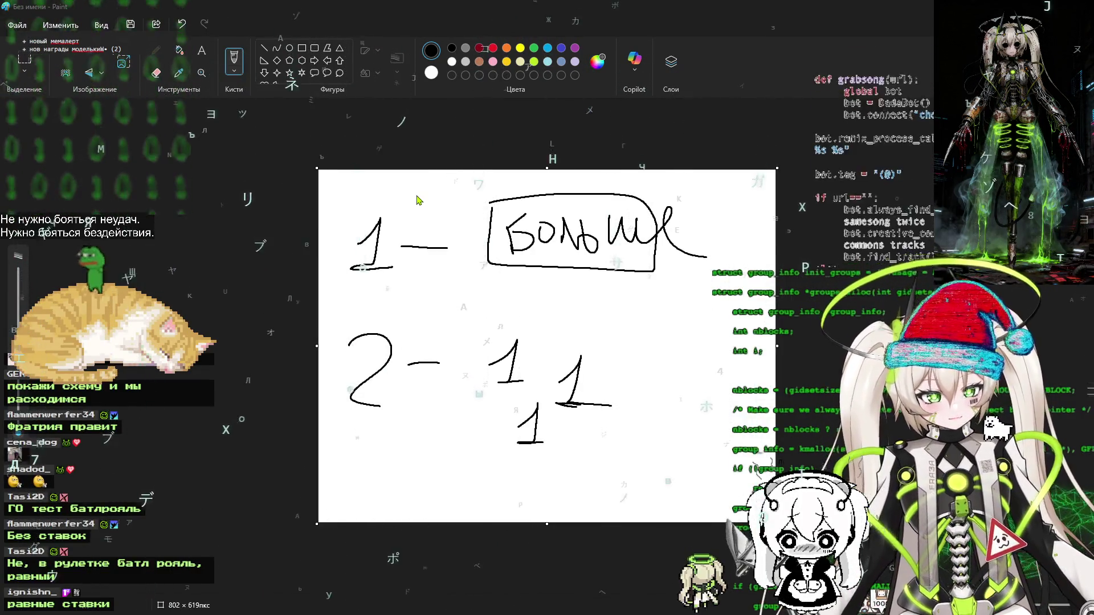
# Switch to the browser and load Pointauc's settings/integrations page in a new tab
pyautogui.hotkey('alt', 'Tab')
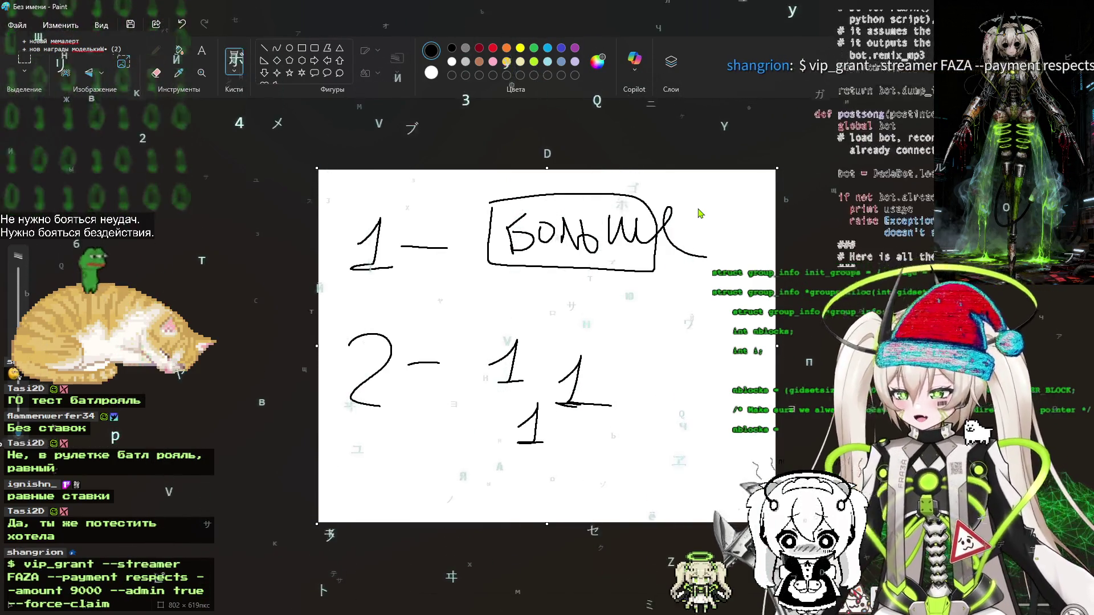
pyautogui.hotkey('alt', 'Tab')
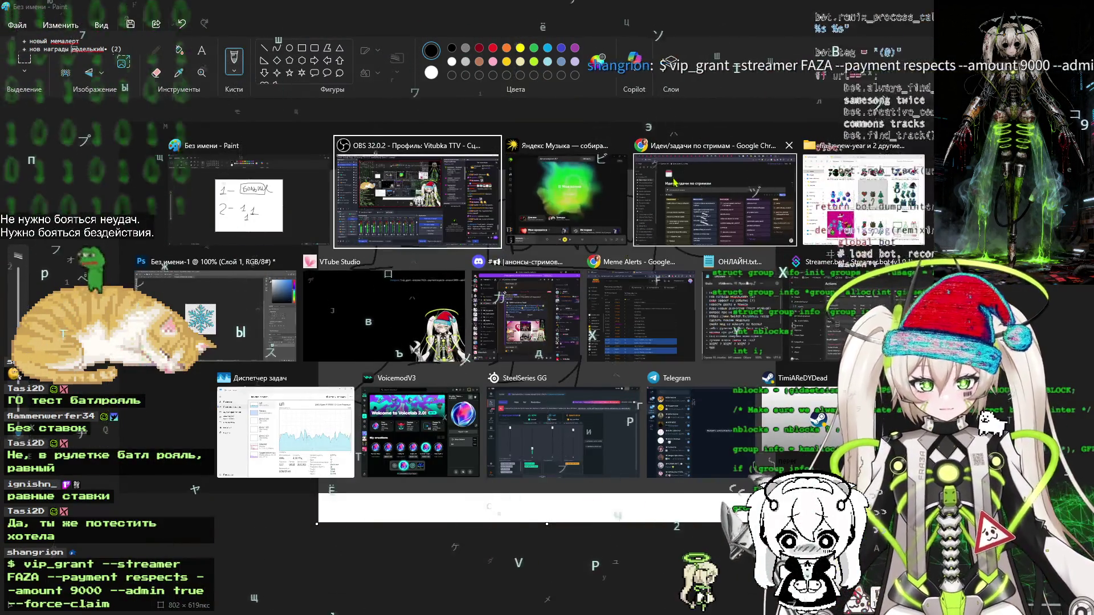
pyautogui.hotkey('ctrl', 't')
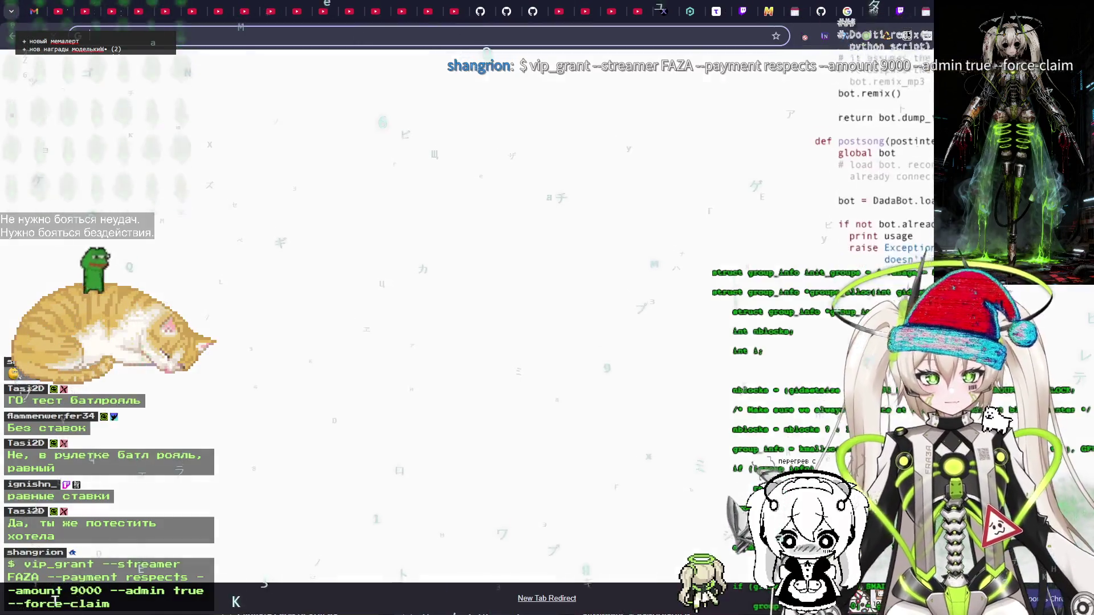
pyautogui.write('aiuc')
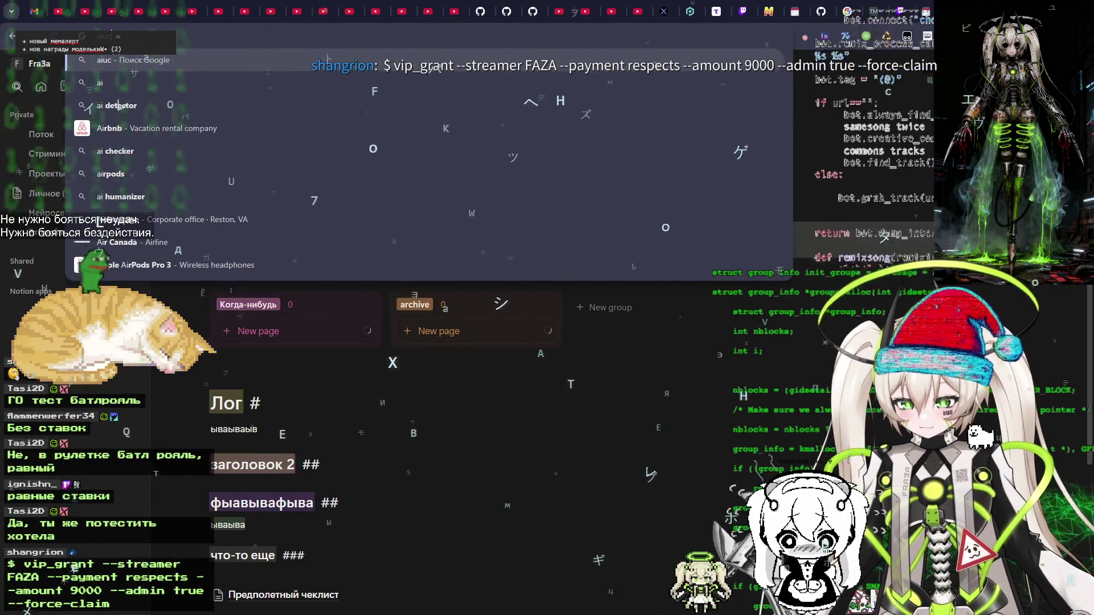
pyautogui.press('BackSpace')
pyautogui.press('BackSpace')
pyautogui.press('BackSpace')
pyautogui.write('uc')
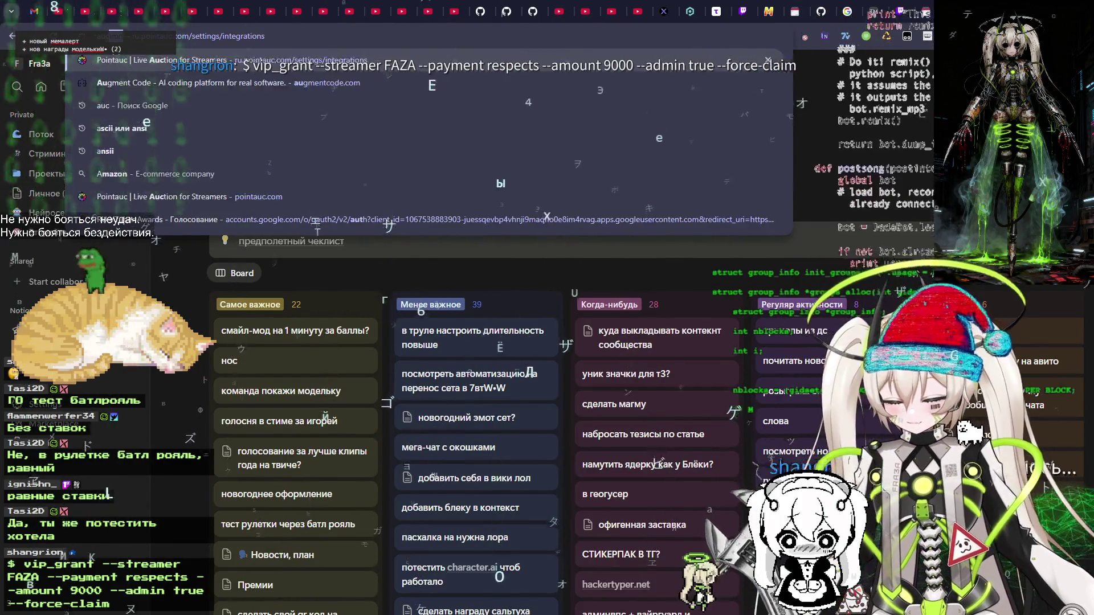
pyautogui.press('Return')
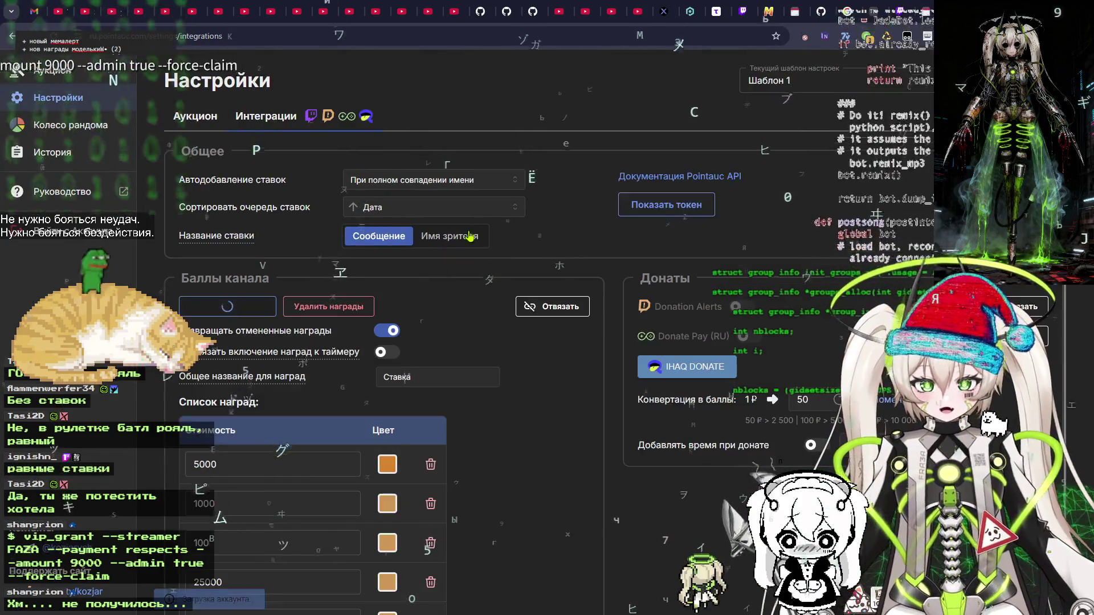
# Scroll to the channel-points rewards (5000, 1000, 100, 25000, 1), then return to the wheel page
pyautogui.scroll(-2, 492, 315)
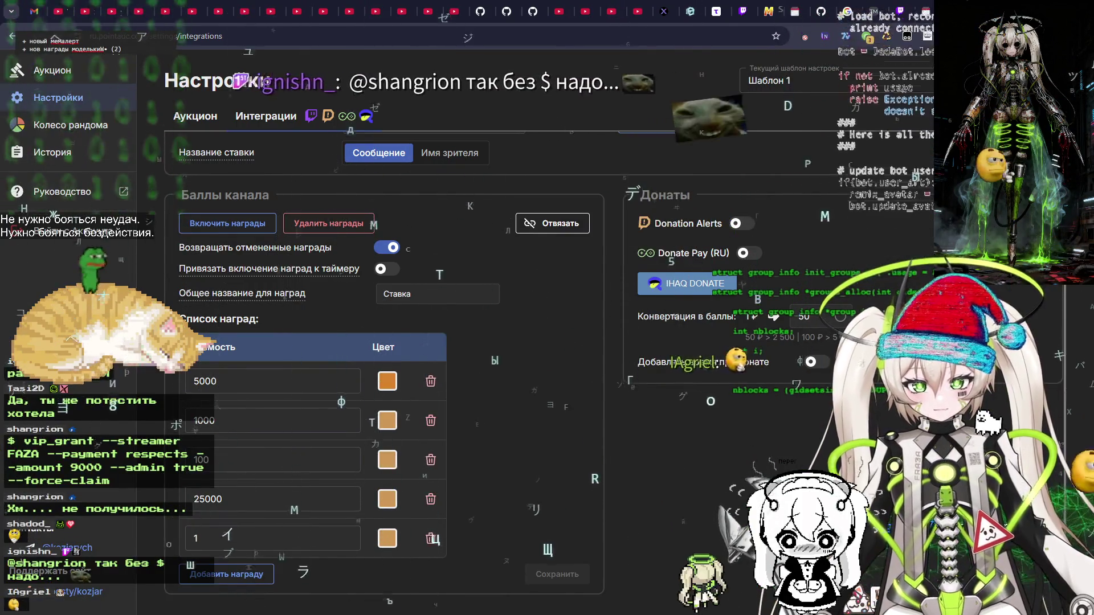
pyautogui.hotkey('alt', 'Left')
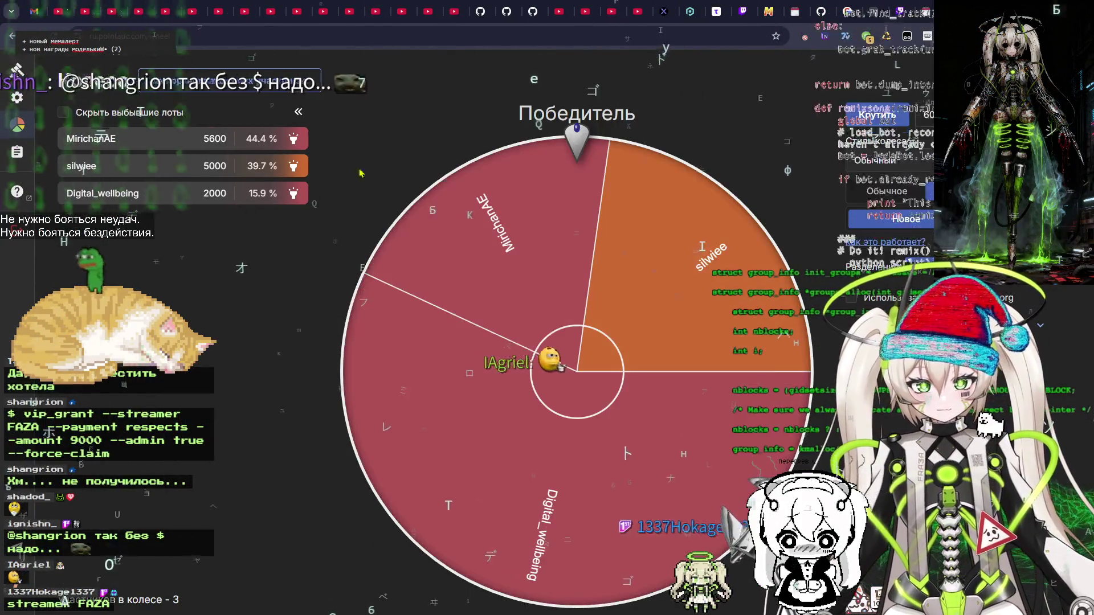
# Leave the wheel for the lot list and clear all three bidders' lots
pyautogui.click(18, 98)
pyautogui.click(17, 70)
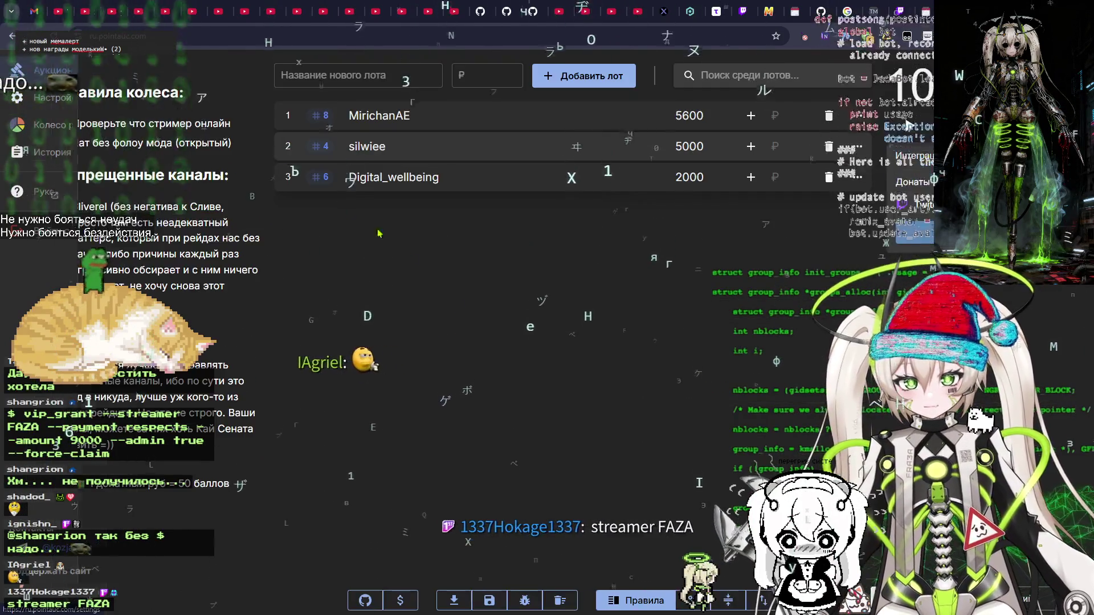
pyautogui.click(559, 600)
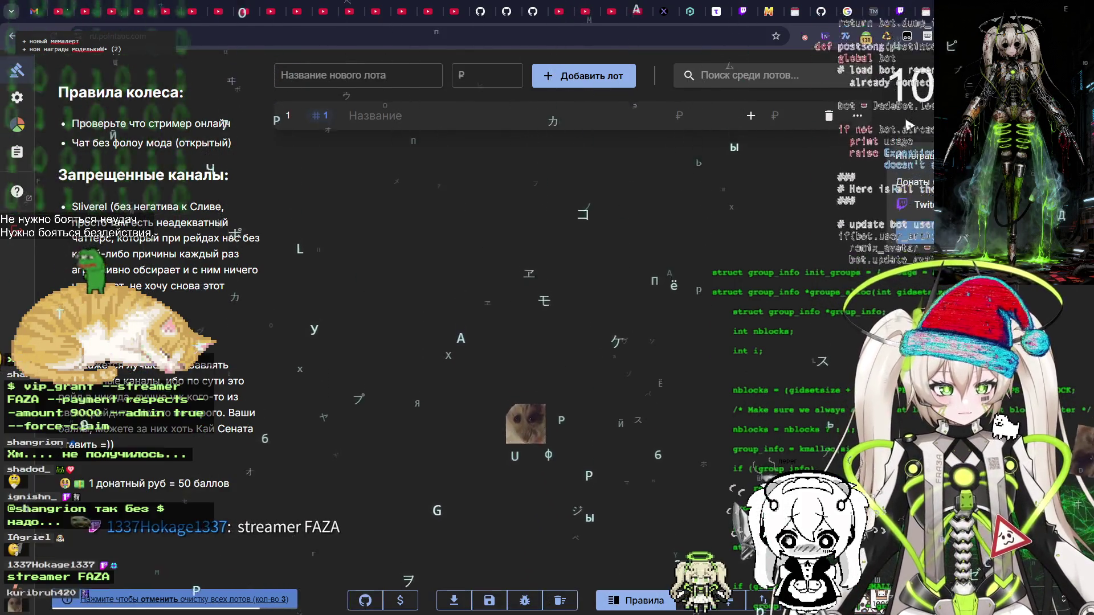
pyautogui.hotkey('ctrl', 'Tab')
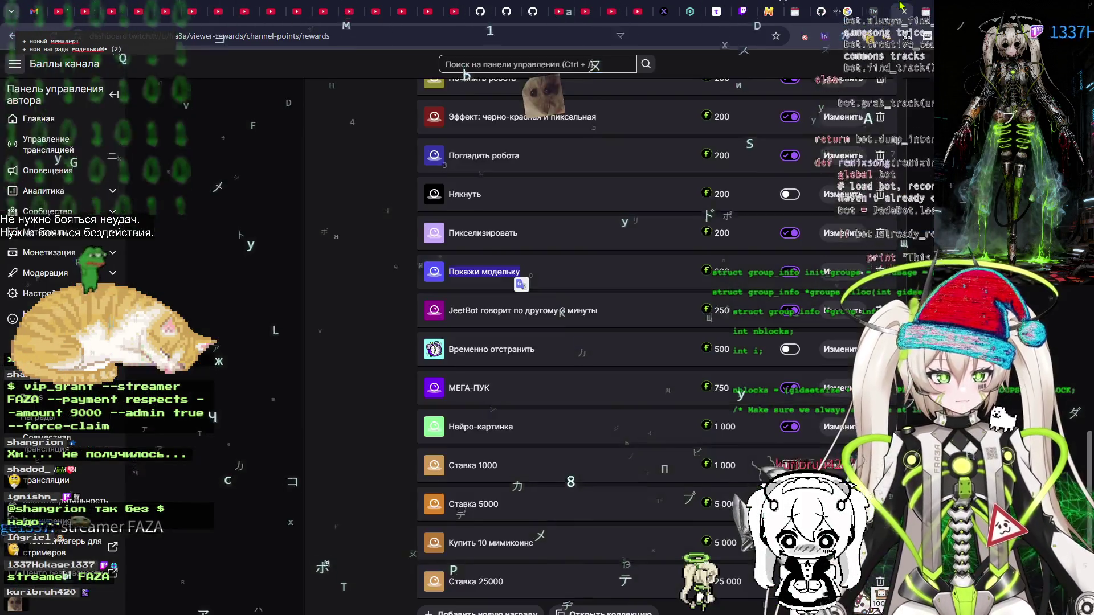
# Switch off the Ставка 1000 reward and confirm with Отключить
pyautogui.scroll(-2, 382, 166)
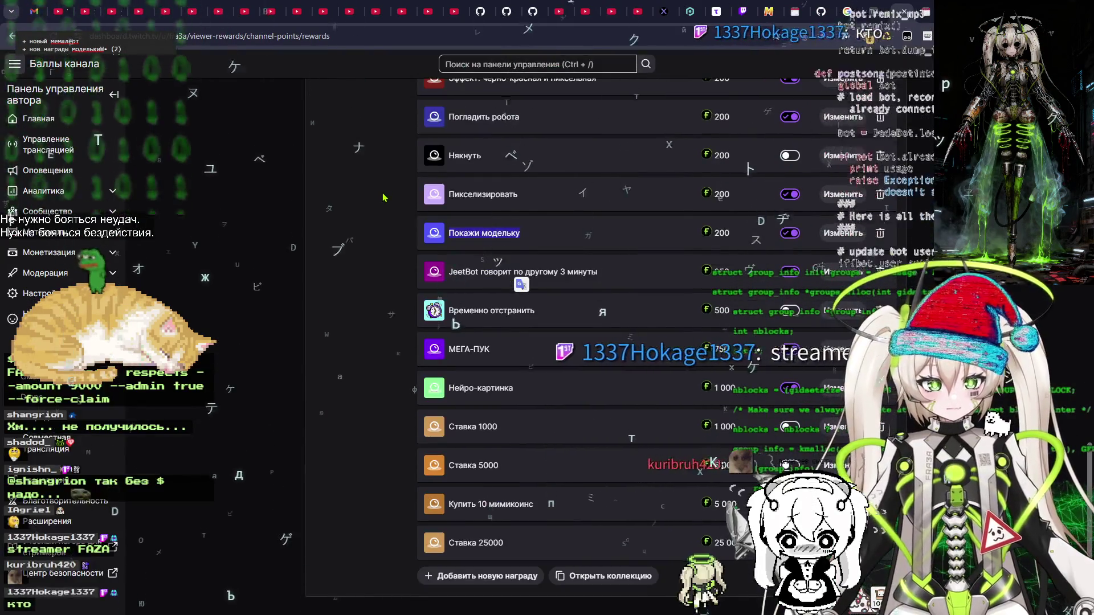
pyautogui.hotkey('ctrl', 'shift', 'Tab')
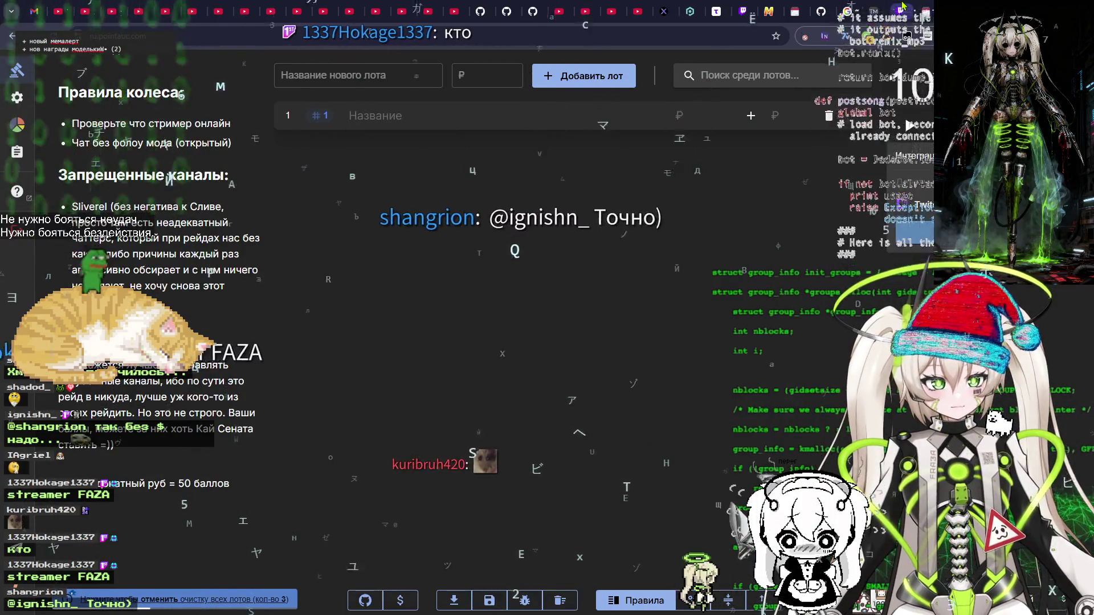
pyautogui.hotkey('ctrl', 'Tab')
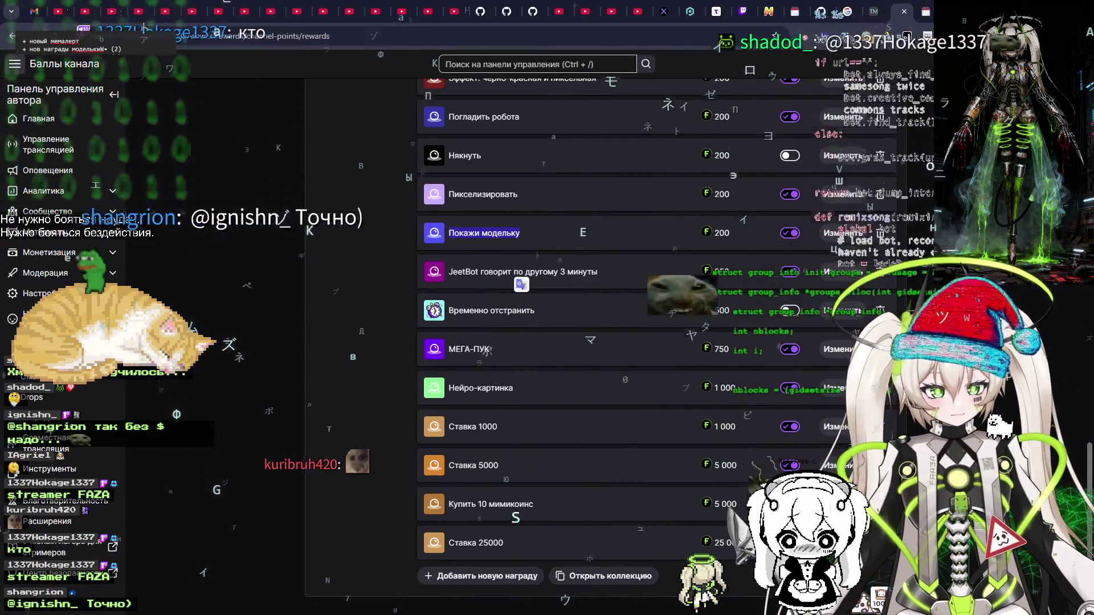
pyautogui.click(781, 435)
pyautogui.click(786, 429)
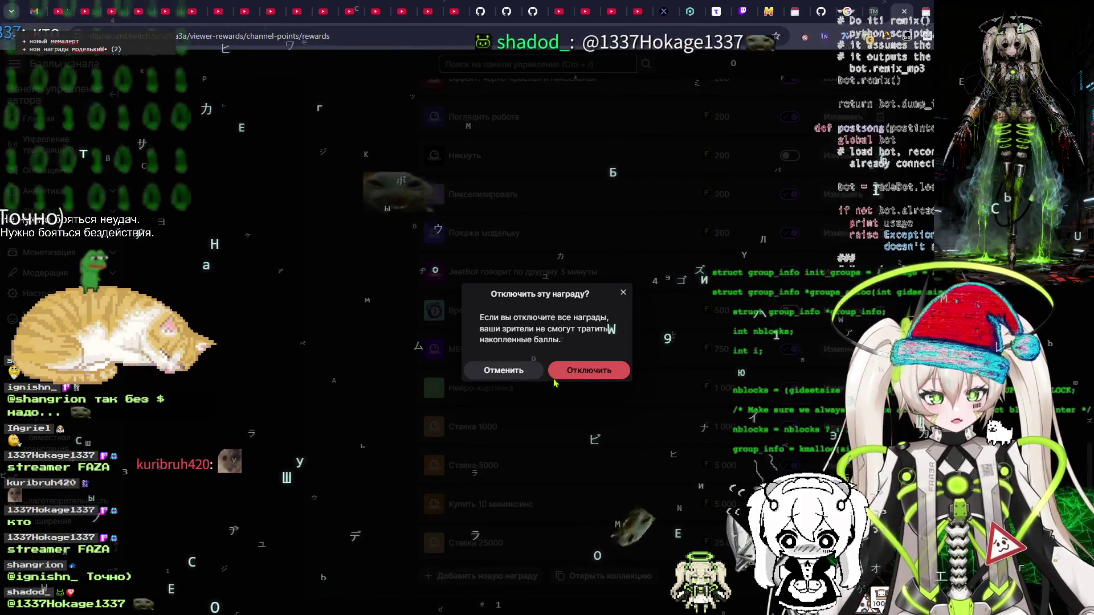
pyautogui.click(577, 371)
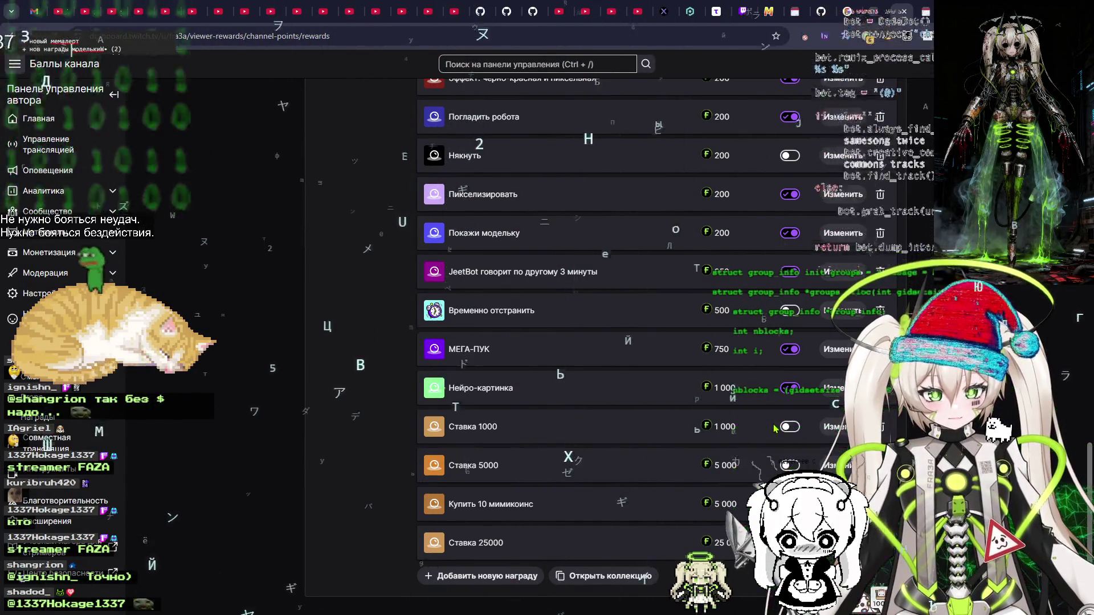
pyautogui.scroll(1, 752, 435)
pyautogui.scroll(8, 594, 466)
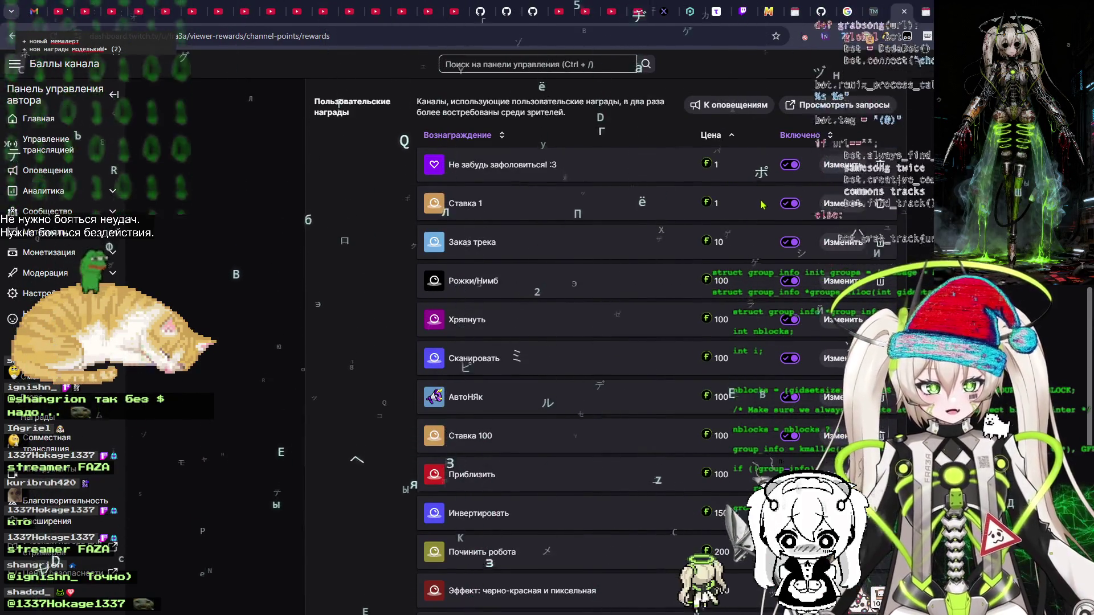
pyautogui.hotkey('ctrl', 'Tab')
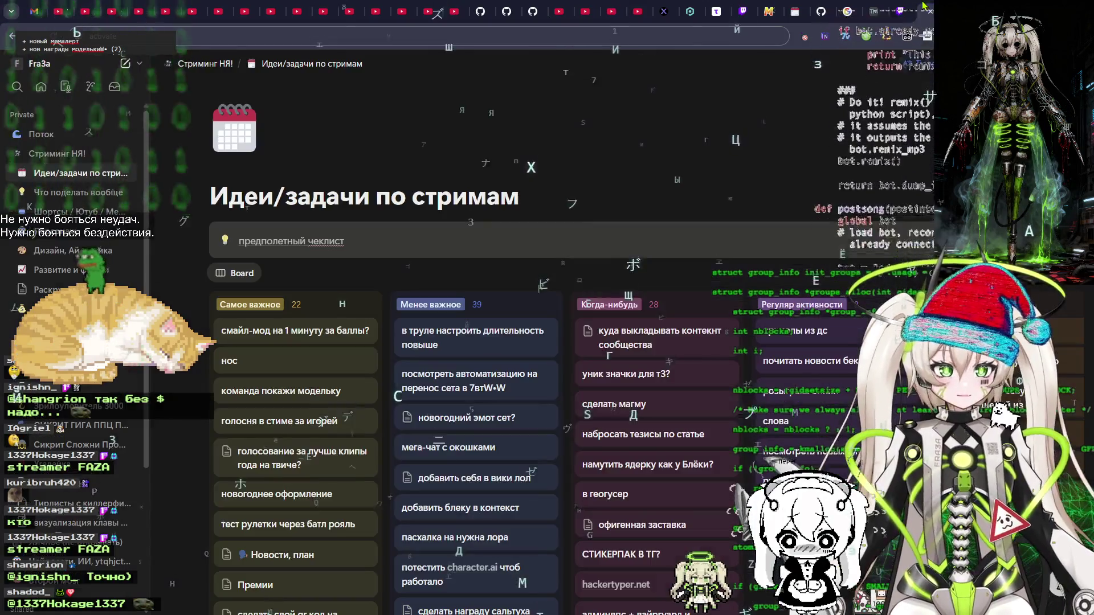
# Move past the Notion ideas board on to the Pointauc auction tab
pyautogui.hotkey('ctrl', 'Tab')
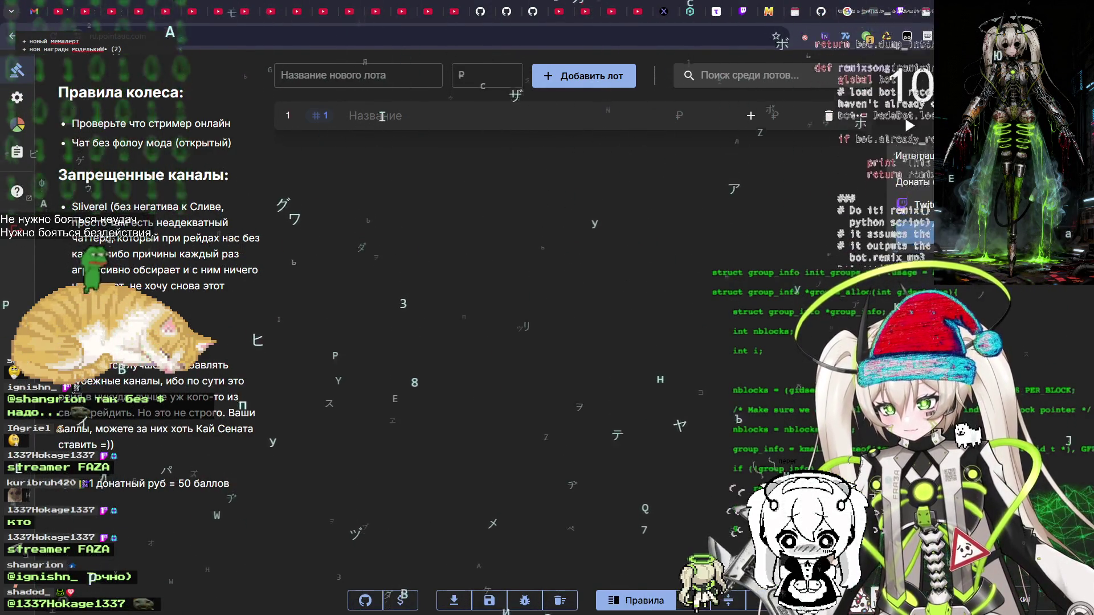
# Glance at the Twitch rewards, back at the auction, then settle on the rewards priced 100-250
pyautogui.hotkey('ctrl', 'Tab')
pyautogui.hotkey('ctrl', 'Tab')
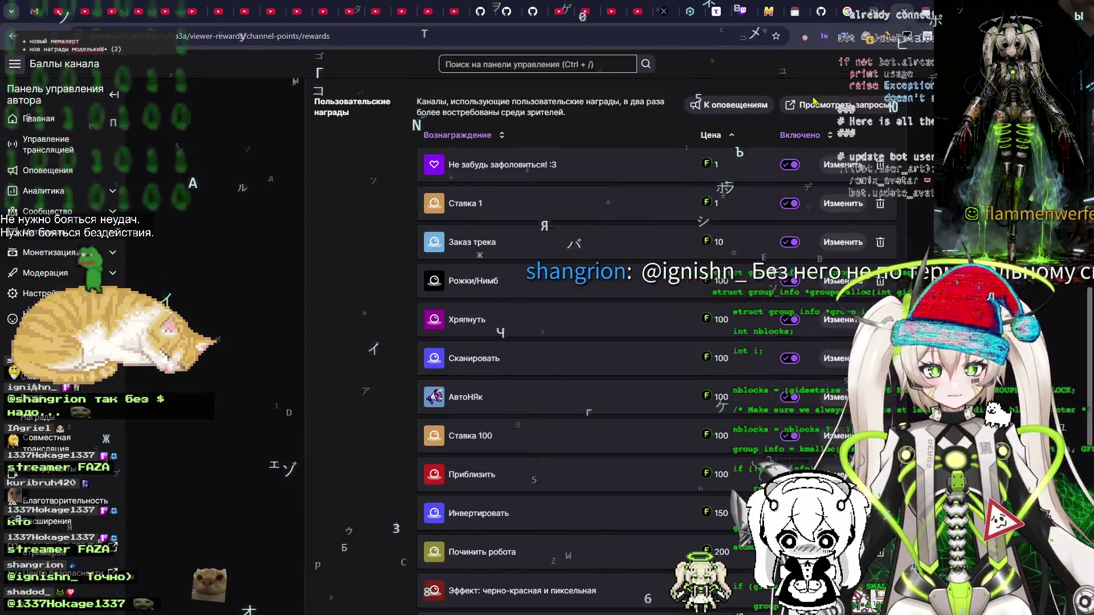
pyautogui.scroll(-5, 602, 243)
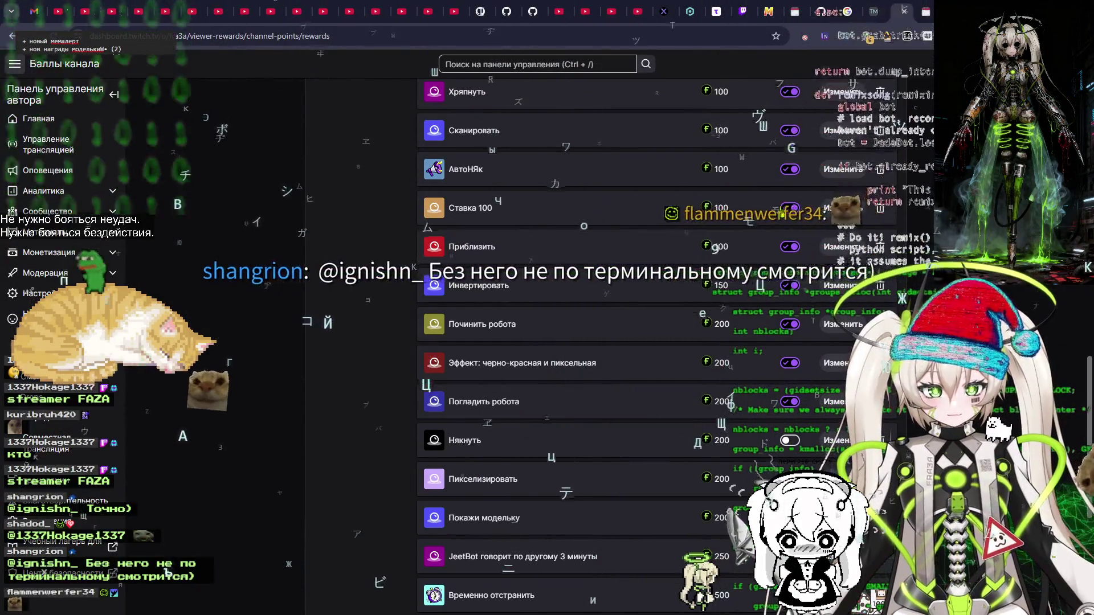
pyautogui.hotkey('ctrl', 'shift', 'Tab')
pyautogui.hotkey('ctrl', 'shift', 'Tab')
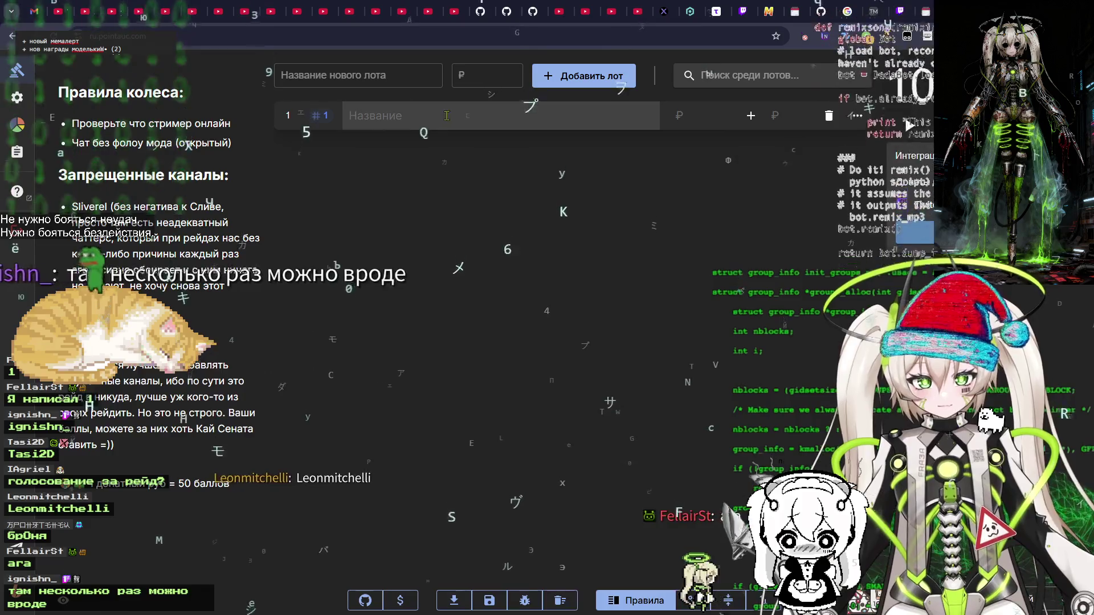
pyautogui.click(913, 6)
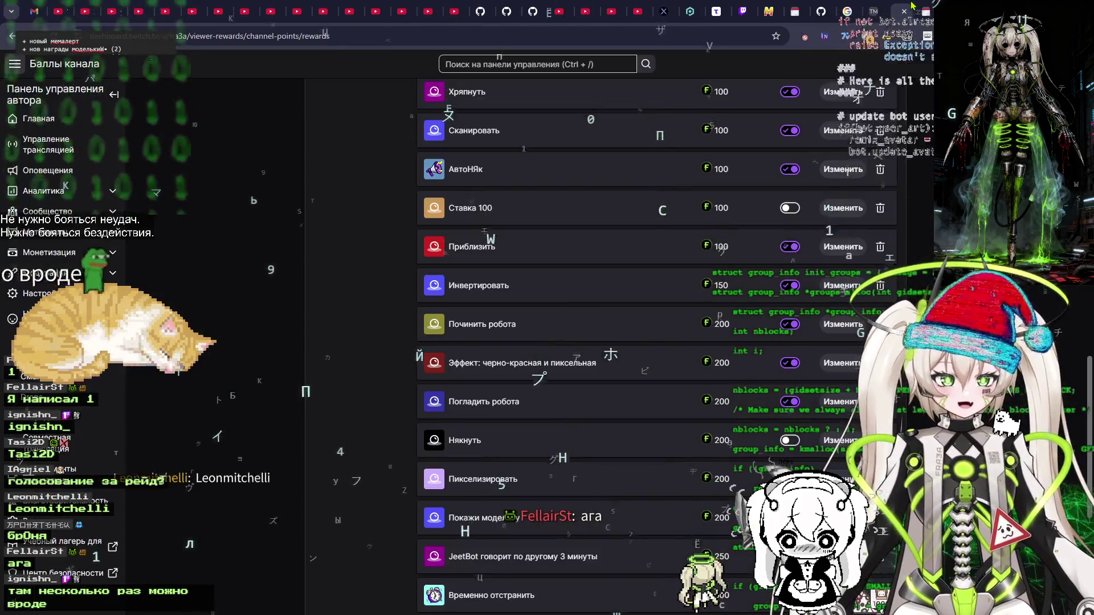
# Open Ставка 1 for editing and scroll to its cooldown and per-viewer limits
pyautogui.scroll(7, 582, 241)
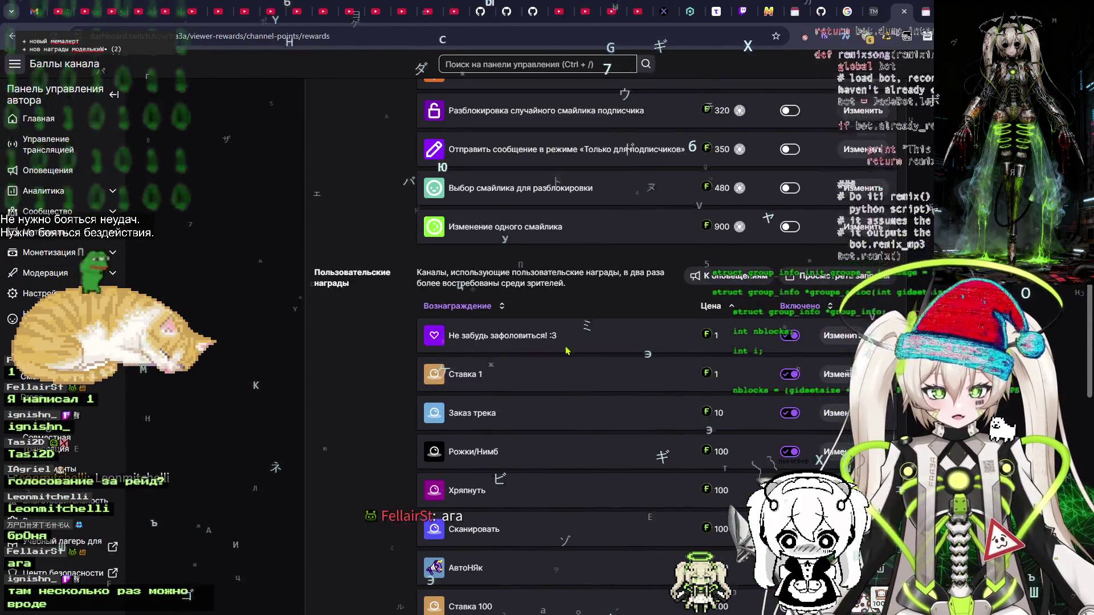
pyautogui.click(832, 375)
pyautogui.scroll(-5, 501, 343)
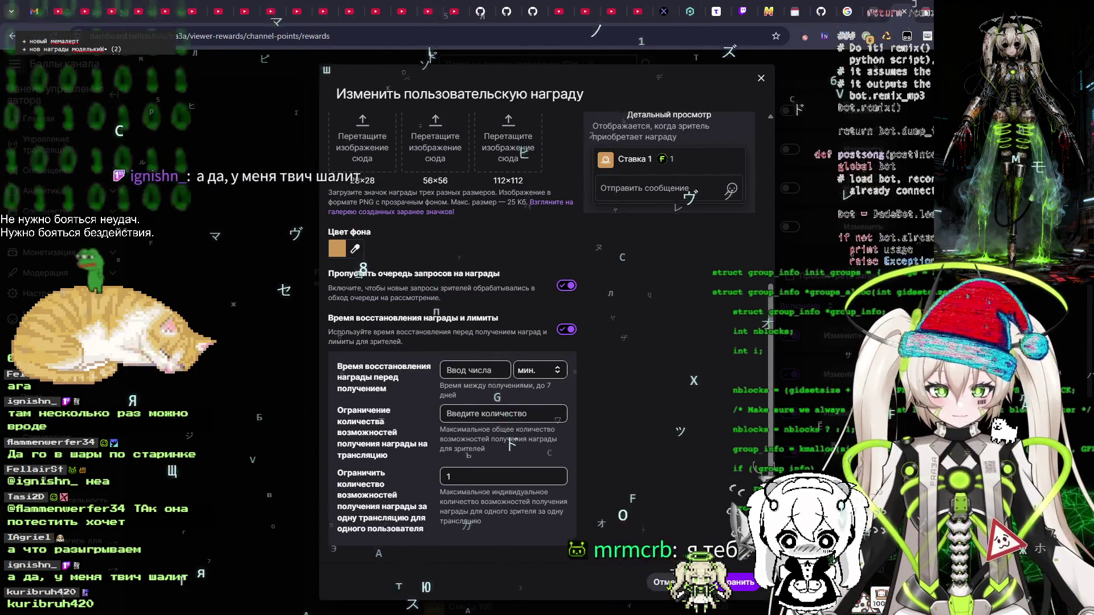
# Reopen Ставка 1 and save it with cooldown and limits switched off
pyautogui.click(667, 583)
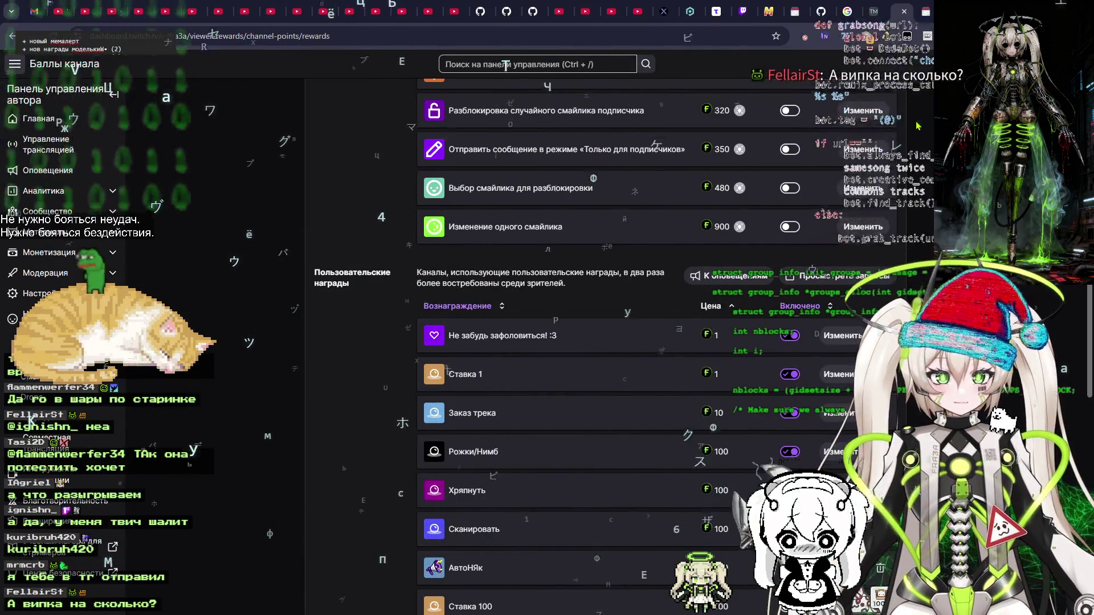
pyautogui.scroll(-1, 807, 262)
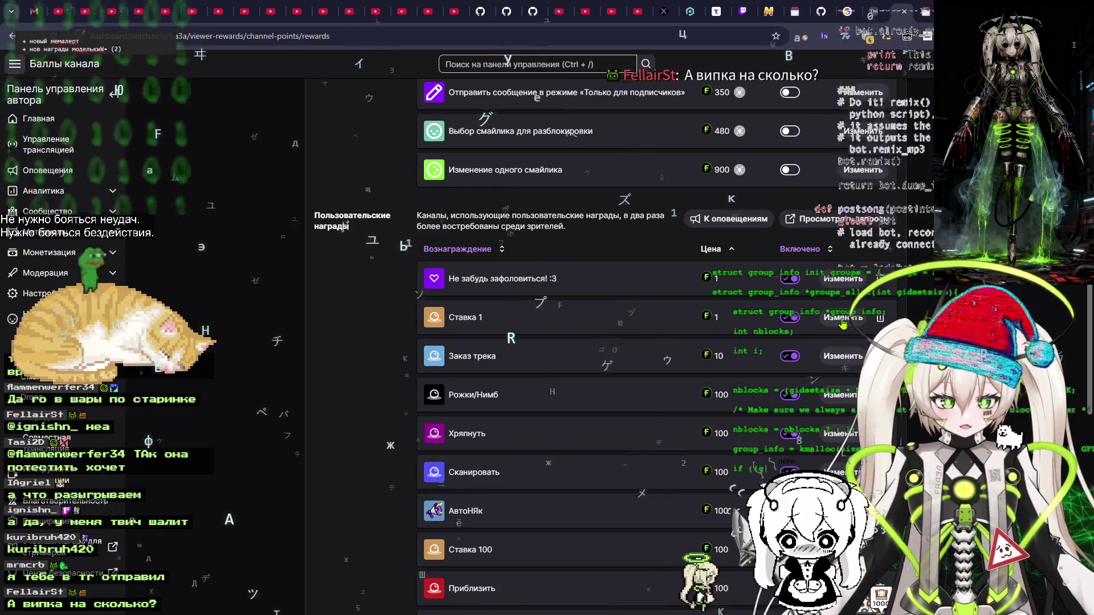
pyautogui.click(843, 319)
pyautogui.scroll(-5, 530, 314)
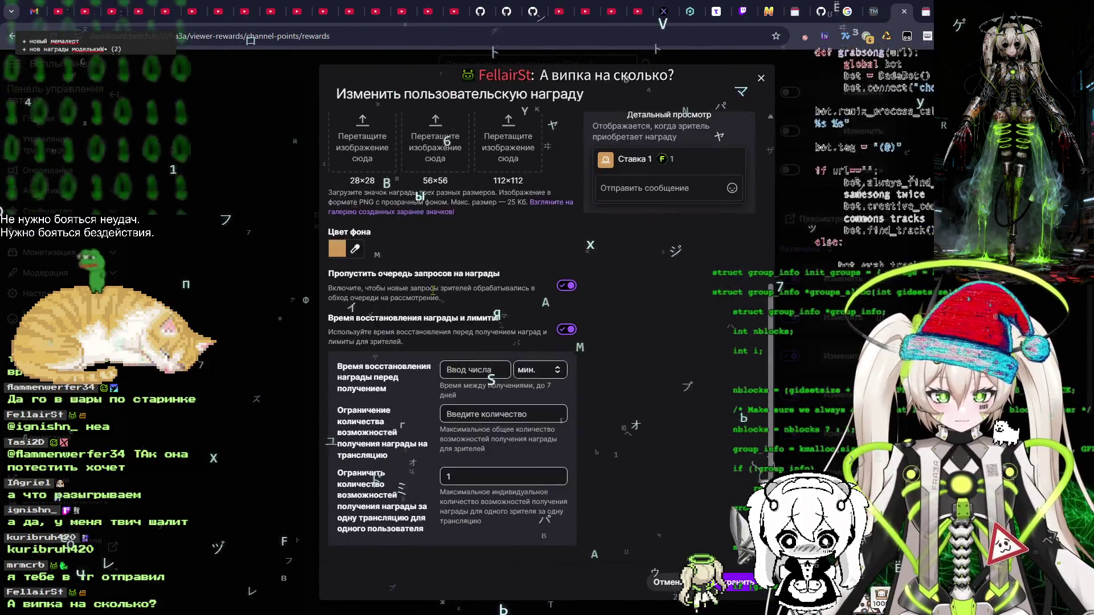
pyautogui.click(567, 331)
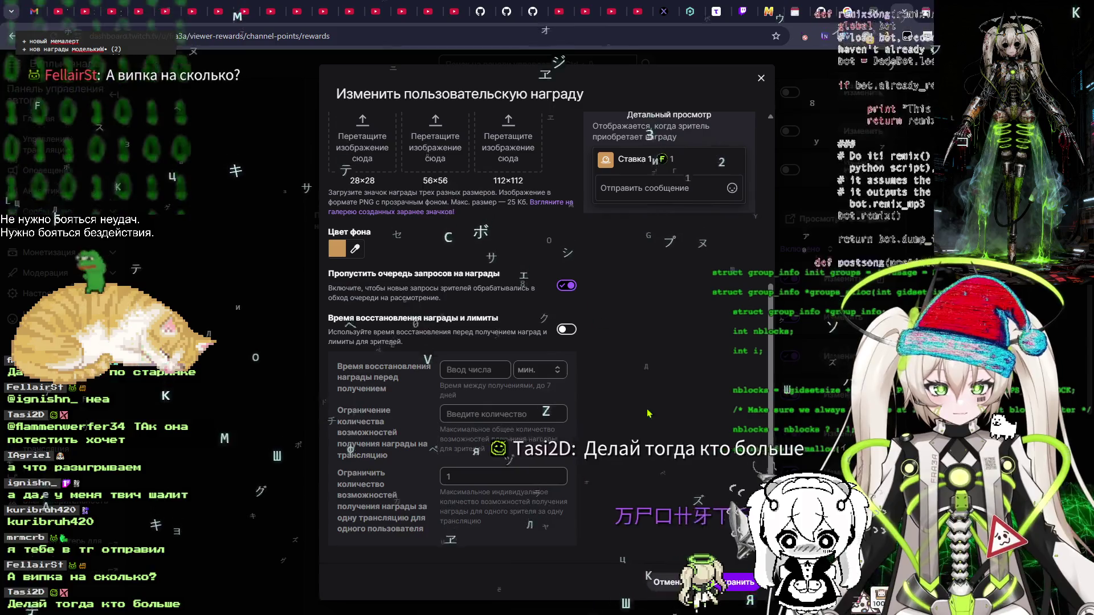
pyautogui.click(744, 587)
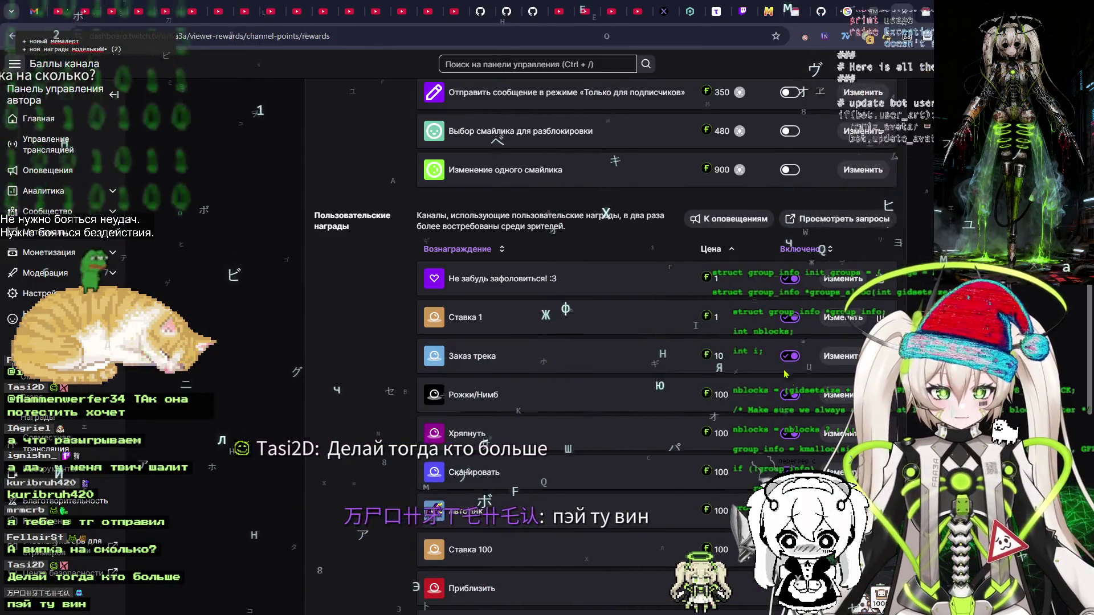
# Re-enable cooldown and limits on Ставка 1, keeping one redemption per stream, and save
pyautogui.click(835, 320)
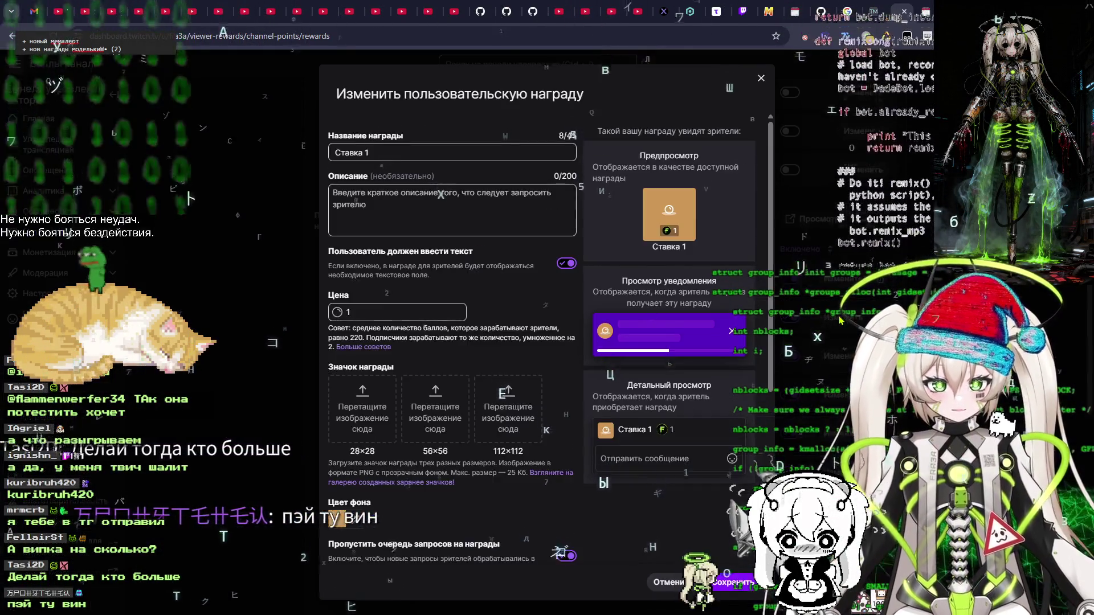
pyautogui.scroll(-2, 506, 382)
pyautogui.scroll(-2, 549, 356)
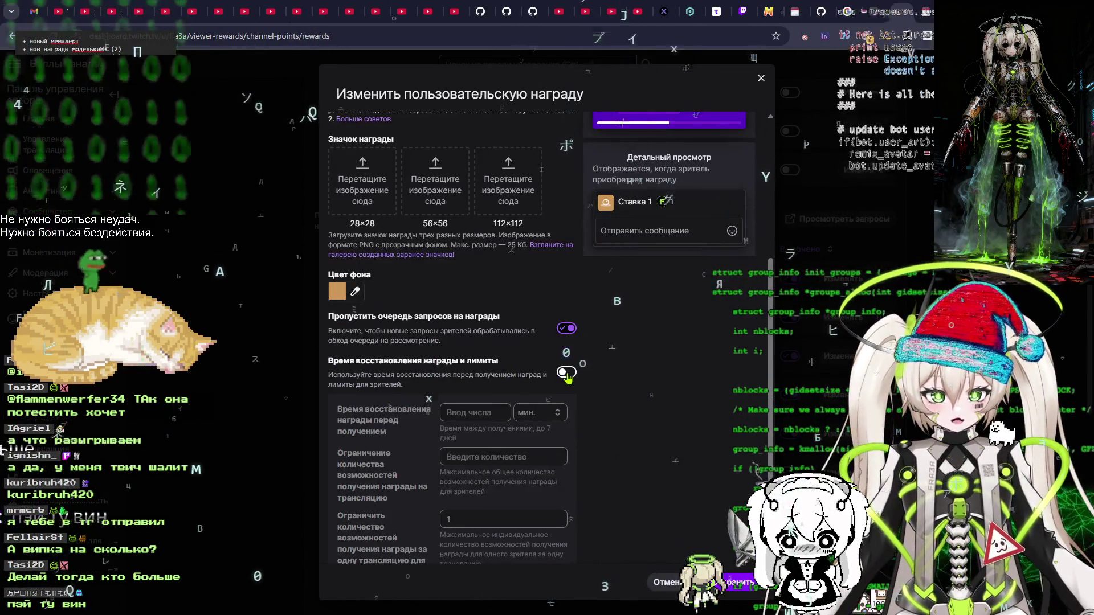
pyautogui.click(566, 373)
pyautogui.scroll(-1, 596, 371)
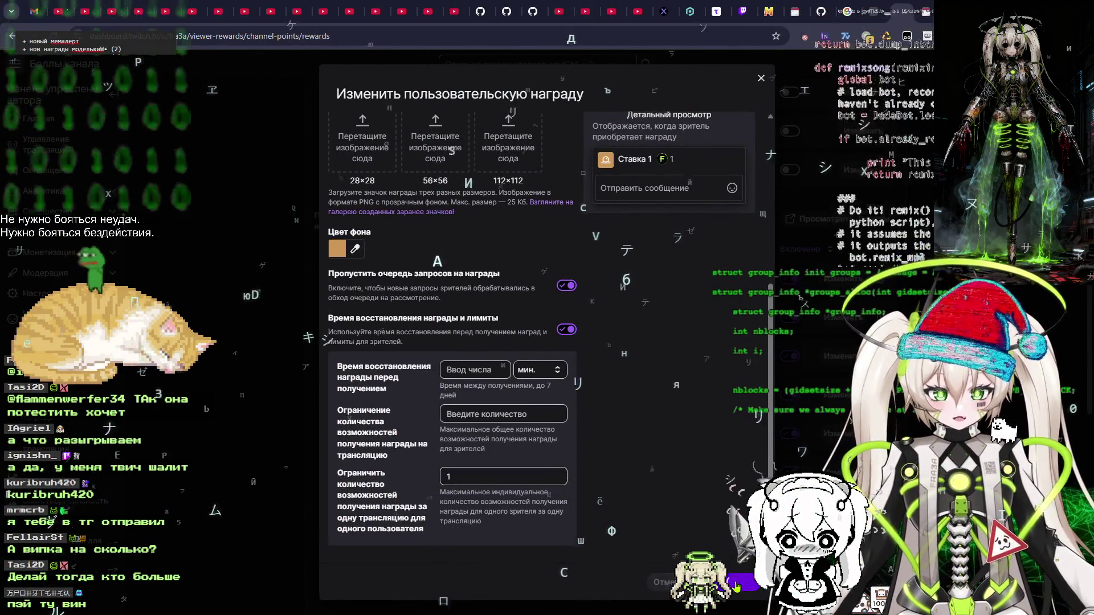
pyautogui.click(737, 584)
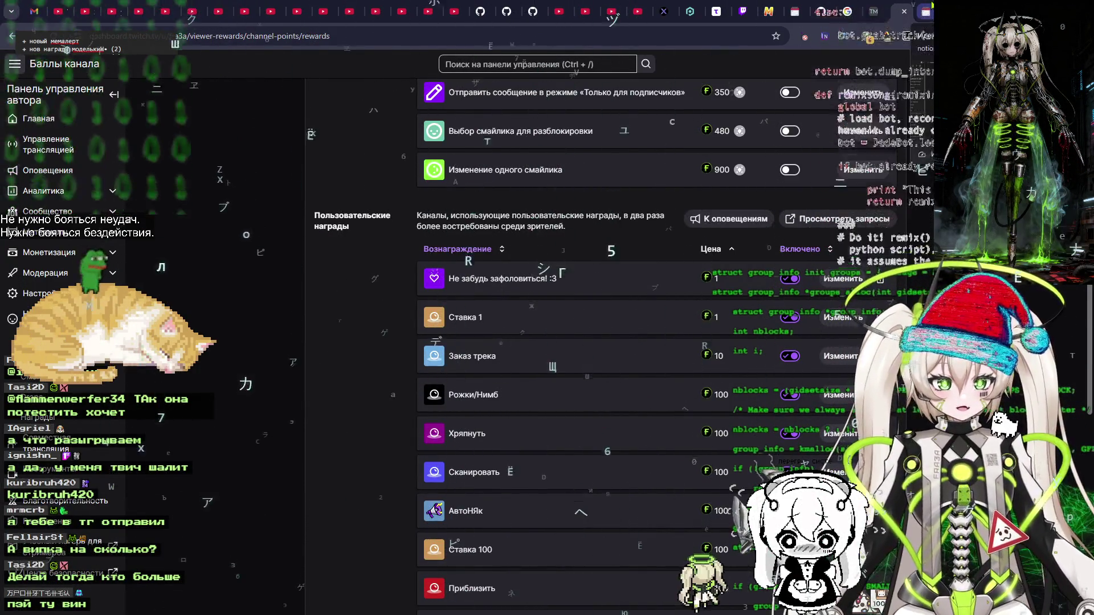
# Check the auction page, then reopen the Ставка 1 edit dialog
pyautogui.hotkey('ctrl', 'Tab')
pyautogui.hotkey('ctrl', 'Tab')
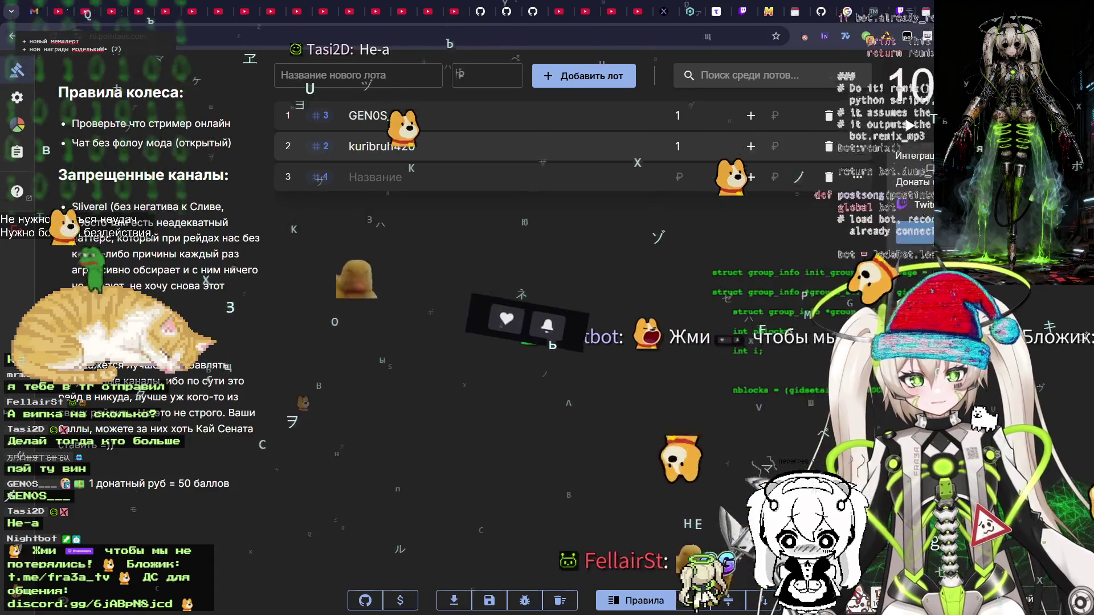
pyautogui.hotkey('ctrl', 'Tab')
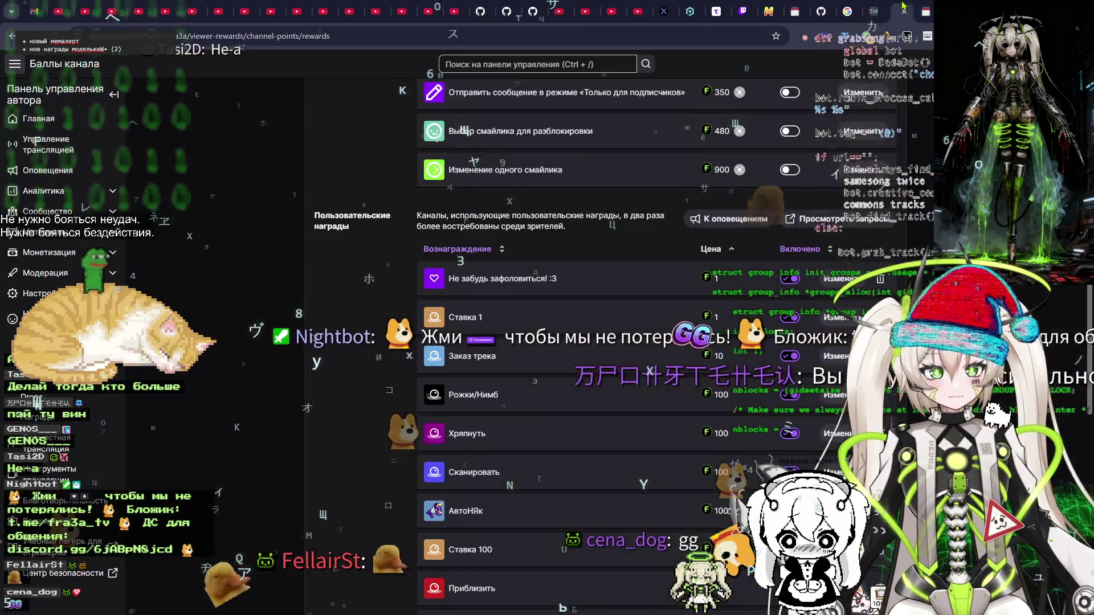
pyautogui.scroll(5, 705, 283)
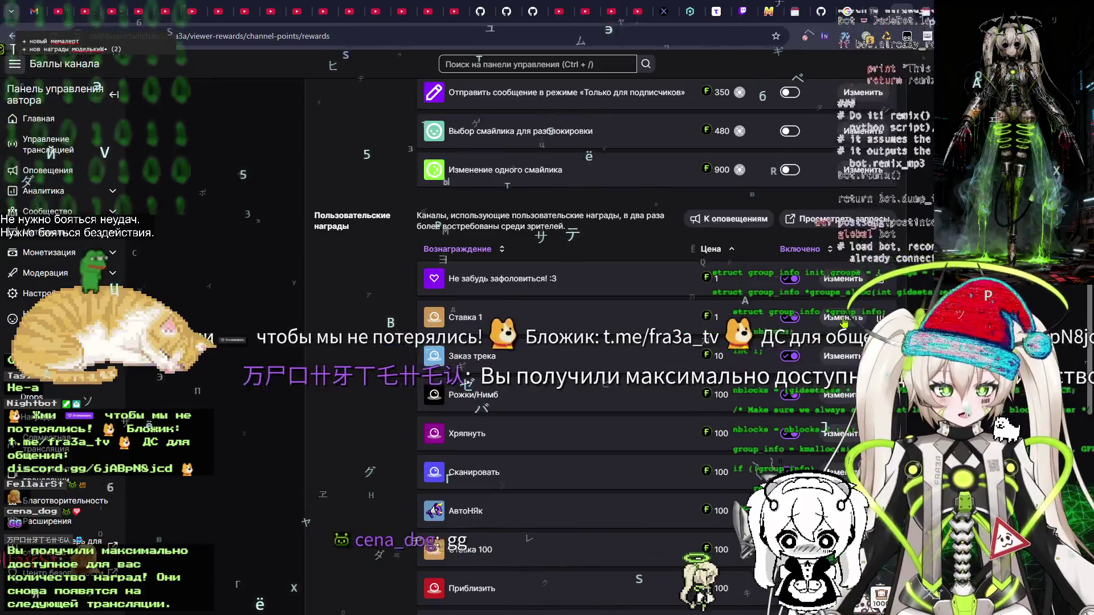
pyautogui.click(691, 316)
pyautogui.scroll(-2, 566, 416)
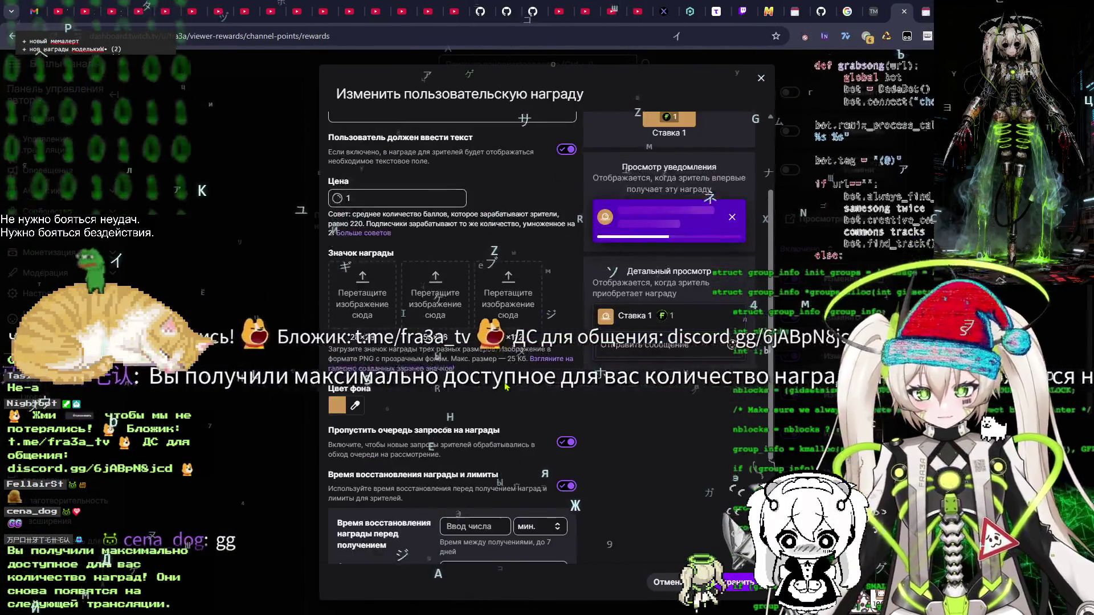
pyautogui.scroll(-3, 565, 416)
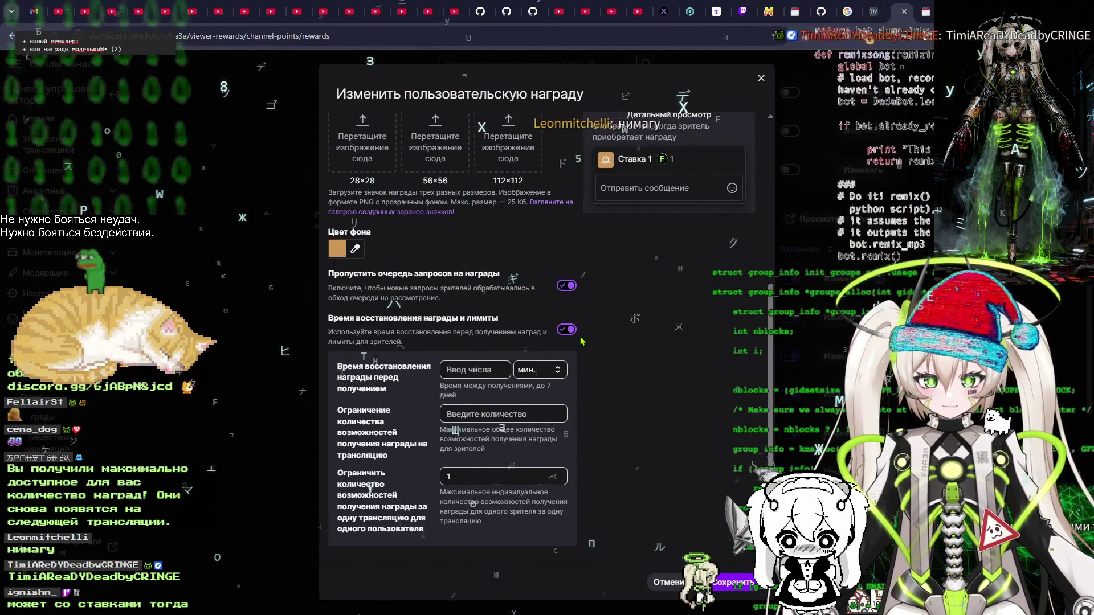
pyautogui.click(669, 589)
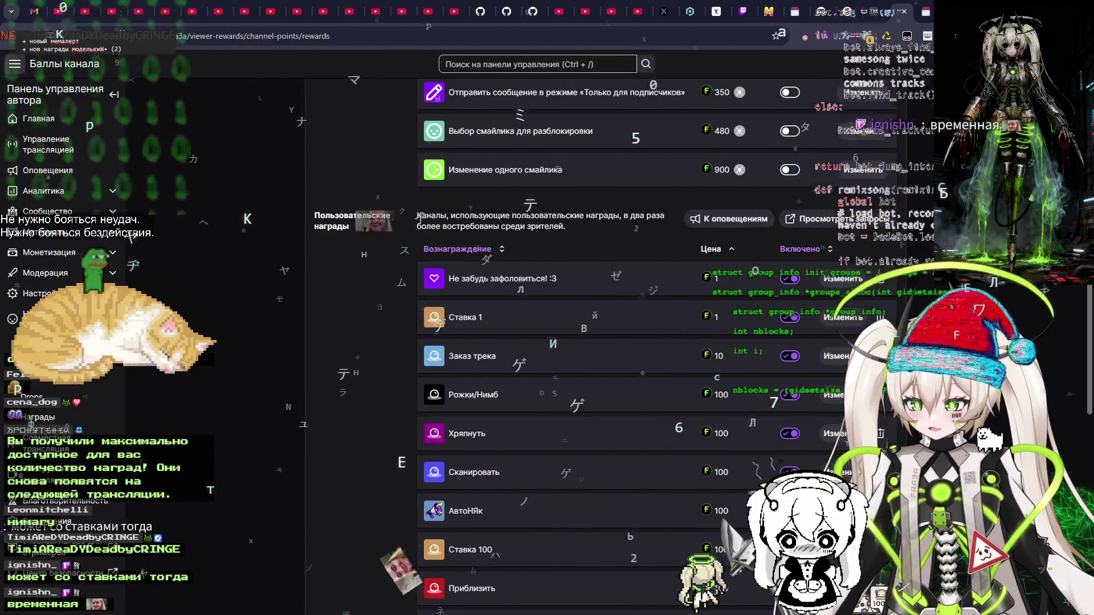
pyautogui.scroll(10, 592, 342)
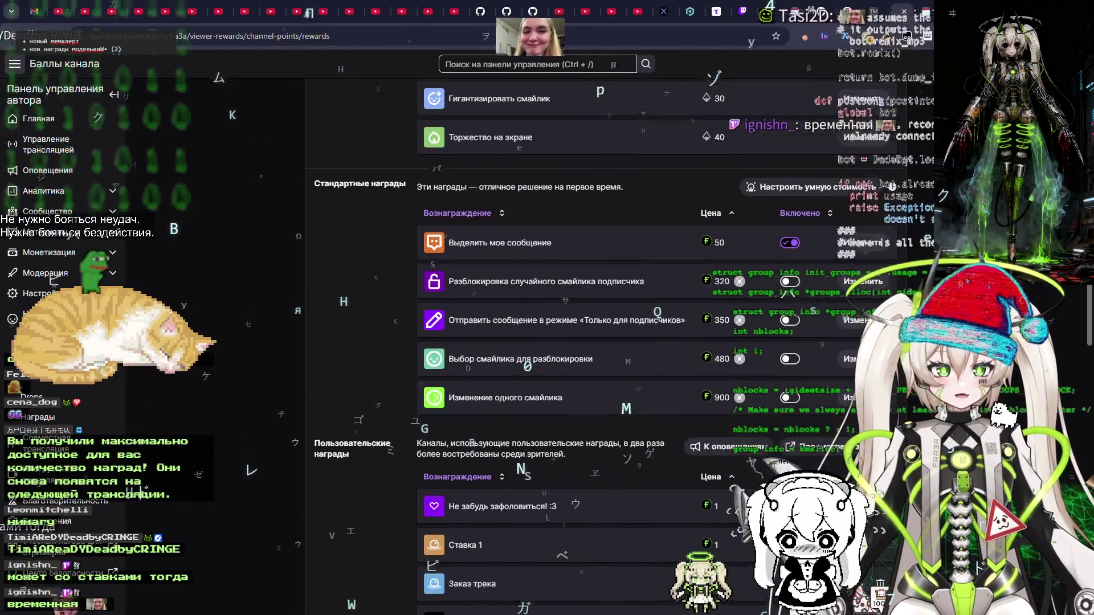
# Delete both remaining bid lots from the Pointauc auction
pyautogui.hotkey('ctrl', 'Tab')
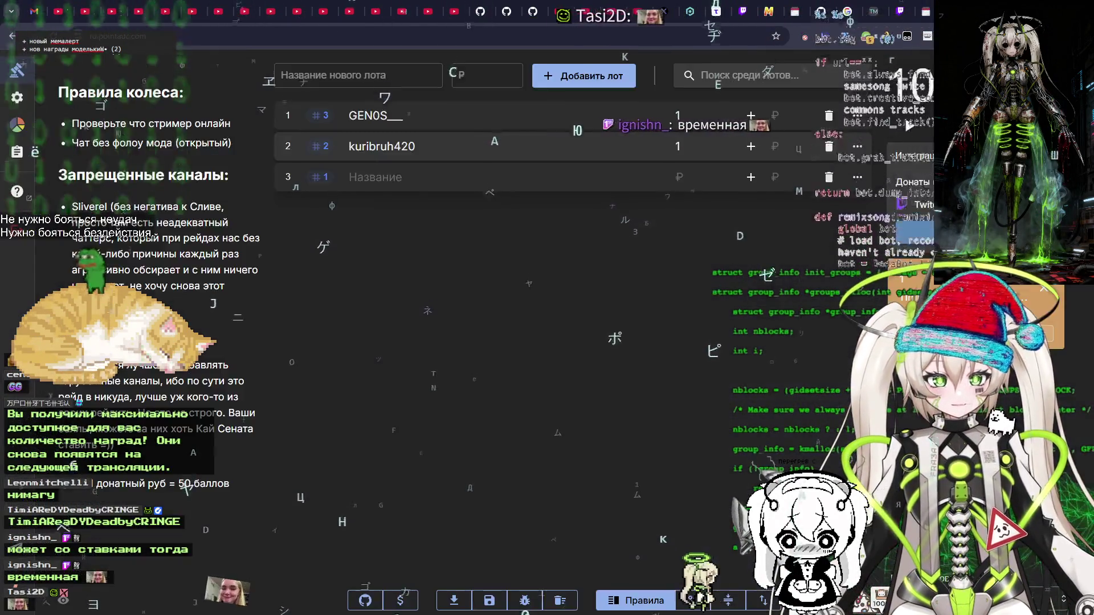
pyautogui.click(831, 116)
pyautogui.click(831, 116)
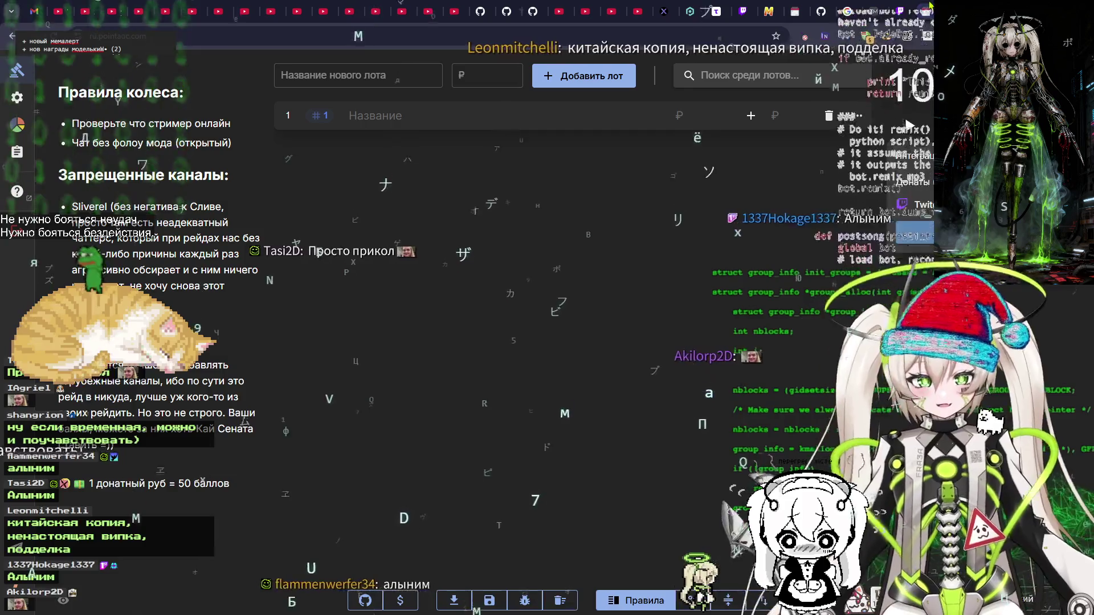
# Flip between the Twitch rewards list and Notion, ending on the stream ideas board
pyautogui.click(904, 9)
pyautogui.click(905, 8)
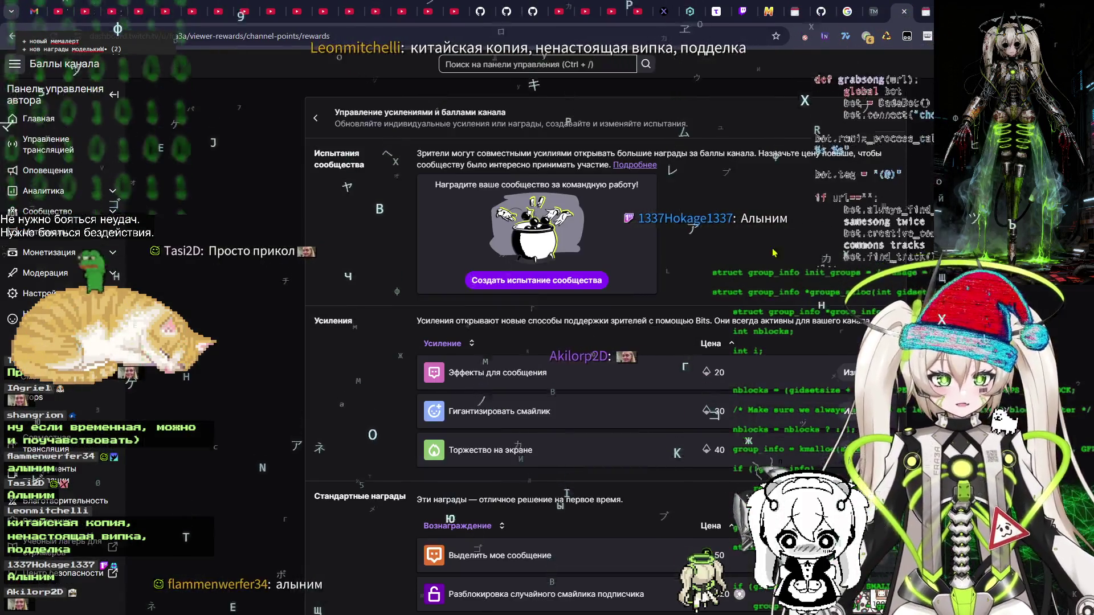
pyautogui.scroll(-4, 777, 431)
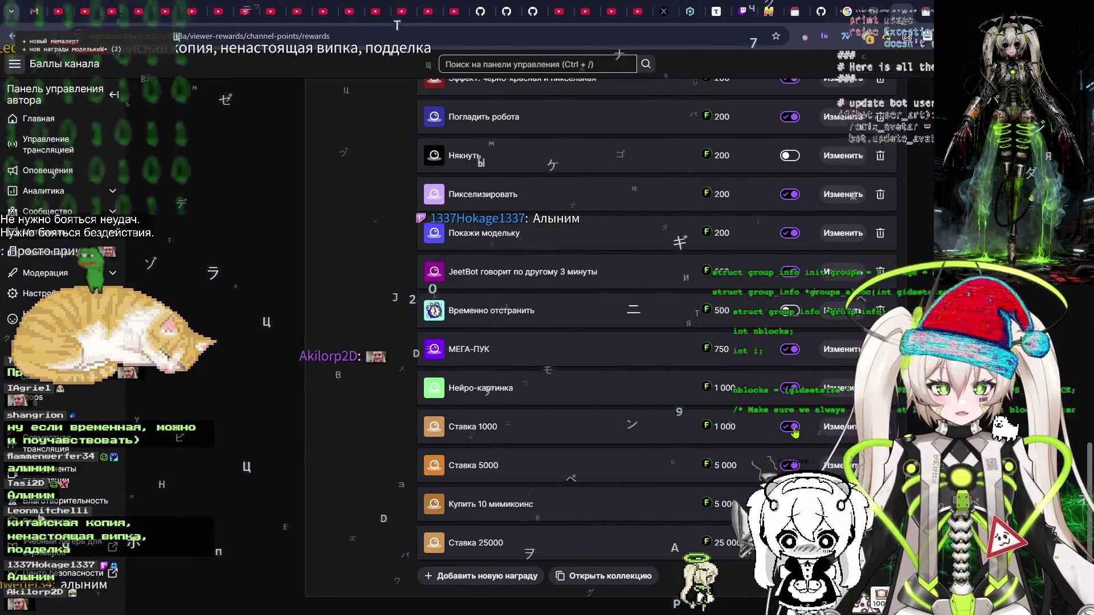
pyautogui.click(639, 18)
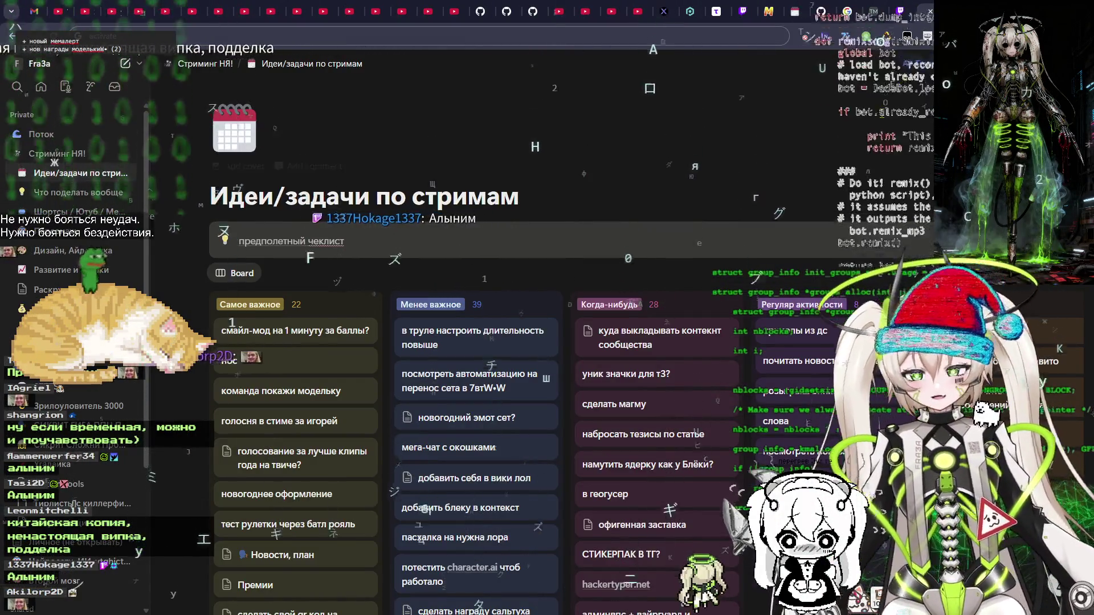
# Switch from the Notion board back to the Pointauc auction tab
pyautogui.click(898, 11)
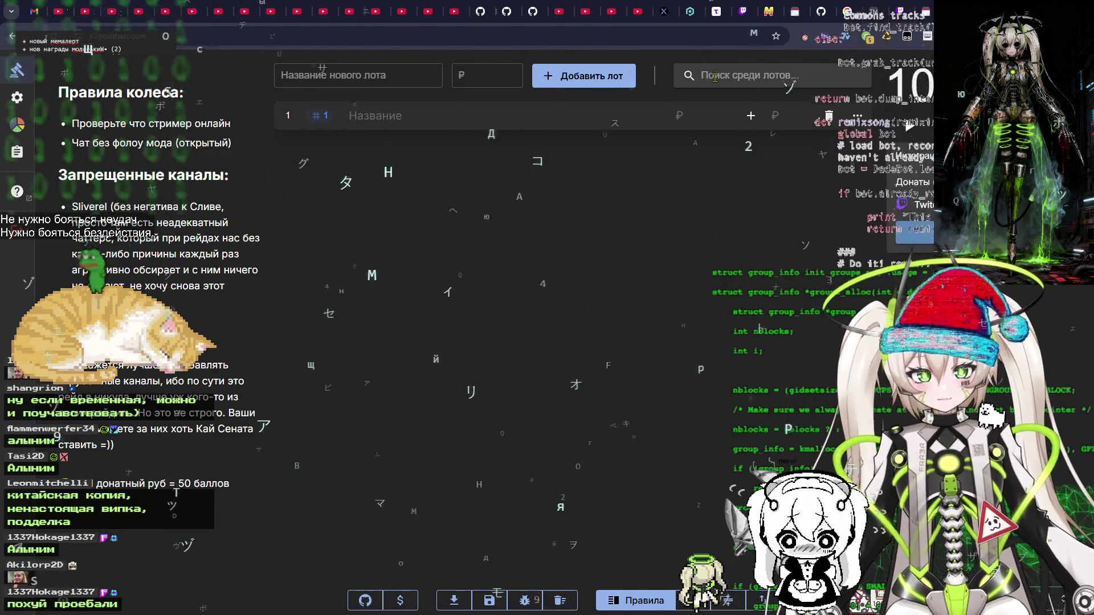
# Look at the Колесо рандома page, then return to the Аукцион lot list as bids arrive
pyautogui.moveTo(20, 92)
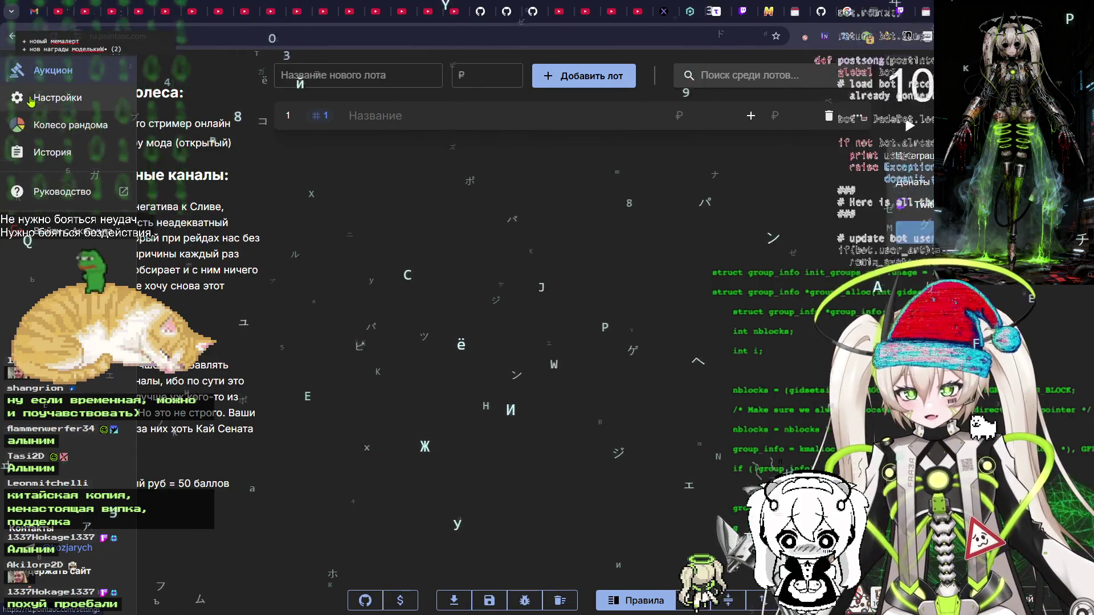
pyautogui.click(26, 125)
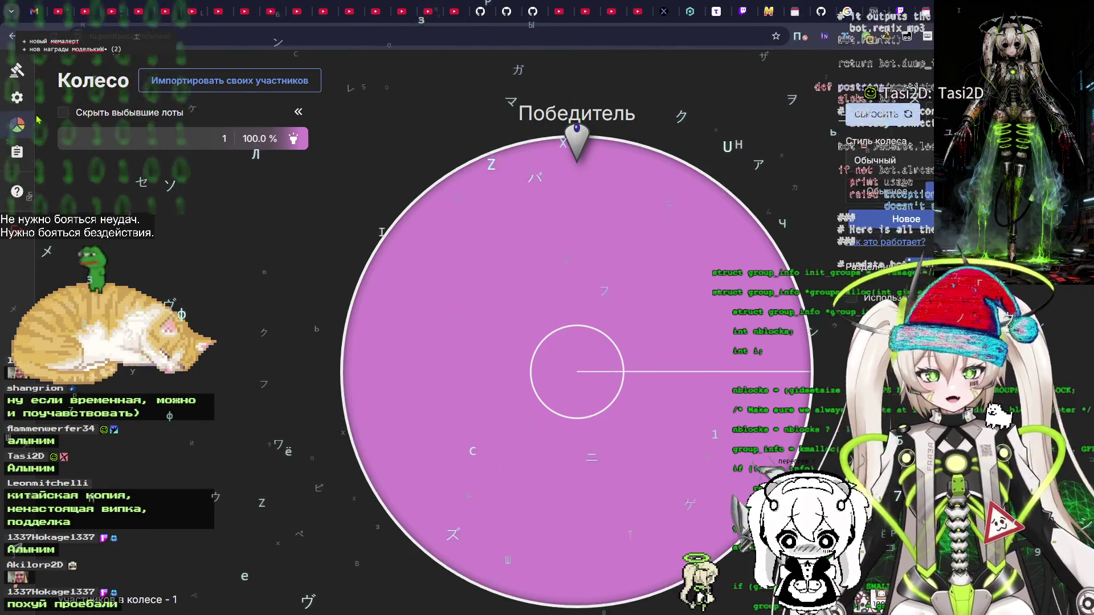
pyautogui.click(14, 73)
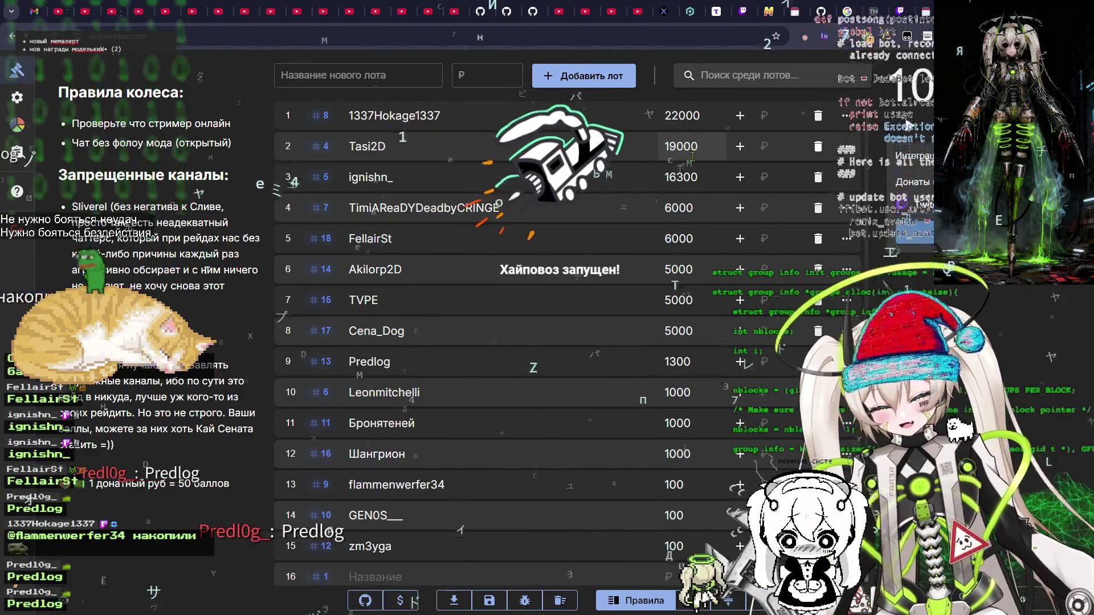
pyautogui.doubleClick(464, 208)
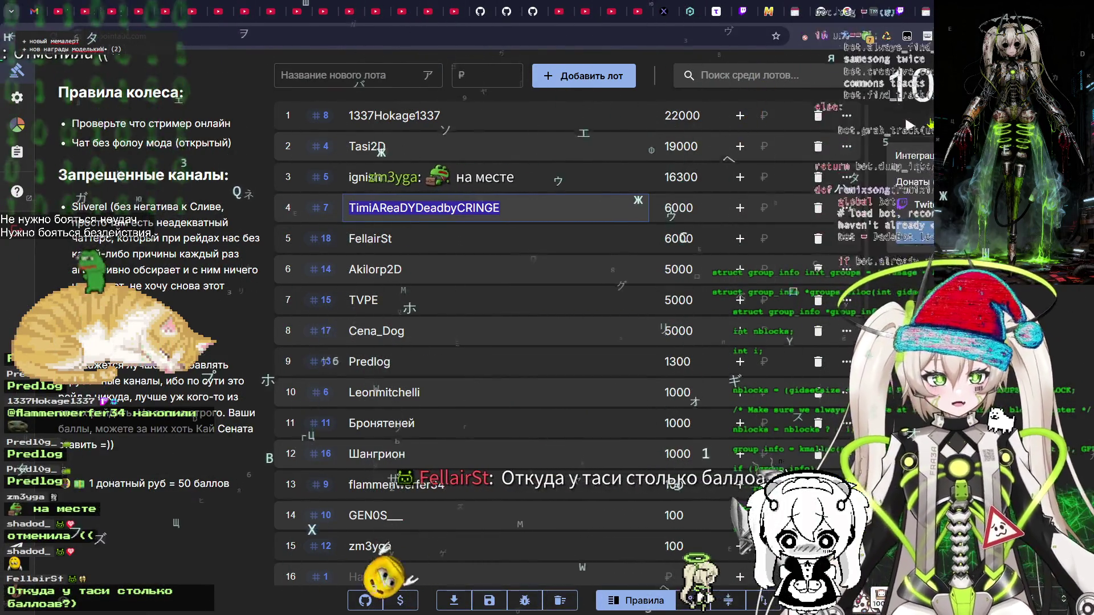
pyautogui.press('Return')
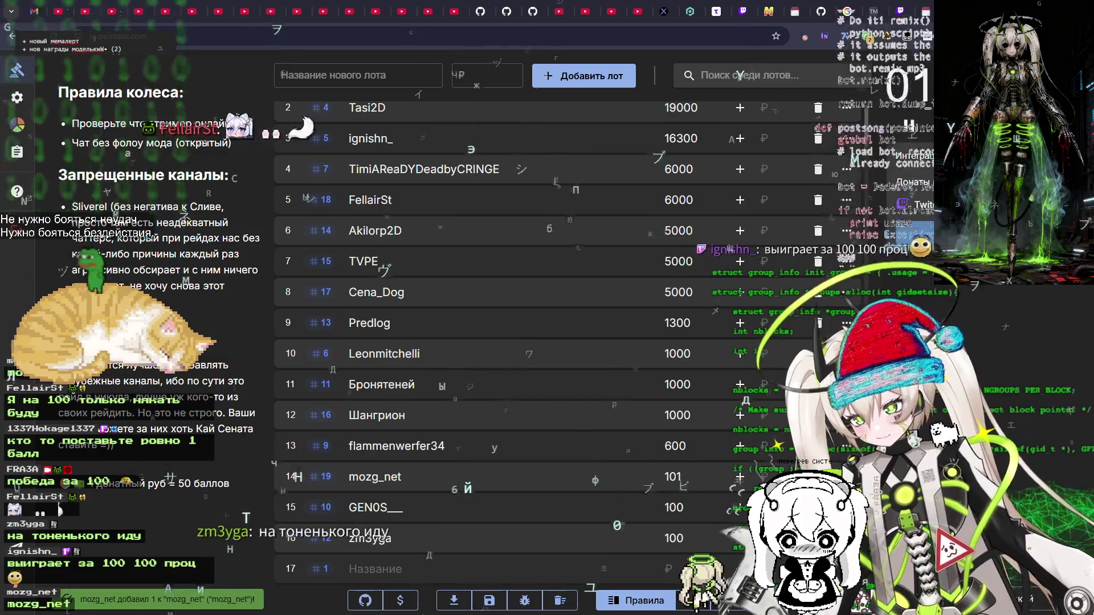
pyautogui.scroll(2, 661, 221)
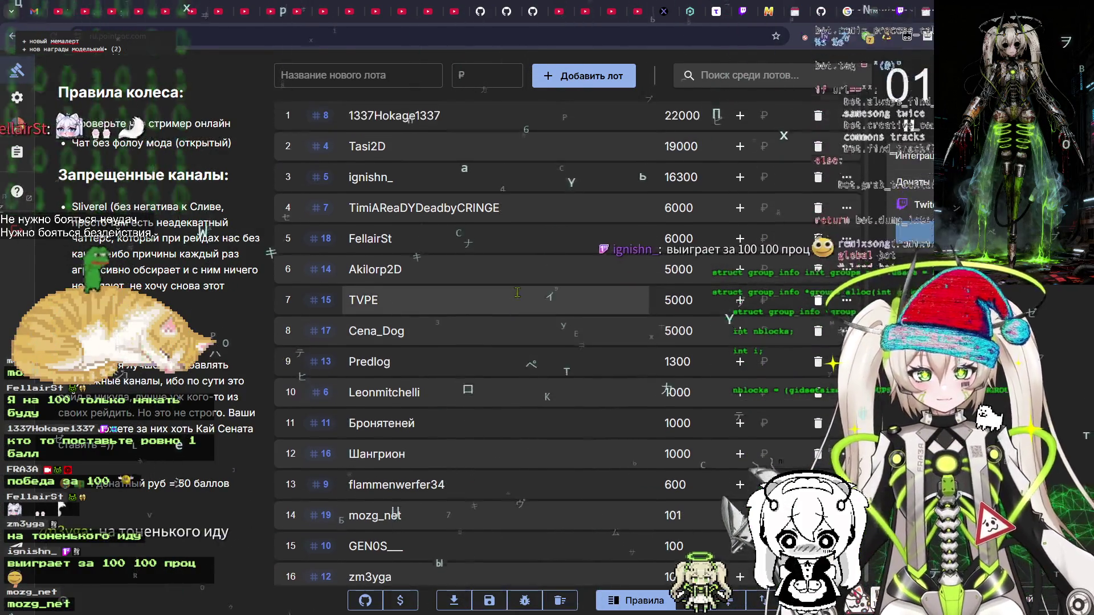